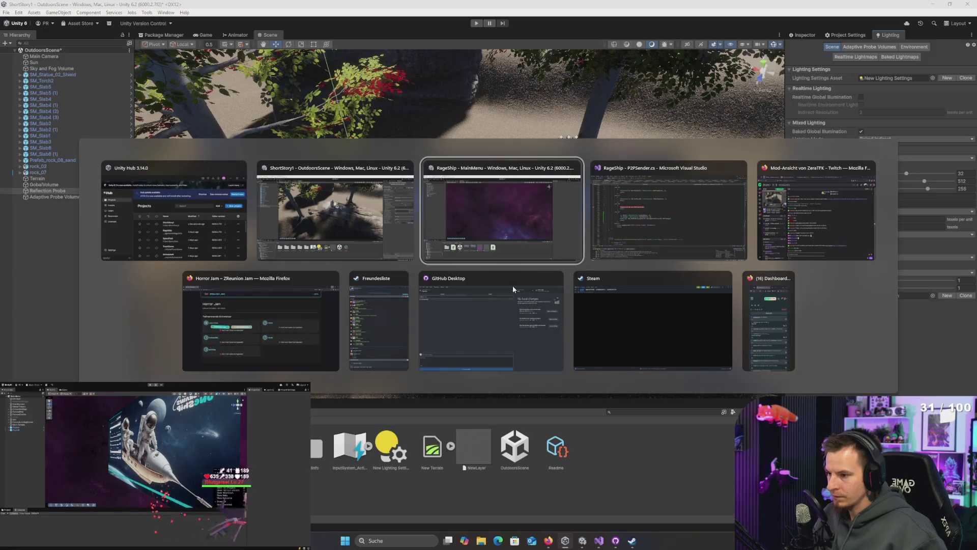
- Commit the five changed RageGame files in GitHub Desktop and push the commit to origin
{"action": "left_click", "coordinate": [466, 335]}
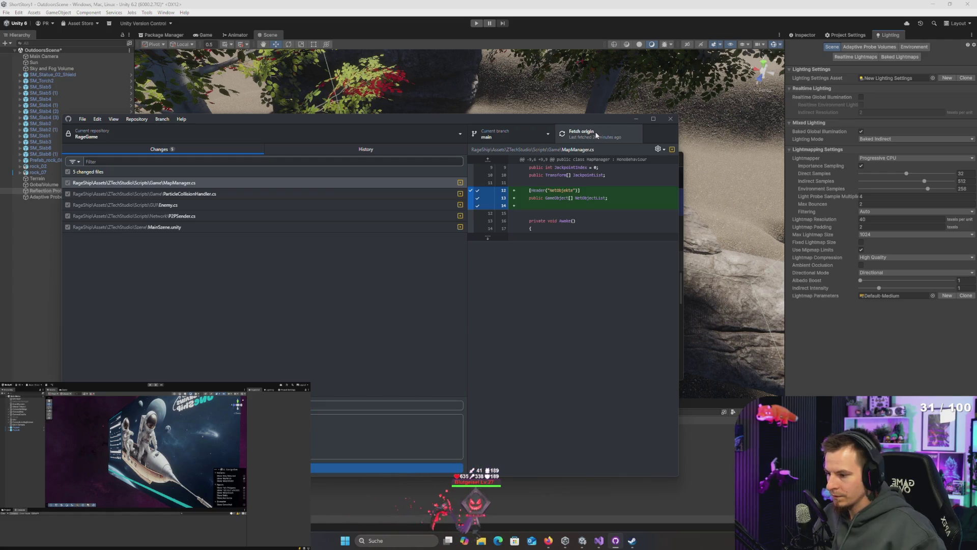
{"action": "key", "text": "ctrl+Return"}
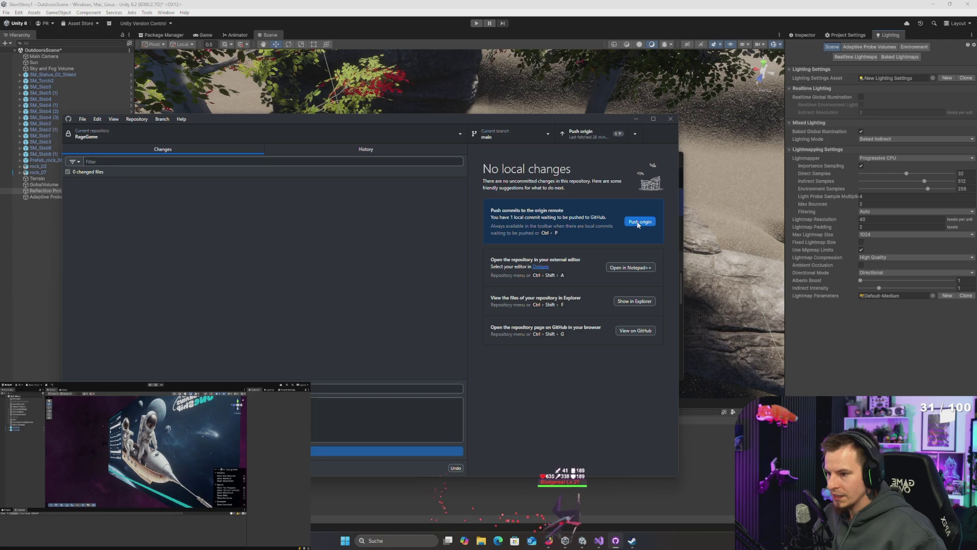
{"action": "left_click", "coordinate": [638, 221]}
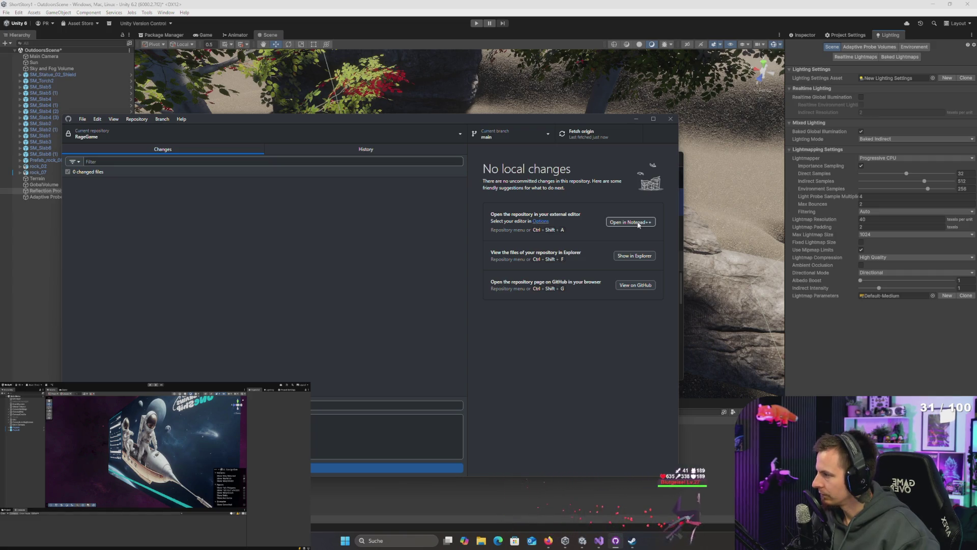
{"action": "left_click", "coordinate": [681, 157]}
{"action": "scroll", "coordinate": [681, 158], "scroll_direction": "down", "scroll_amount": 5}
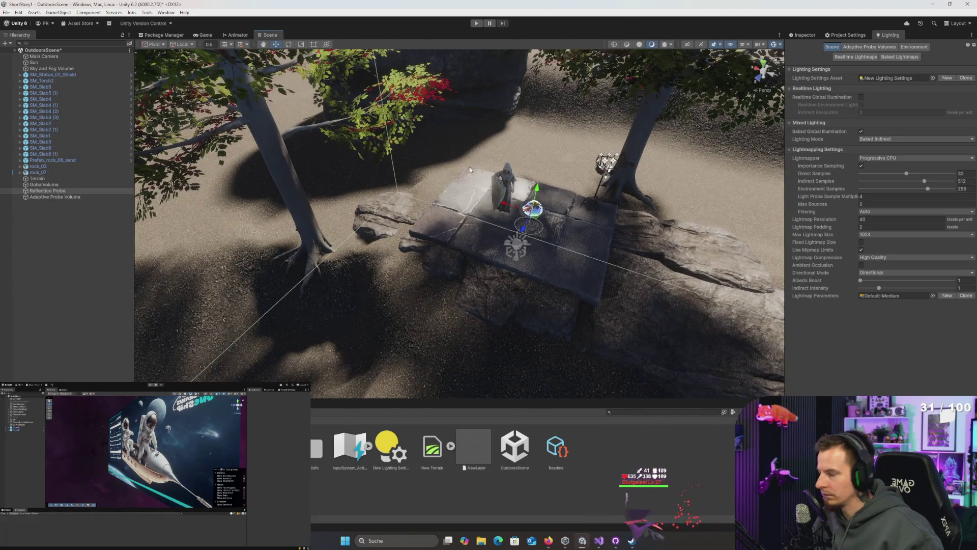
- Return to the ShortStory1 OutdoorsScene project and move the lighting bake progress panel aside
{"action": "key", "text": "alt+Tab"}
{"action": "key", "text": "alt+Tab"}
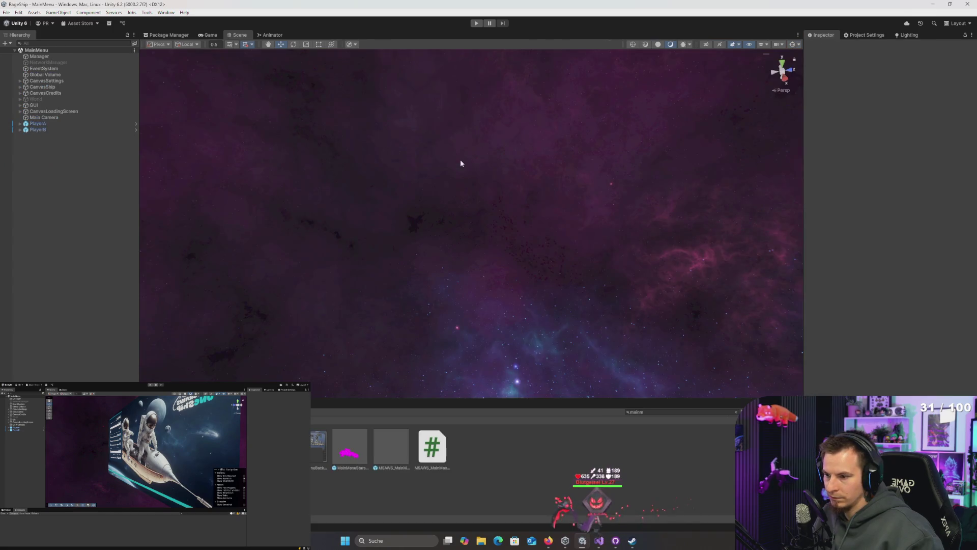
{"action": "key", "text": "alt+Tab"}
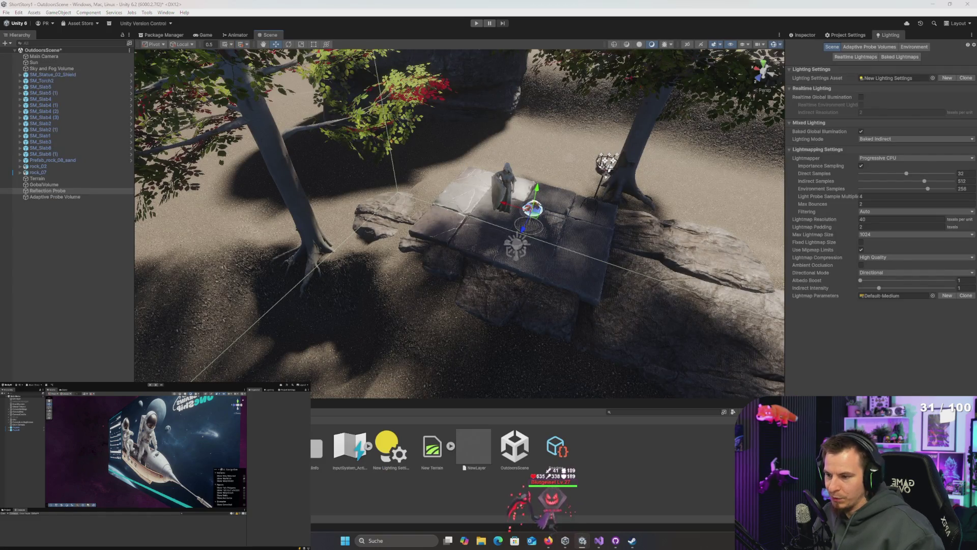
{"action": "mouse_move", "coordinate": [516, 275]}
{"action": "left_mouse_down"}
{"action": "mouse_move", "coordinate": [516, 154]}
{"action": "mouse_move", "coordinate": [446, 185]}
{"action": "left_mouse_up"}
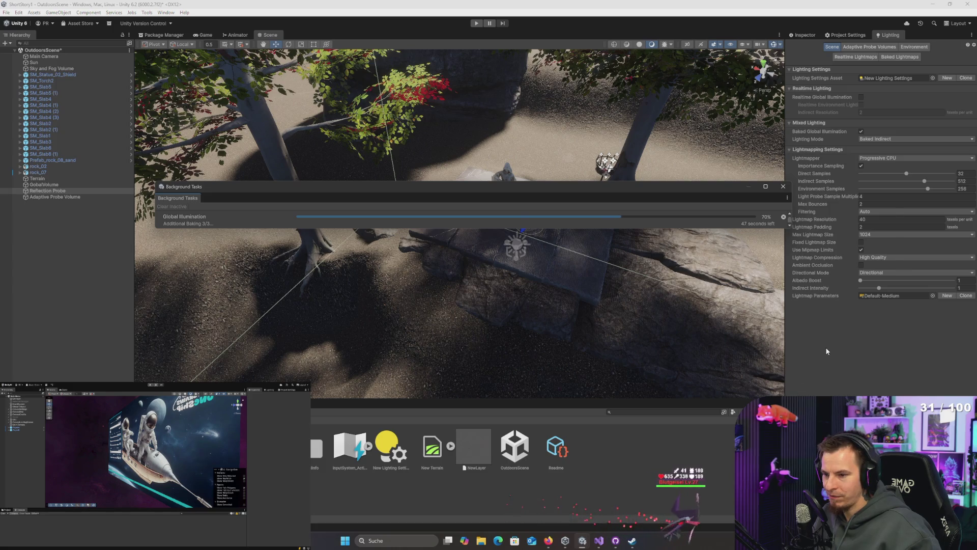
- Switch to the RageShip project and run its main menu scene in Play mode
{"action": "key", "text": "alt+Tab"}
{"action": "left_click", "coordinate": [347, 211]}
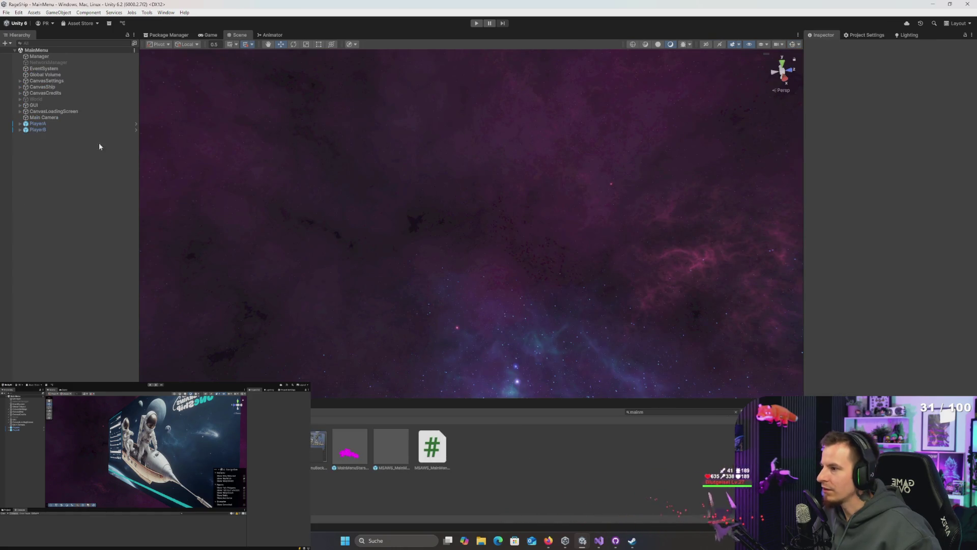
{"action": "left_click", "coordinate": [476, 24]}
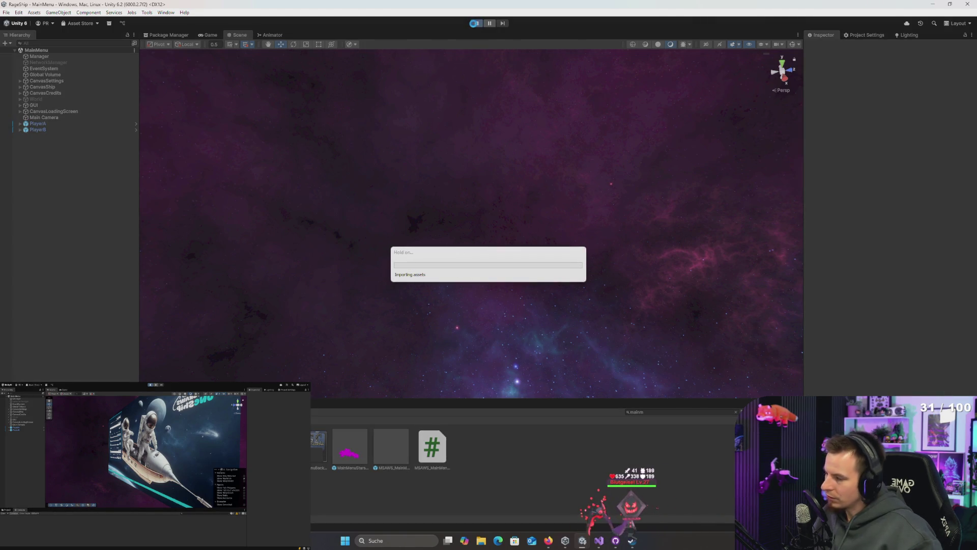
- Invite the Steam friend to the game with Zu Spiel einladen
{"action": "key", "text": "alt+Tab"}
{"action": "key", "text": "Tab"}
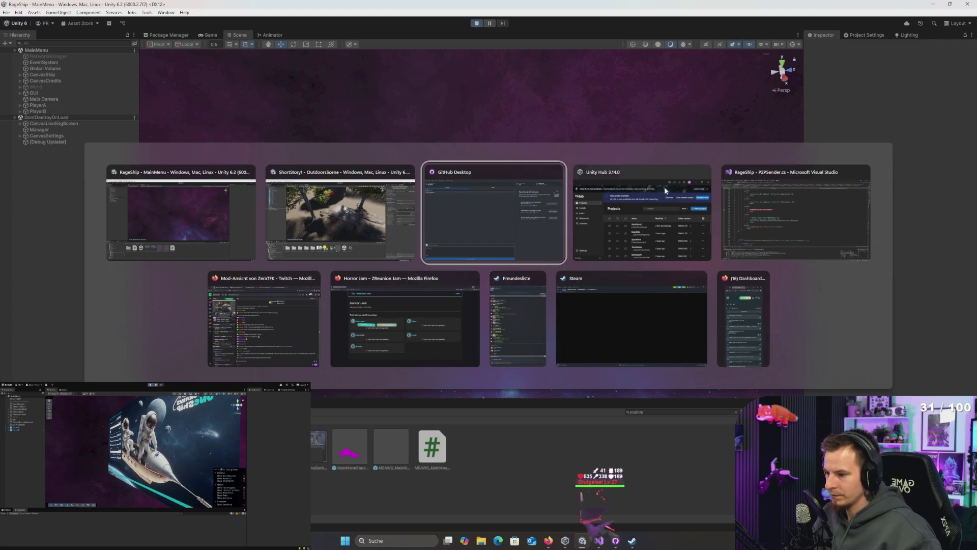
{"action": "left_click", "coordinate": [508, 329]}
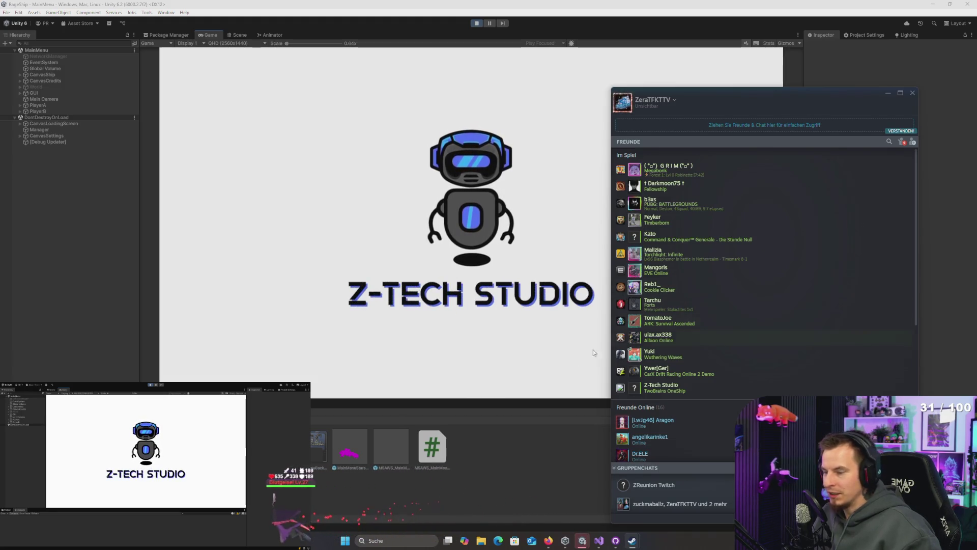
{"action": "scroll", "coordinate": [656, 420], "scroll_direction": "down", "scroll_amount": 5}
{"action": "scroll", "coordinate": [719, 330], "scroll_direction": "up", "scroll_amount": 5}
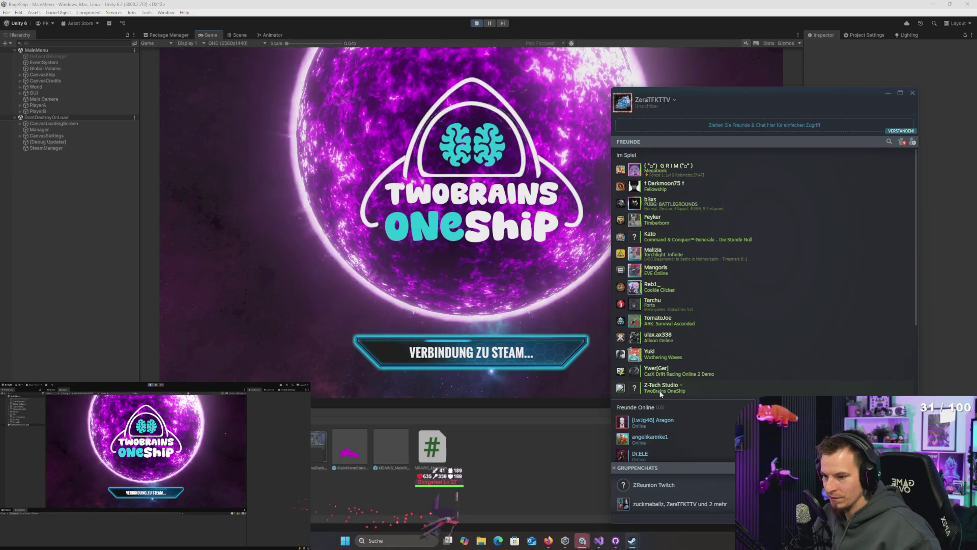
{"action": "scroll", "coordinate": [688, 385], "scroll_direction": "down", "scroll_amount": 1}
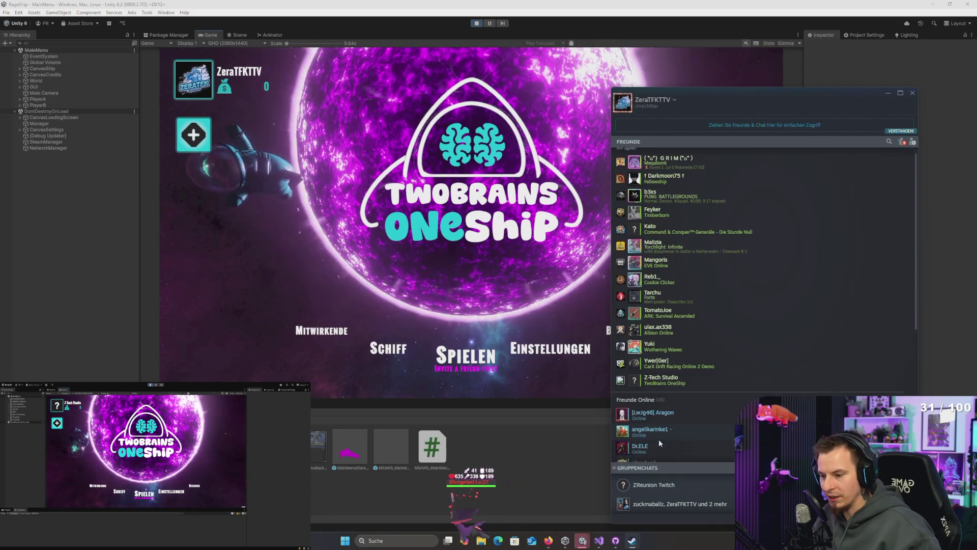
{"action": "scroll", "coordinate": [686, 331], "scroll_direction": "down", "scroll_amount": 1}
{"action": "right_click", "coordinate": [666, 351]}
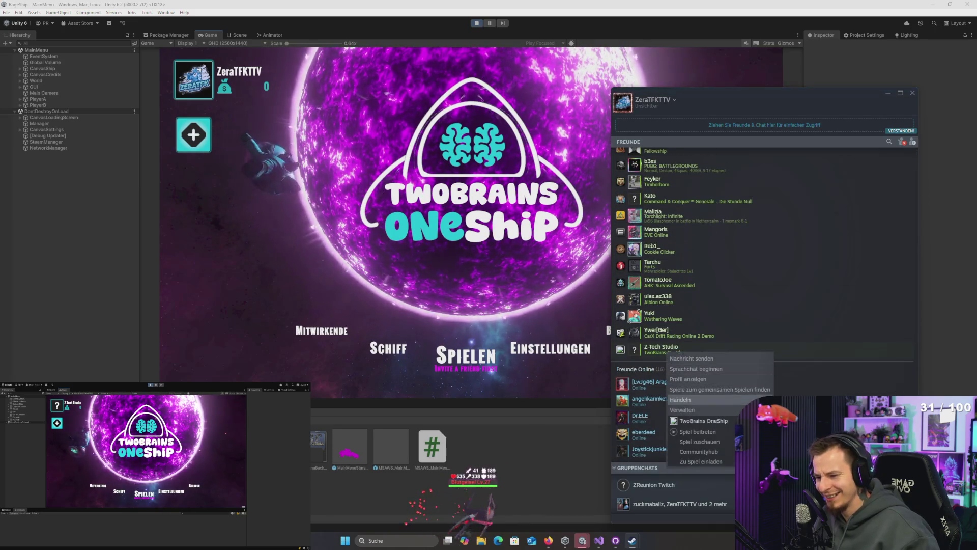
{"action": "left_click", "coordinate": [714, 462]}
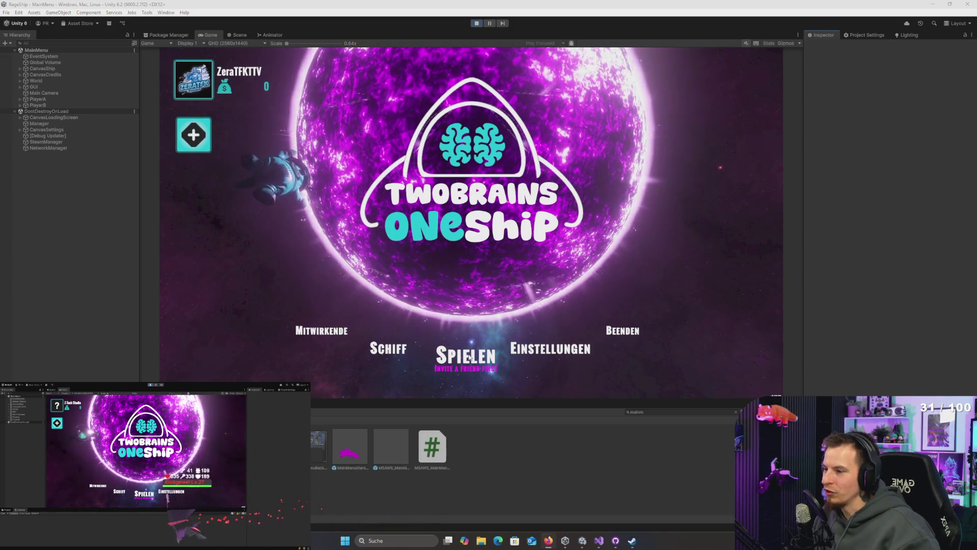
{"action": "key", "text": "alt+Tab"}
{"action": "key", "text": "alt+Tab"}
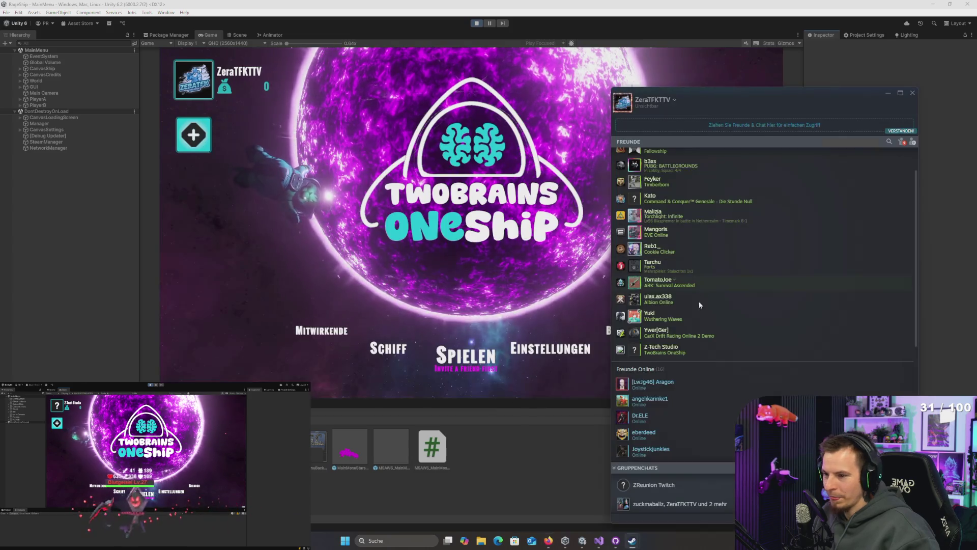
- Re-invite the Steam friend, then start a match with SPIELEN in the running game
{"action": "right_click", "coordinate": [660, 351]}
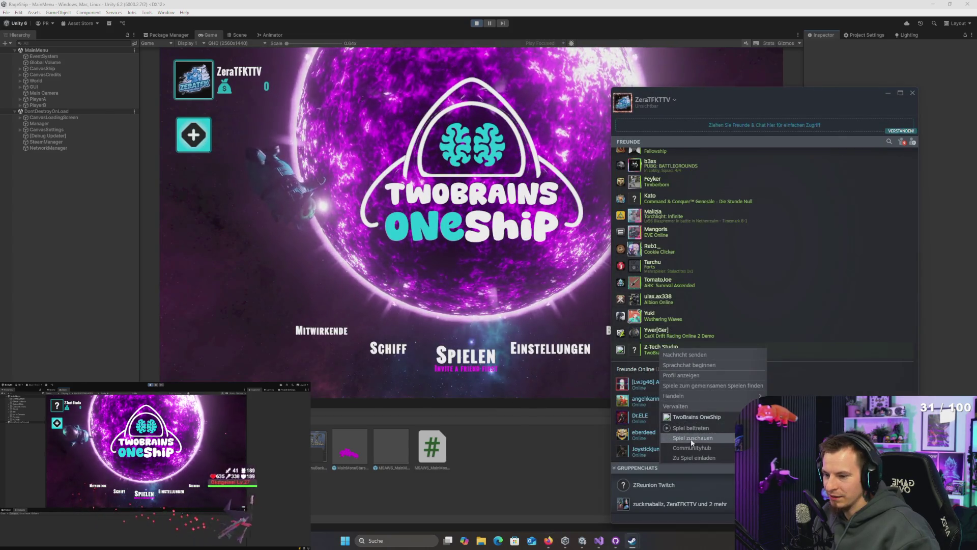
{"action": "left_click", "coordinate": [697, 458]}
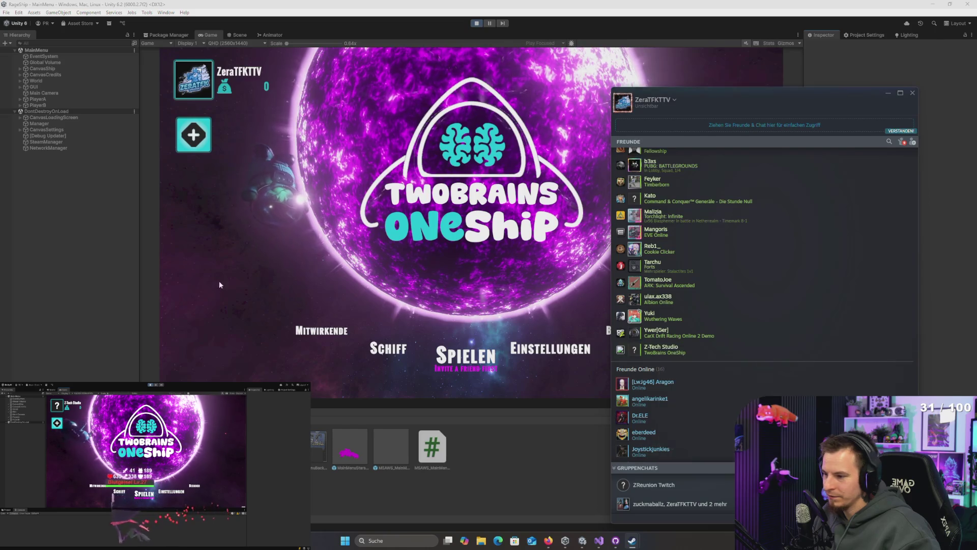
{"action": "left_click", "coordinate": [219, 282]}
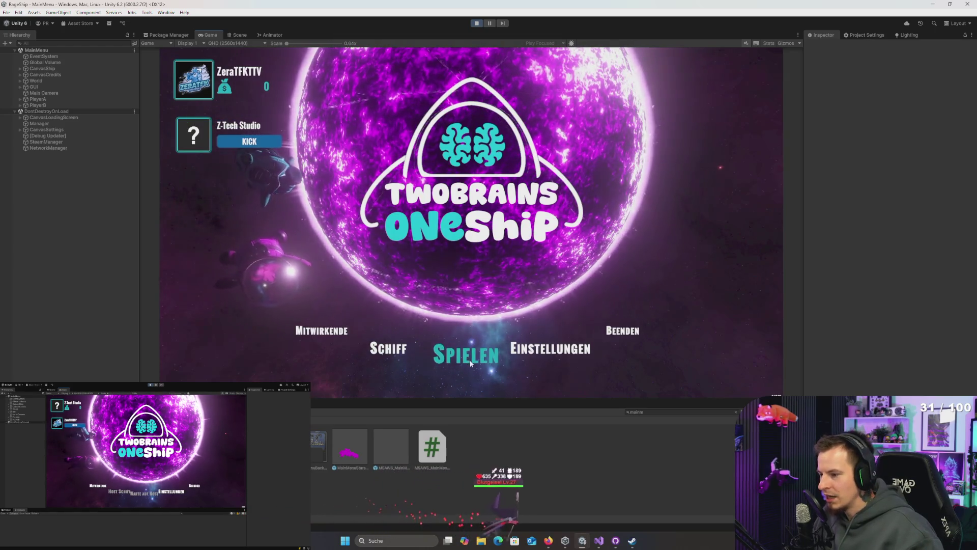
{"action": "left_click", "coordinate": [469, 360]}
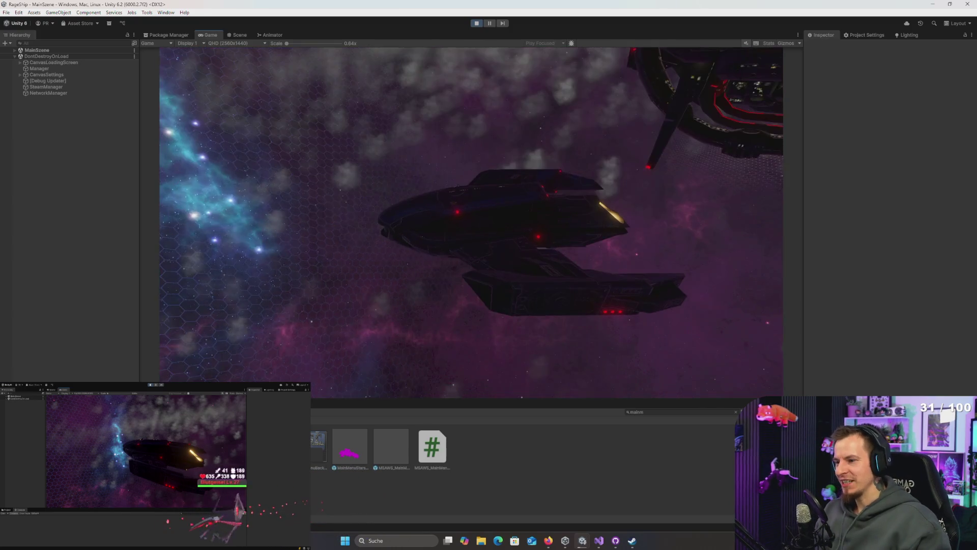
- Stop play mode after the two-player match in the RageShip editor
{"action": "key", "text": "super"}
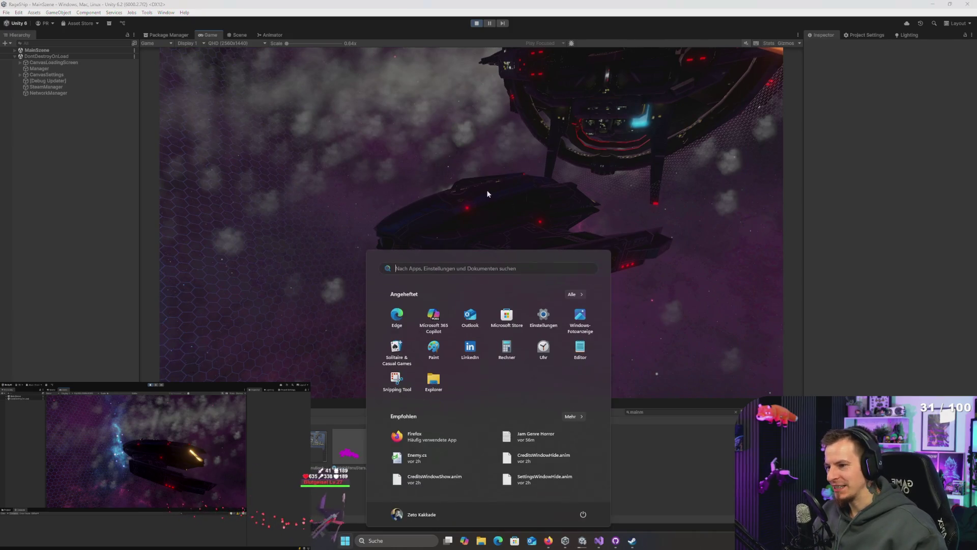
{"action": "left_click", "coordinate": [428, 198]}
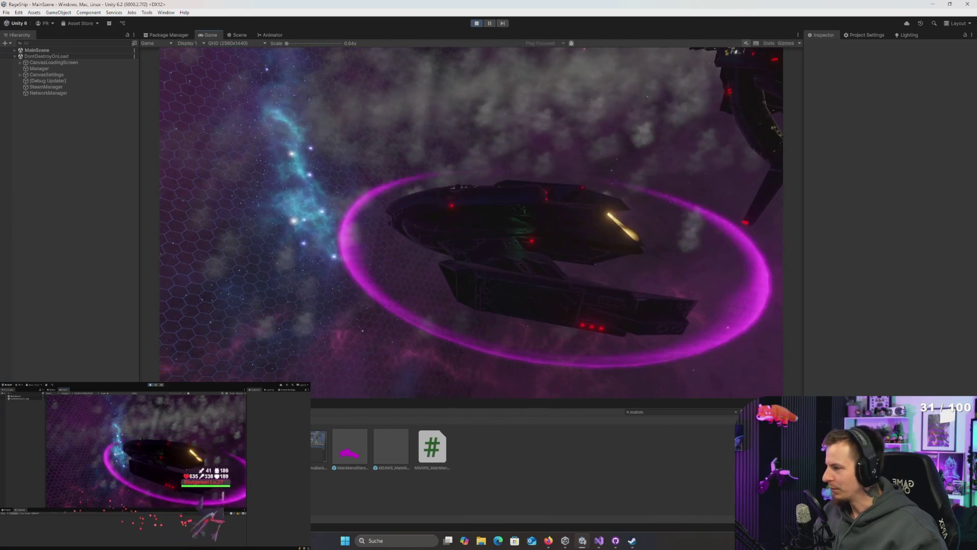
{"action": "key", "text": "super"}
{"action": "left_click", "coordinate": [476, 23]}
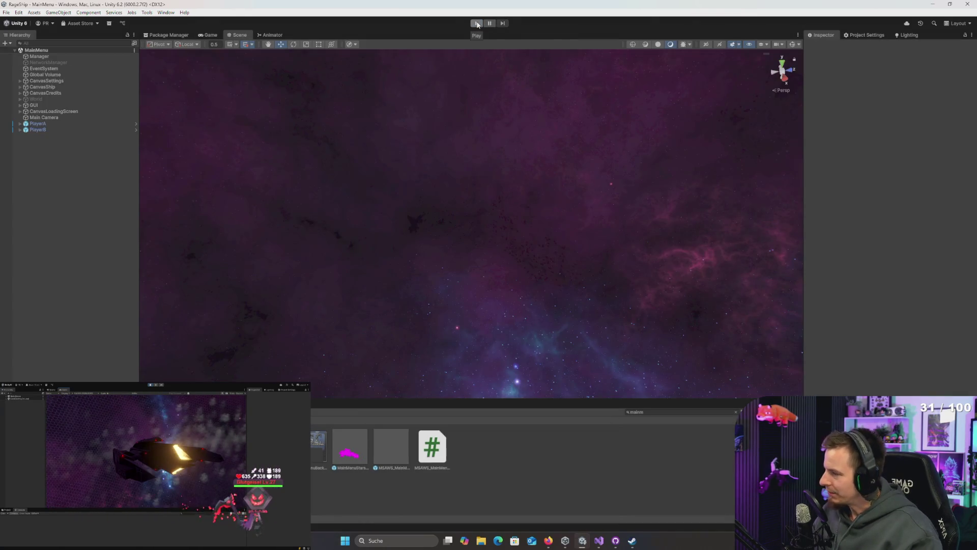
{"action": "key", "text": "alt+Tab"}
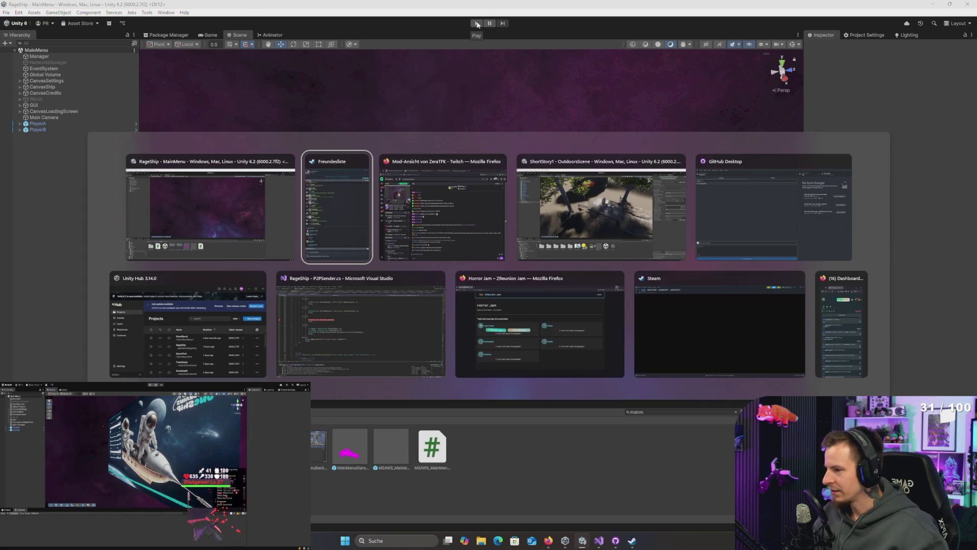
- Return to the ShortStory1 project, close the bake progress panel and move closer to the stone slab
{"action": "key", "text": "alt+Tab"}
{"action": "key", "text": "alt+Tab"}
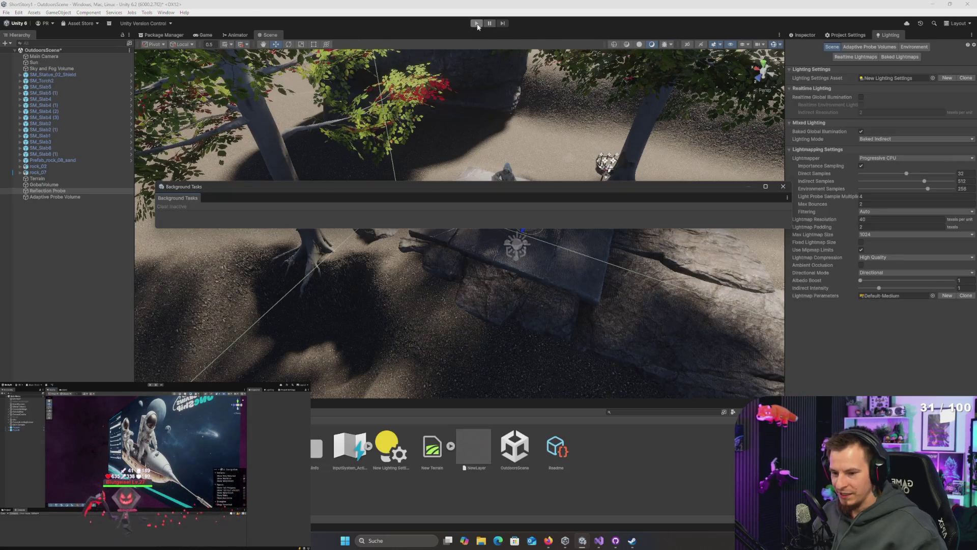
{"action": "left_click", "coordinate": [783, 188]}
{"action": "left_click_drag", "start_coordinate": [712, 196], "coordinate": [646, 203]}
{"action": "scroll", "coordinate": [646, 204], "scroll_direction": "down", "scroll_amount": 5}
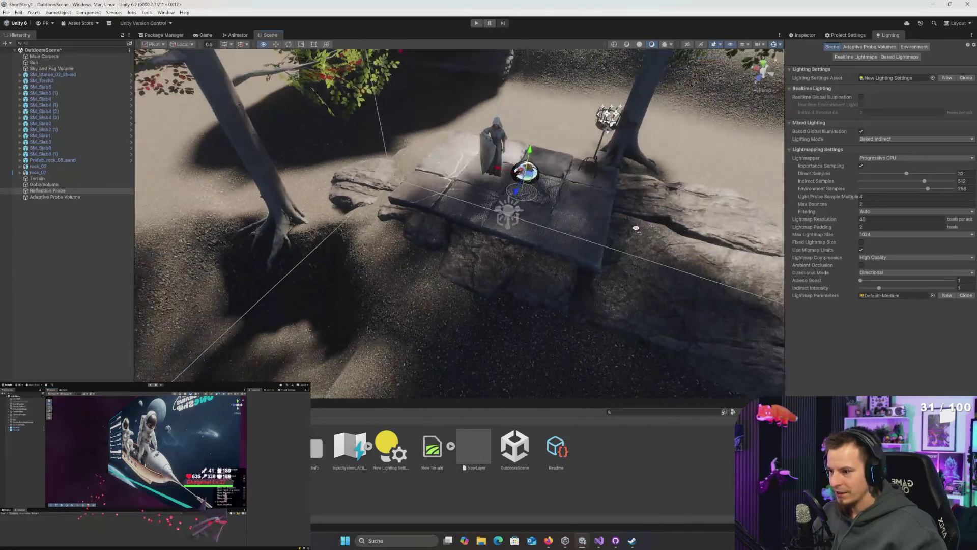
- Select the Adaptive Probe Volume and show the Adaptive Probe Volumes lighting settings
{"action": "left_click", "coordinate": [51, 197]}
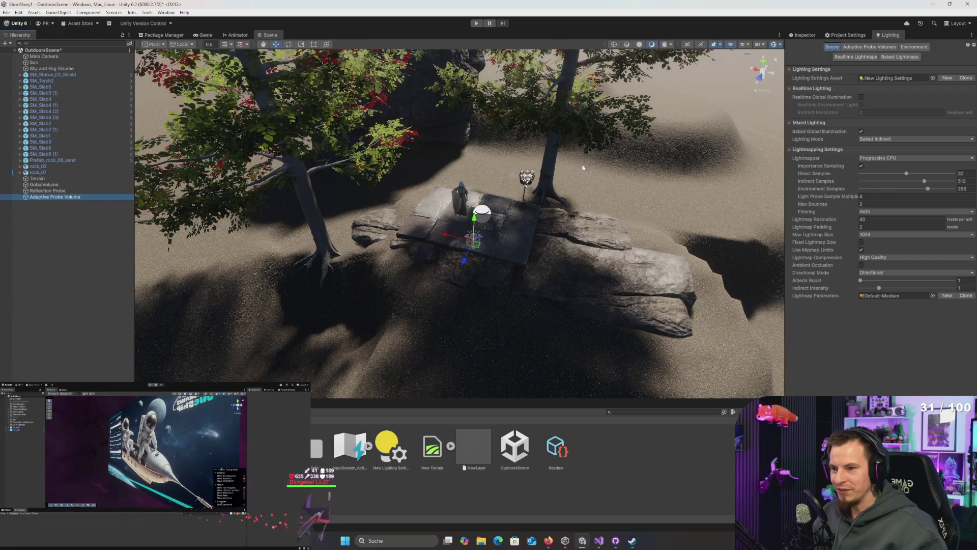
{"action": "left_click", "coordinate": [805, 35]}
{"action": "left_click", "coordinate": [850, 37]}
{"action": "left_click", "coordinate": [808, 35]}
{"action": "left_click", "coordinate": [890, 36]}
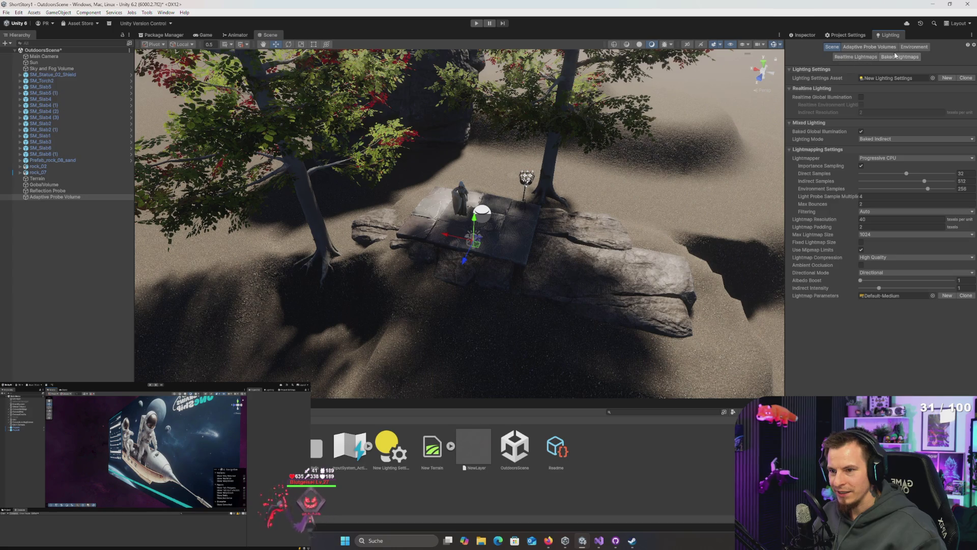
{"action": "left_click", "coordinate": [870, 47]}
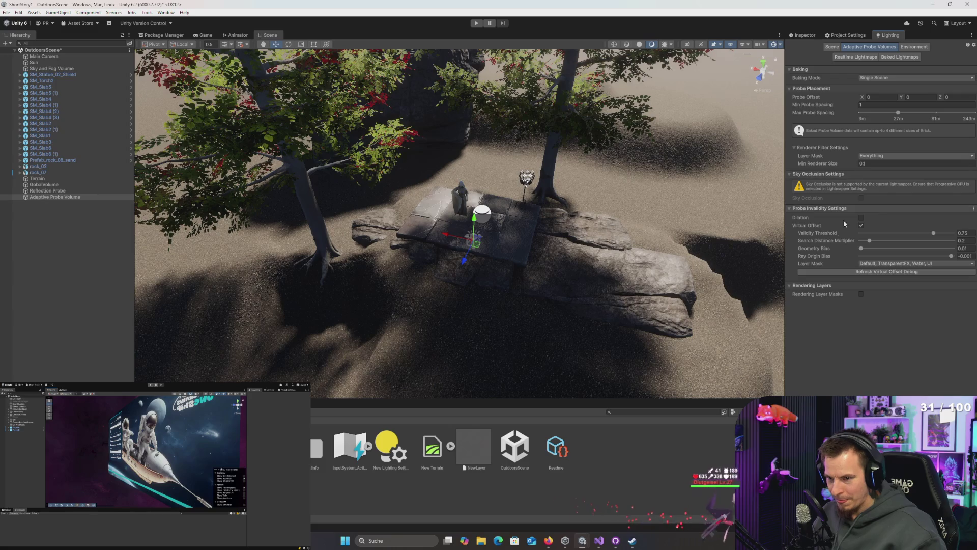
- Keep the Adaptive Probe Volumes baking mode at Single Scene
{"action": "left_click_drag", "start_coordinate": [707, 240], "coordinate": [700, 232]}
{"action": "mouse_move", "coordinate": [570, 292]}
{"action": "left_mouse_down"}
{"action": "mouse_move", "coordinate": [563, 262]}
{"action": "mouse_move", "coordinate": [689, 275]}
{"action": "left_mouse_up"}
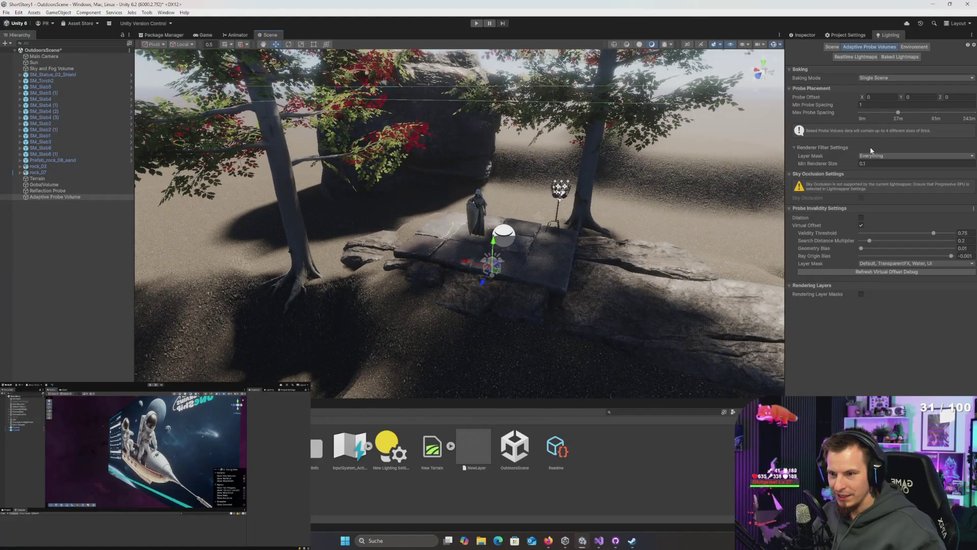
{"action": "left_click", "coordinate": [896, 77]}
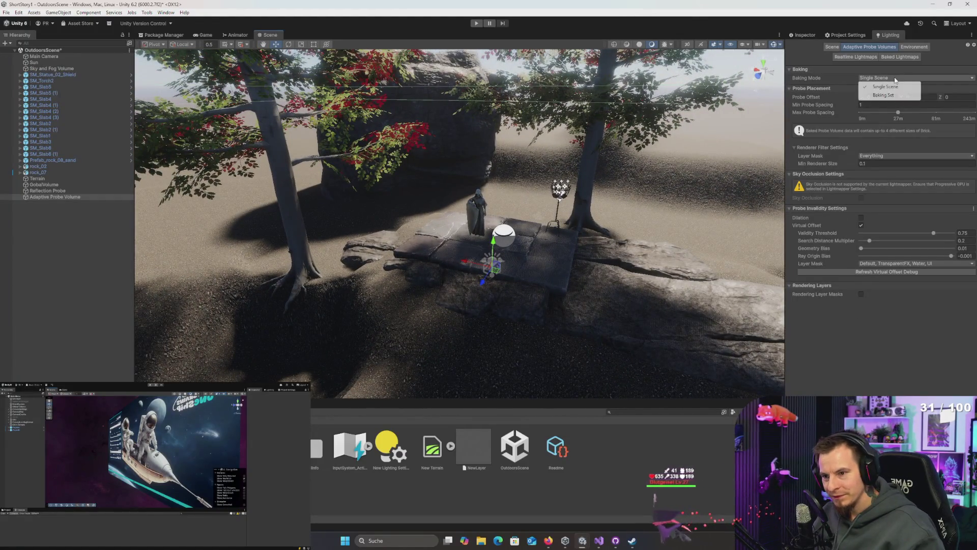
{"action": "left_click", "coordinate": [875, 122]}
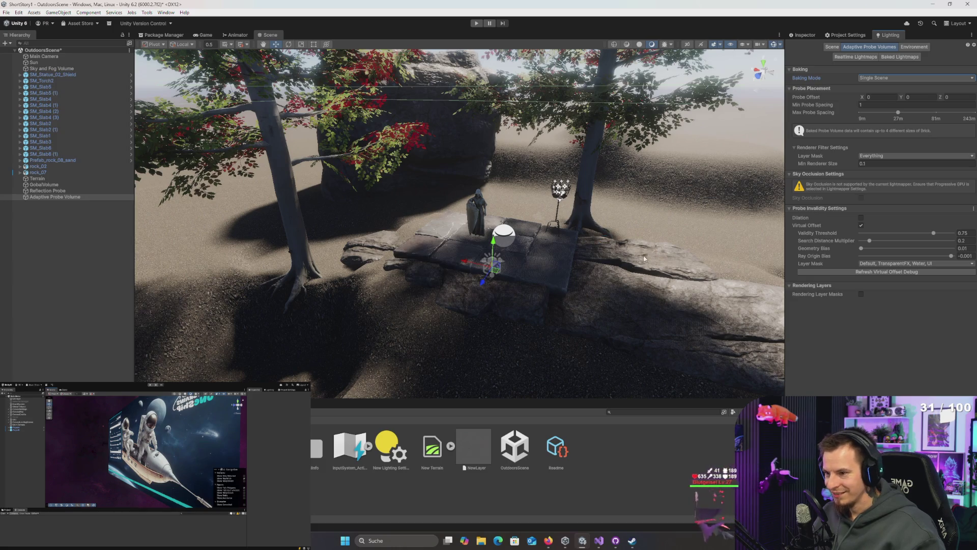
- Frame the stone slab in the Scene view and select GobalVolume in the Hierarchy
{"action": "right_click", "coordinate": [606, 198]}
{"action": "left_click", "coordinate": [544, 253]}
{"action": "right_click", "coordinate": [543, 246]}
{"action": "left_click_drag", "start_coordinate": [543, 246], "coordinate": [504, 227]}
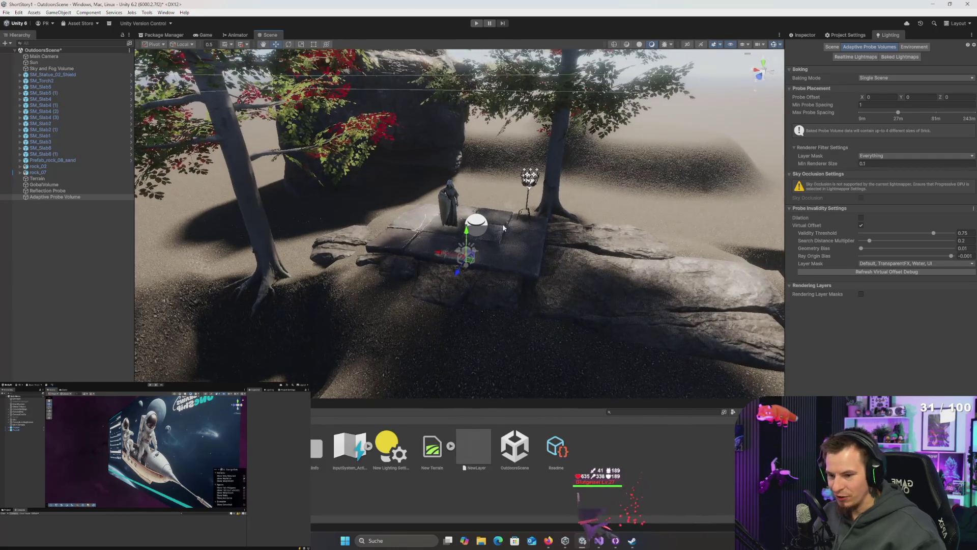
{"action": "left_click", "coordinate": [54, 198]}
{"action": "left_click", "coordinate": [46, 184]}
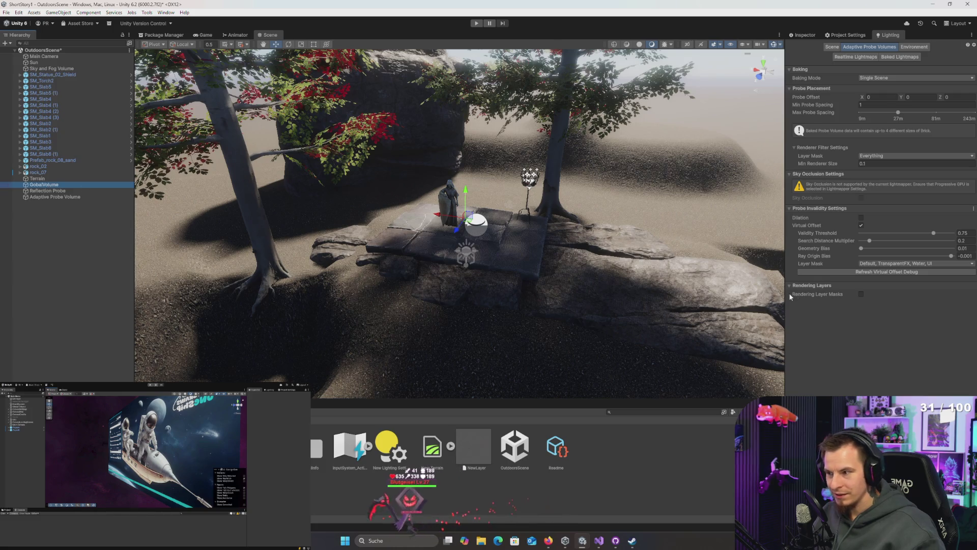
- Enable all ambient occlusion overrides, set intensity 0.5 and raise direct lighting strength
{"action": "left_click", "coordinate": [812, 36]}
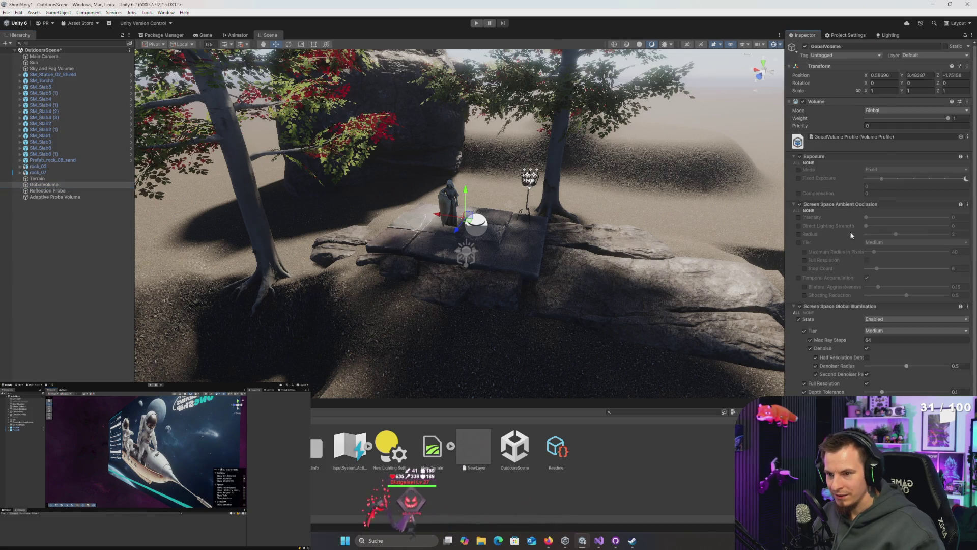
{"action": "scroll", "coordinate": [853, 235], "scroll_direction": "down", "scroll_amount": 2}
{"action": "left_click", "coordinate": [796, 186]}
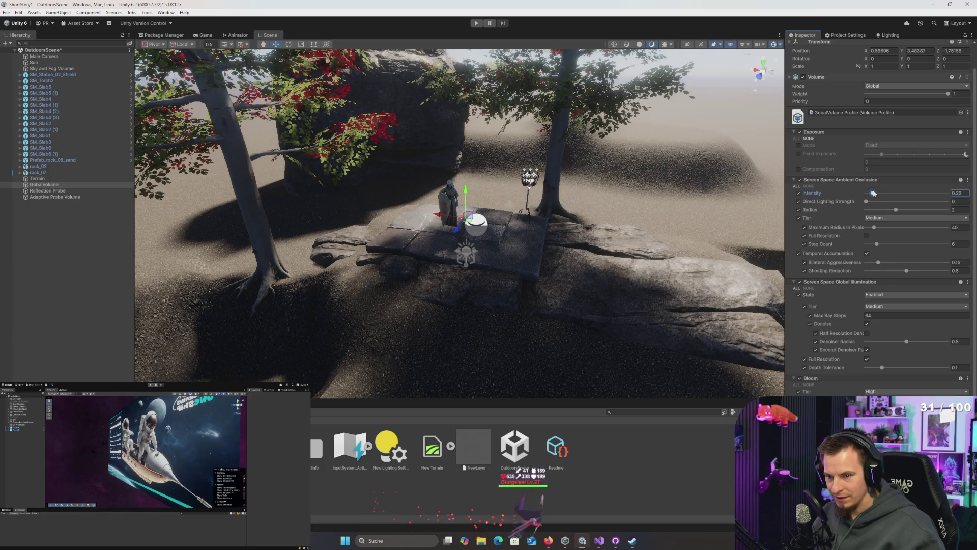
{"action": "left_click_drag", "start_coordinate": [880, 193], "coordinate": [867, 194]}
{"action": "left_click", "coordinate": [961, 193]}
{"action": "type", "text": "0.5"}
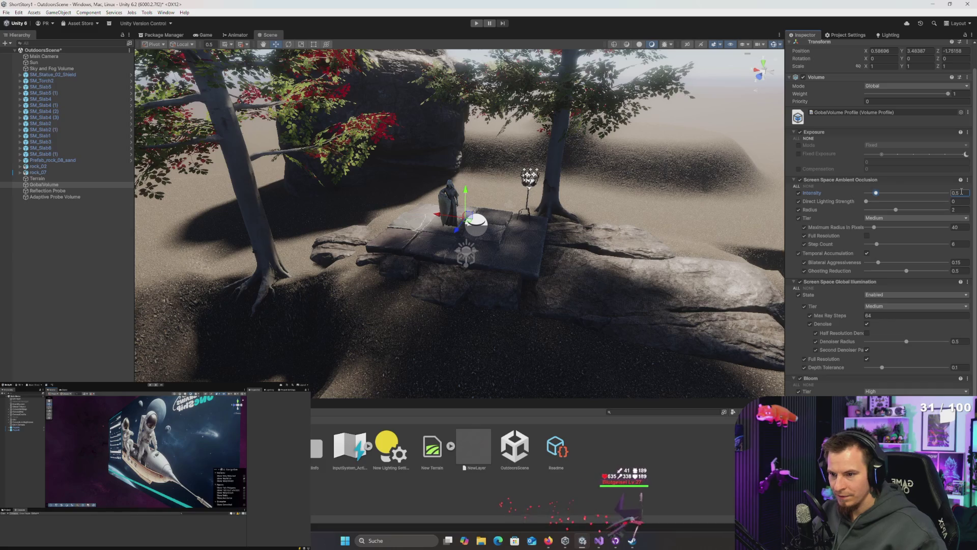
{"action": "left_click_drag", "start_coordinate": [866, 201], "coordinate": [879, 201]}
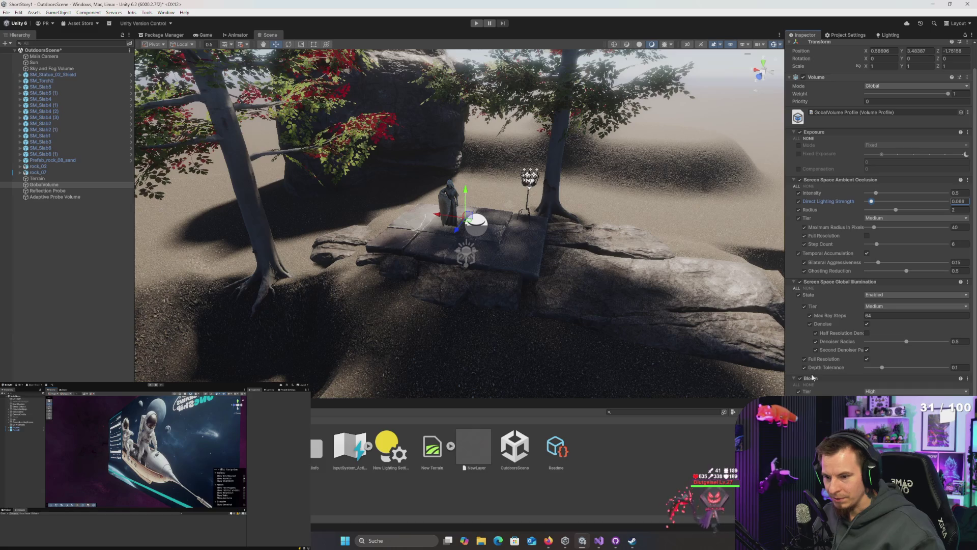
- Enable all Exposure overrides and set the Exposure Mode to Automatic
{"action": "scroll", "coordinate": [823, 191], "scroll_direction": "up", "scroll_amount": 1}
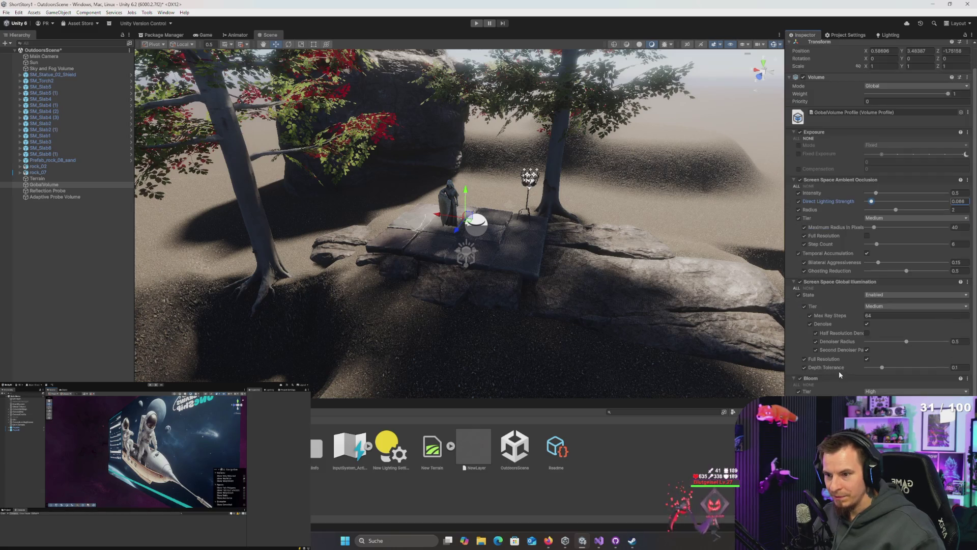
{"action": "left_click", "coordinate": [796, 163]}
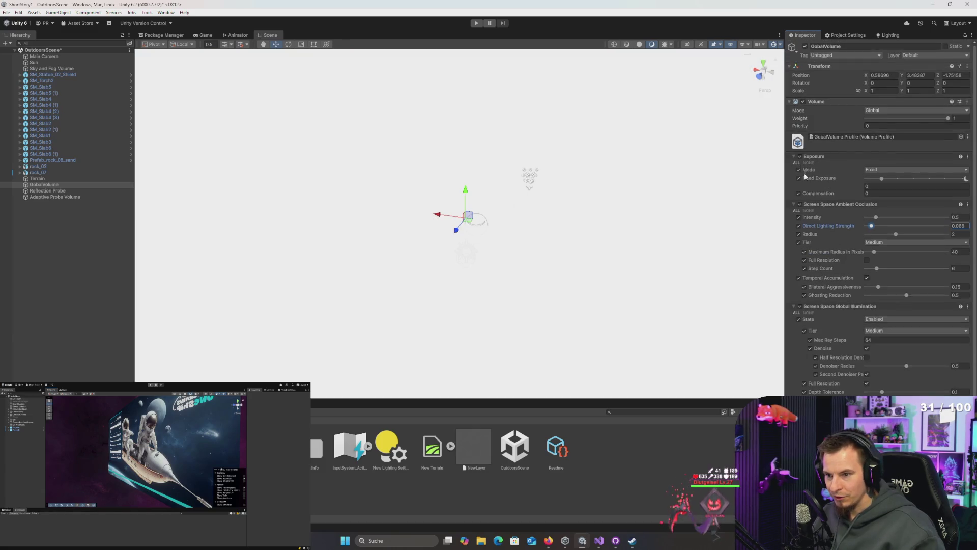
{"action": "left_click", "coordinate": [887, 170]}
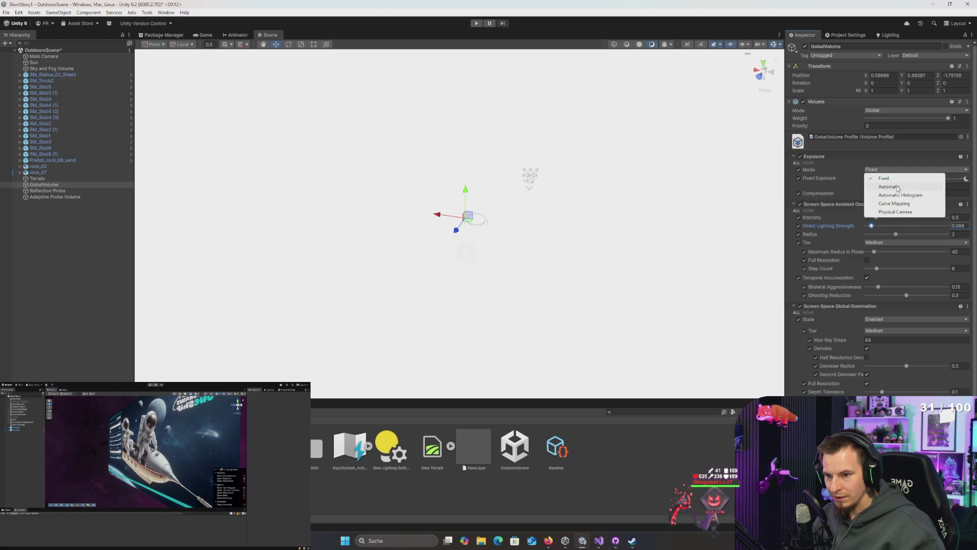
{"action": "left_click", "coordinate": [897, 189]}
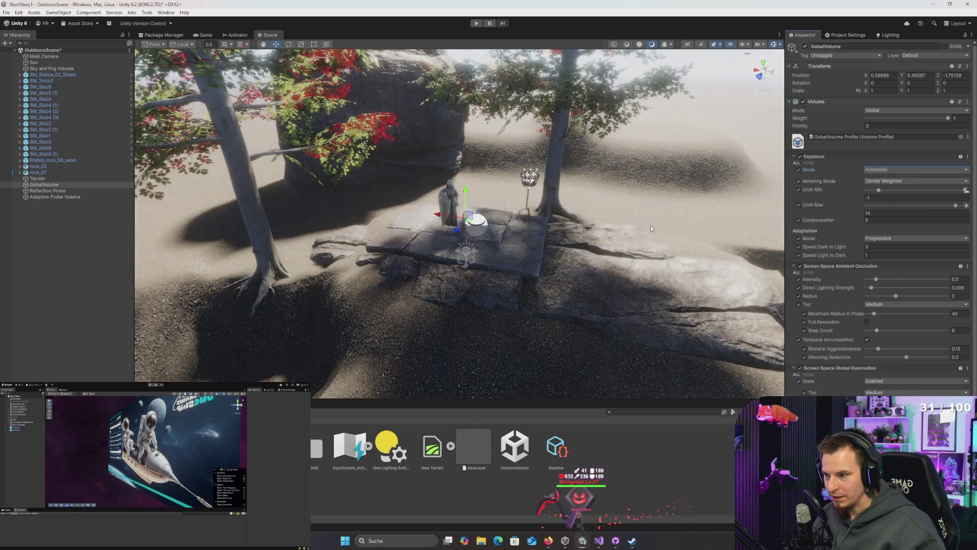
- Set the Bloom Tier to High
{"action": "mouse_move", "coordinate": [650, 225]}
{"action": "left_mouse_down"}
{"action": "mouse_move", "coordinate": [643, 240]}
{"action": "mouse_move", "coordinate": [654, 223]}
{"action": "mouse_move", "coordinate": [643, 208]}
{"action": "left_mouse_up"}
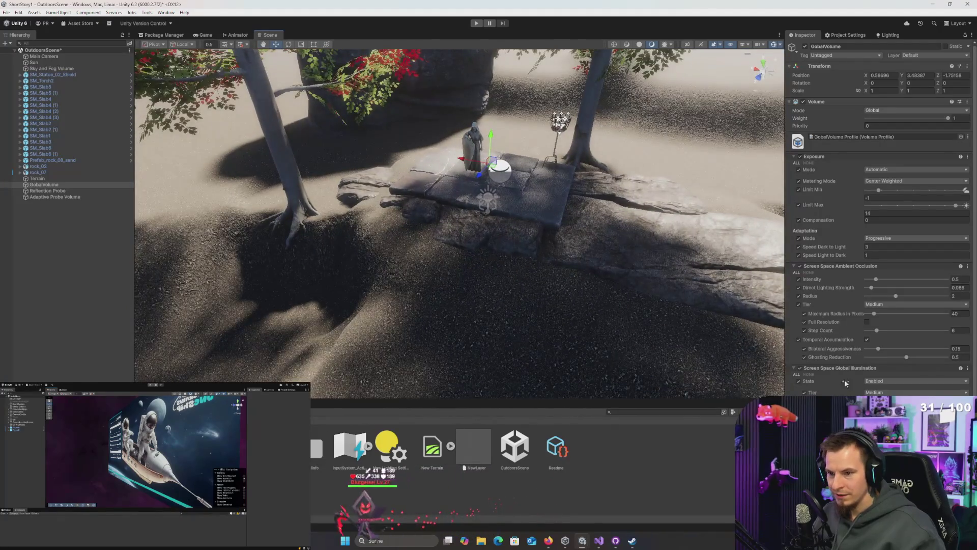
{"action": "scroll", "coordinate": [878, 214], "scroll_direction": "down", "scroll_amount": 4}
{"action": "left_click", "coordinate": [880, 391]}
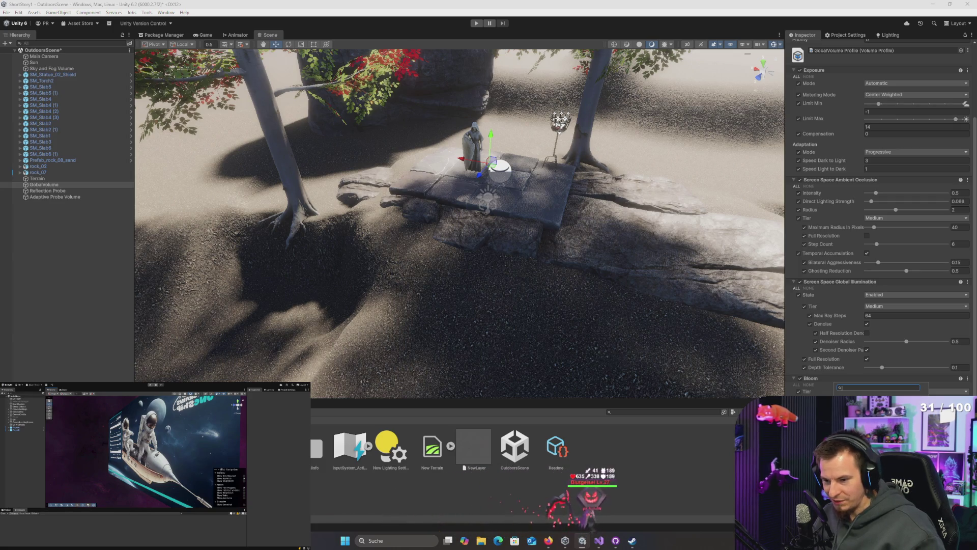
{"action": "left_click", "coordinate": [876, 419]}
{"action": "left_click", "coordinate": [896, 390]}
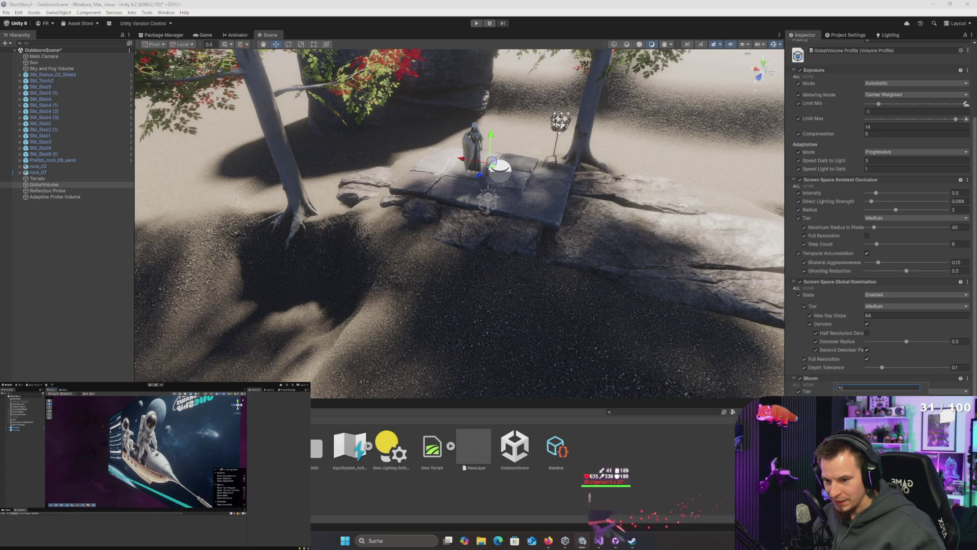
{"action": "key", "text": "Down"}
{"action": "key", "text": "Return"}
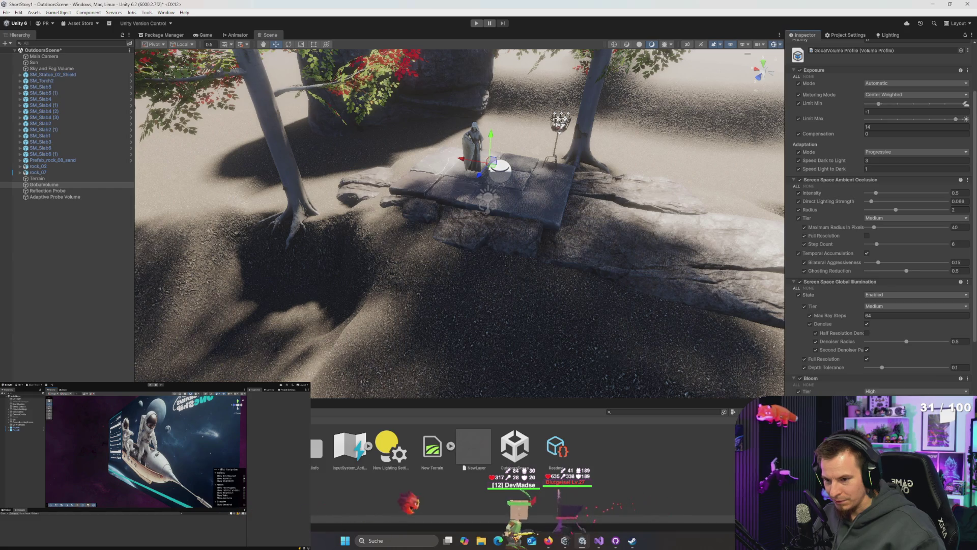
- Enable all Physically Based Sky overrides, keeping the Earth (Advanced) sky type
{"action": "scroll", "coordinate": [804, 340], "scroll_direction": "down", "scroll_amount": 3}
{"action": "left_click", "coordinate": [797, 338]}
{"action": "left_click", "coordinate": [888, 355]}
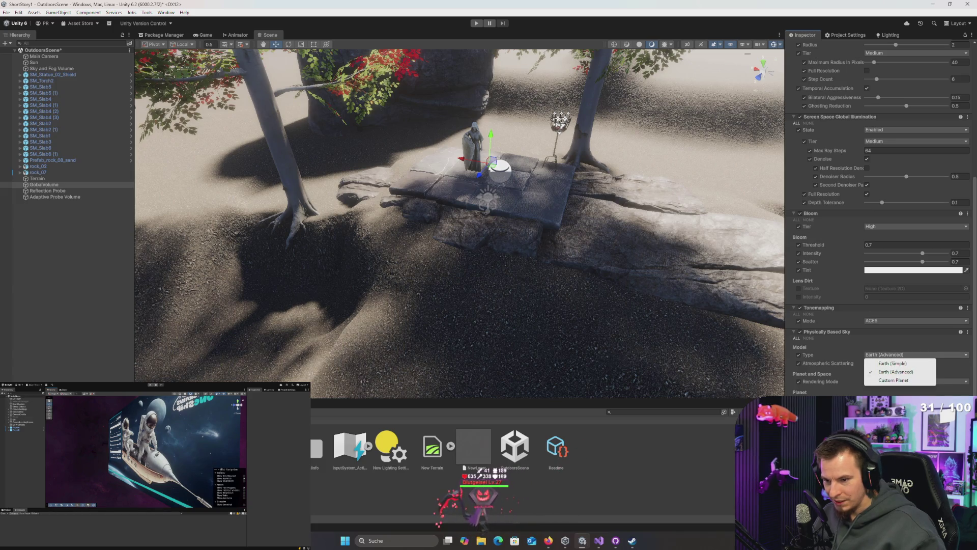
{"action": "left_click", "coordinate": [867, 362]}
{"action": "left_click", "coordinate": [876, 383]}
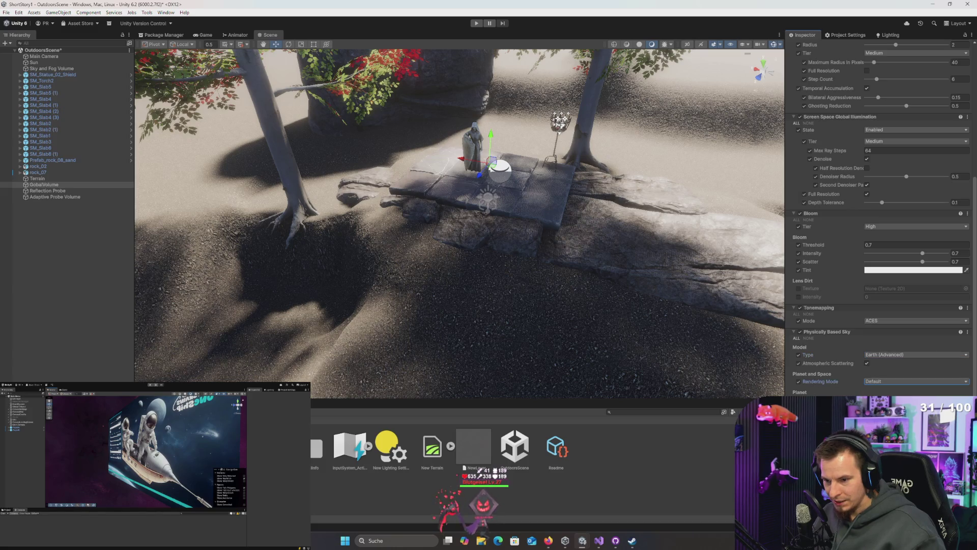
- Enable all Fog overrides
{"action": "scroll", "coordinate": [880, 219], "scroll_direction": "down", "scroll_amount": 5}
{"action": "scroll", "coordinate": [880, 218], "scroll_direction": "down", "scroll_amount": 2}
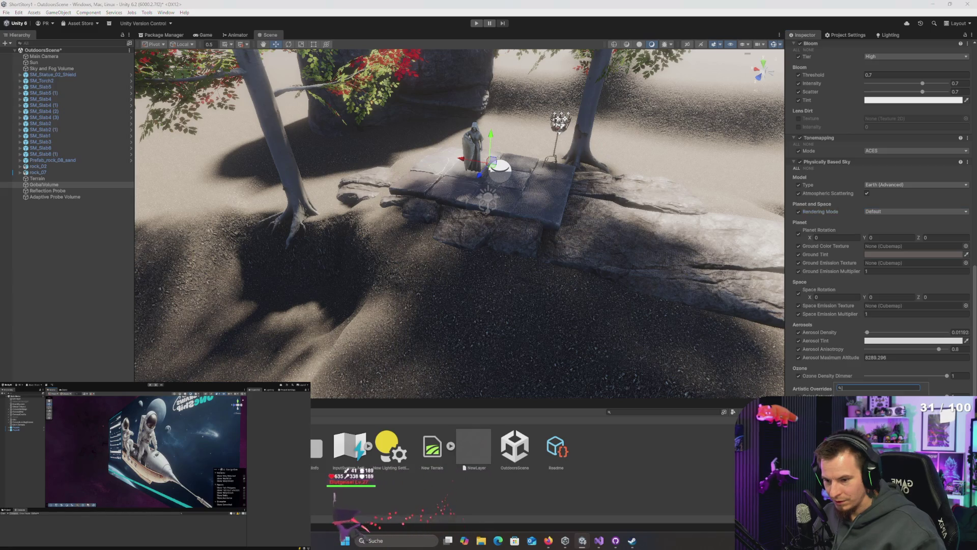
{"action": "scroll", "coordinate": [880, 219], "scroll_direction": "down", "scroll_amount": 5}
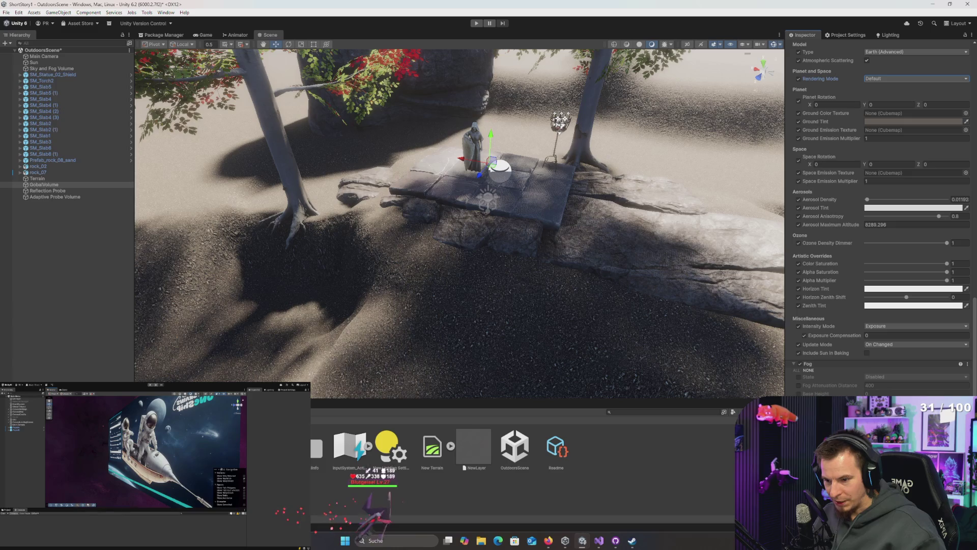
{"action": "left_click", "coordinate": [797, 371]}
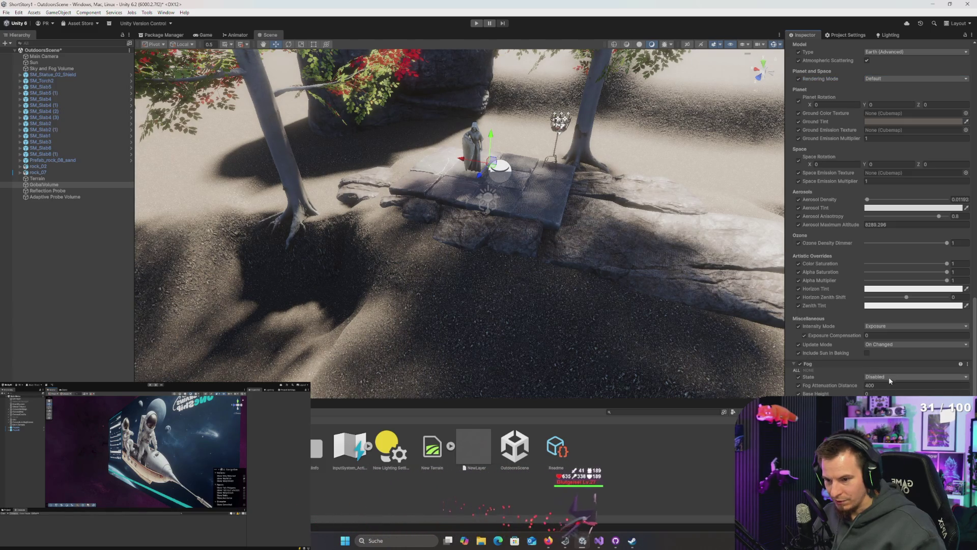
- Turn fog on with an attenuation distance of 10 and inspect the hazy scene
{"action": "left_click", "coordinate": [886, 394]}
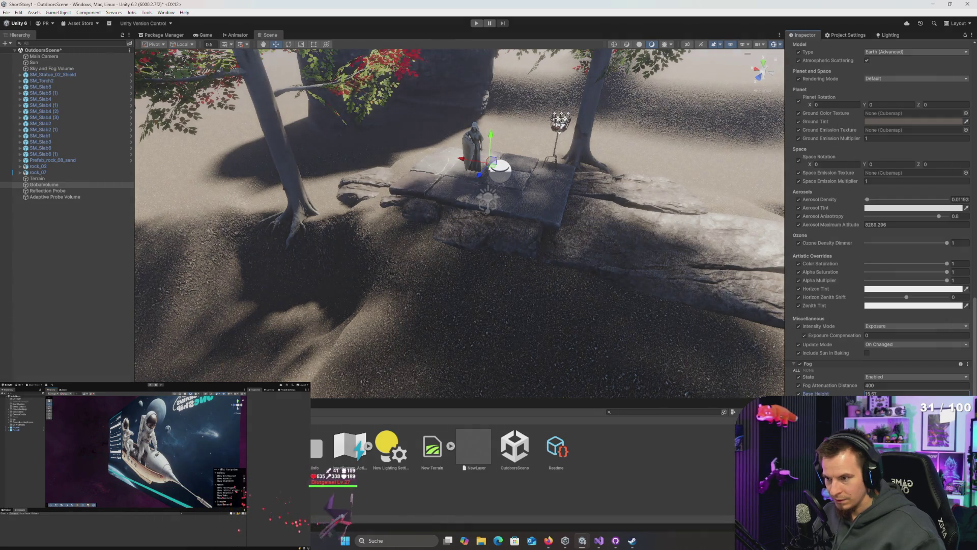
{"action": "left_click", "coordinate": [838, 386]}
{"action": "type", "text": "10"}
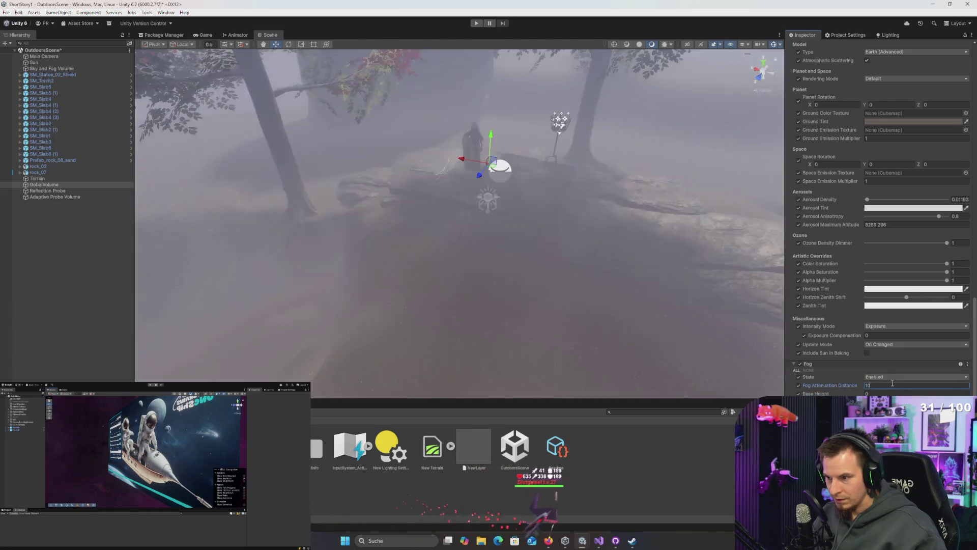
{"action": "mouse_move", "coordinate": [600, 224]}
{"action": "left_mouse_down"}
{"action": "mouse_move", "coordinate": [582, 214]}
{"action": "mouse_move", "coordinate": [610, 162]}
{"action": "mouse_move", "coordinate": [600, 224]}
{"action": "mouse_move", "coordinate": [609, 220]}
{"action": "left_mouse_up"}
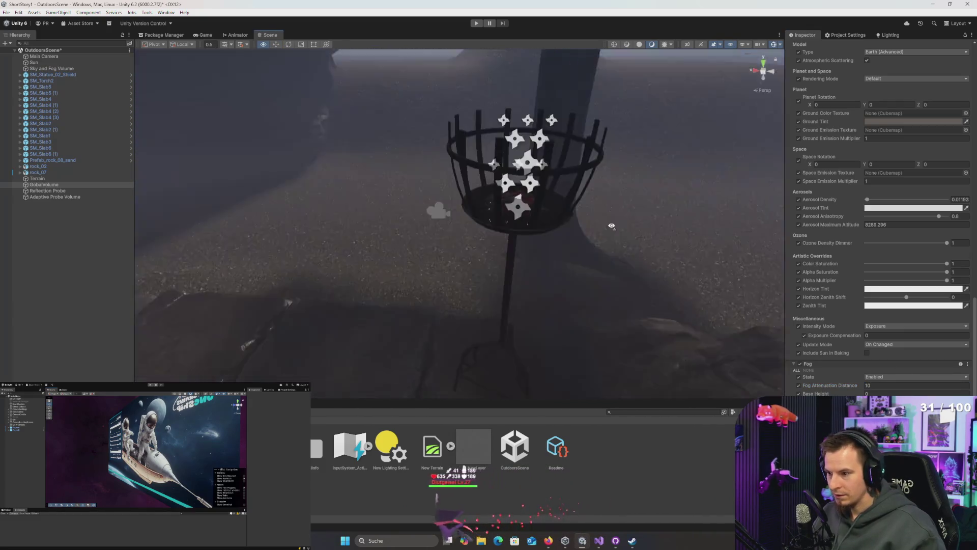
- Select the Sun and try a light blue surface colour
{"action": "left_click", "coordinate": [33, 62]}
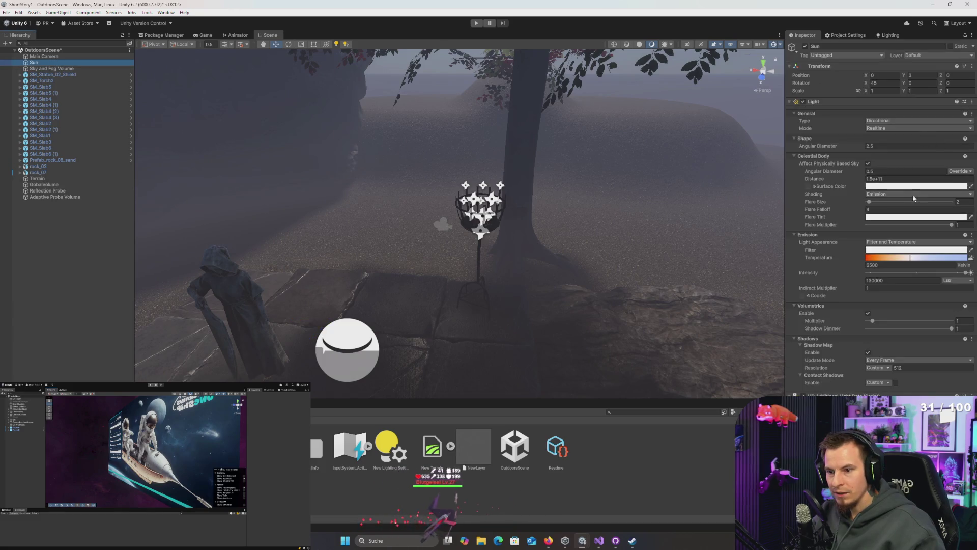
{"action": "left_click", "coordinate": [875, 186]}
{"action": "left_click", "coordinate": [898, 267]}
{"action": "left_click", "coordinate": [919, 230]}
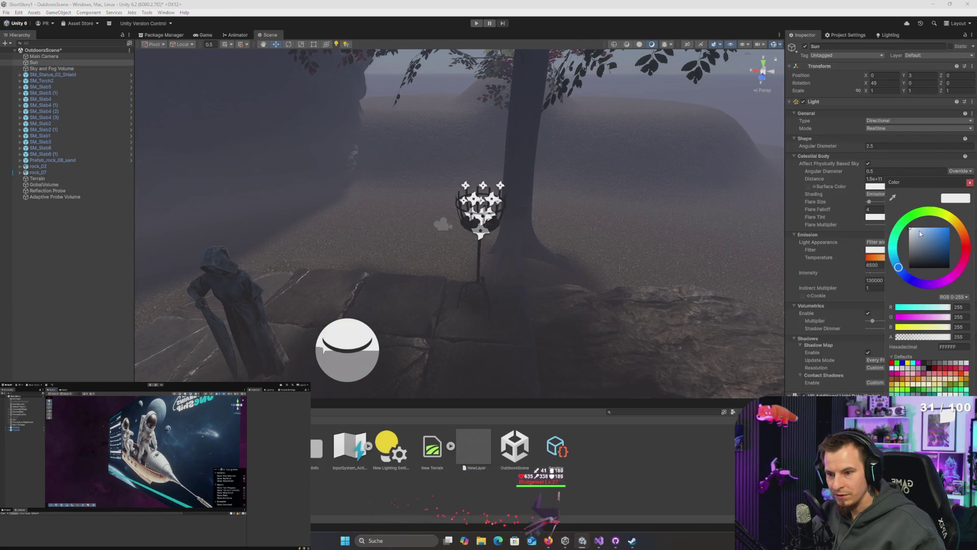
{"action": "left_click", "coordinate": [913, 263]}
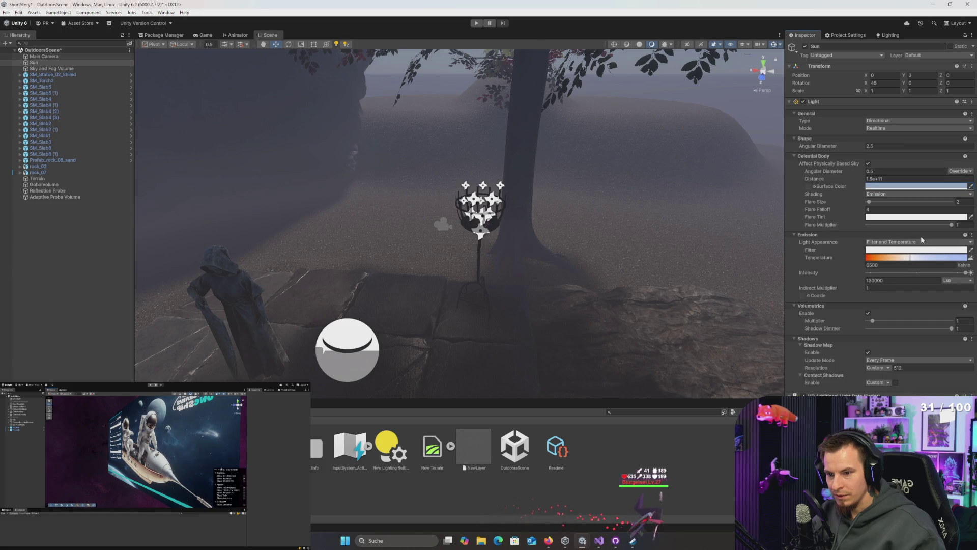
- Set the Sun's intensity to 13000 Lux
{"action": "left_click", "coordinate": [904, 278]}
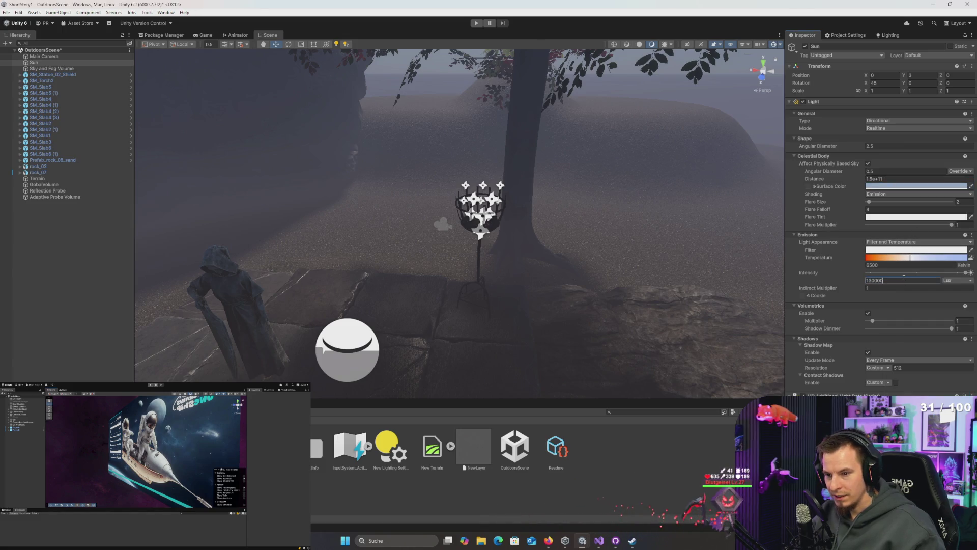
{"action": "key", "text": "BackSpace"}
{"action": "key", "text": "Return"}
{"action": "mouse_move", "coordinate": [599, 246]}
{"action": "left_mouse_down"}
{"action": "mouse_move", "coordinate": [594, 253]}
{"action": "mouse_move", "coordinate": [647, 258]}
{"action": "mouse_move", "coordinate": [641, 183]}
{"action": "mouse_move", "coordinate": [644, 278]}
{"action": "left_mouse_up"}
{"action": "type", "text": "1300"}
{"action": "key", "text": "Return"}
{"action": "scroll", "coordinate": [644, 278], "scroll_direction": "down", "scroll_amount": 3}
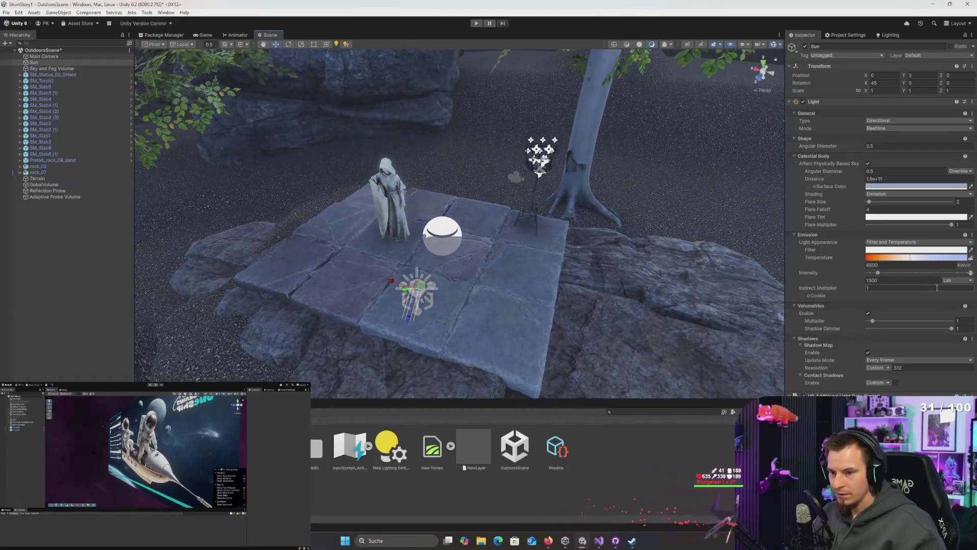
{"action": "left_click", "coordinate": [903, 281]}
{"action": "type", "text": "0"}
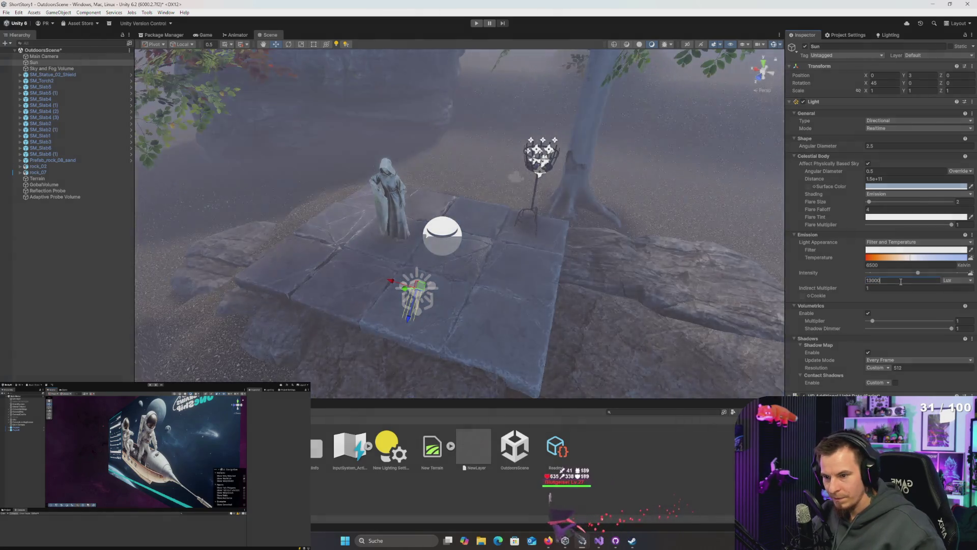
- Change the Sun's surface colour to pale yellow FFF4C7 and its Light Mode to Baked
{"action": "left_click", "coordinate": [904, 186]}
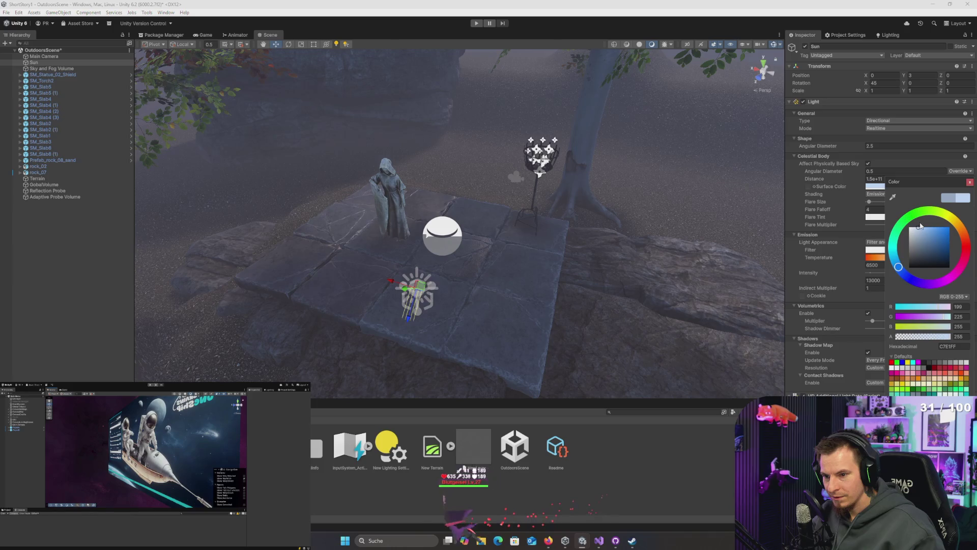
{"action": "left_click", "coordinate": [955, 225]}
{"action": "left_click", "coordinate": [769, 233]}
{"action": "left_click", "coordinate": [883, 128]}
{"action": "left_click", "coordinate": [886, 153]}
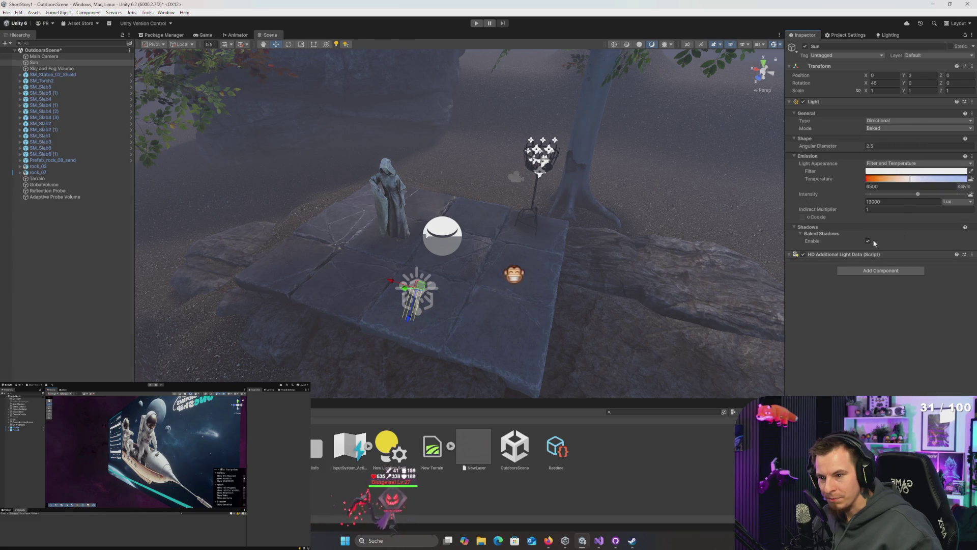
- Fly to the torch, select its PS_Fire effect and open the PS_Fire prefab
{"action": "key", "text": "w"}
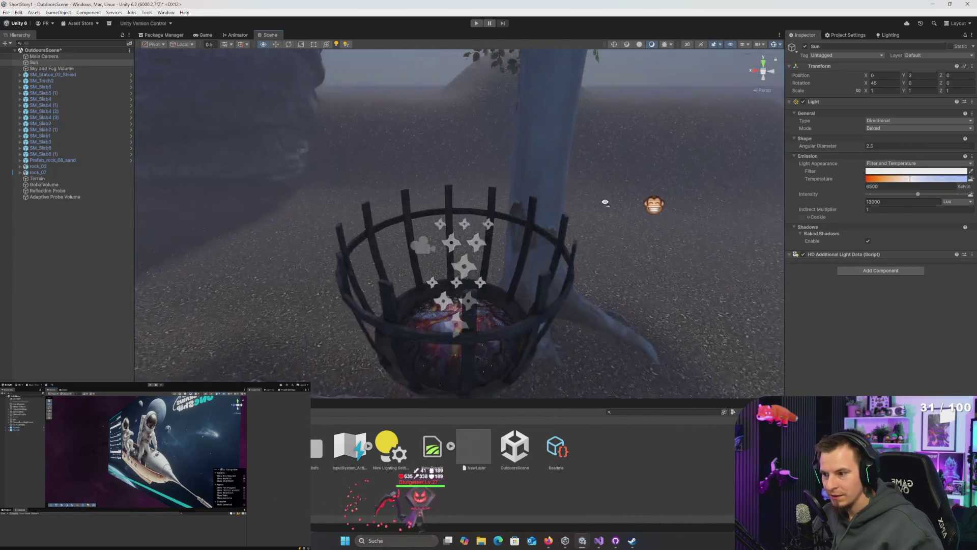
{"action": "left_click", "coordinate": [441, 308]}
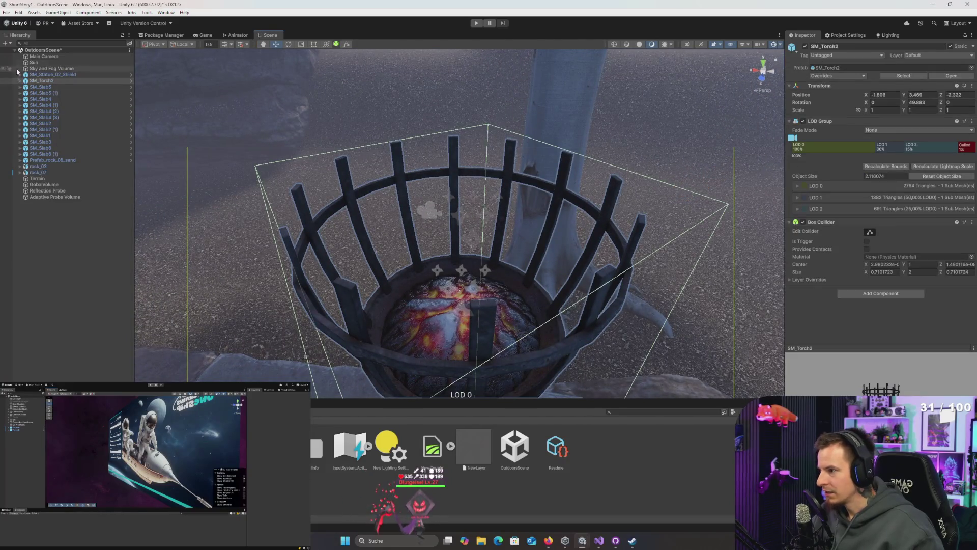
{"action": "key", "text": "Right"}
{"action": "key", "text": "Down"}
{"action": "key", "text": "Down"}
{"action": "key", "text": "Down"}
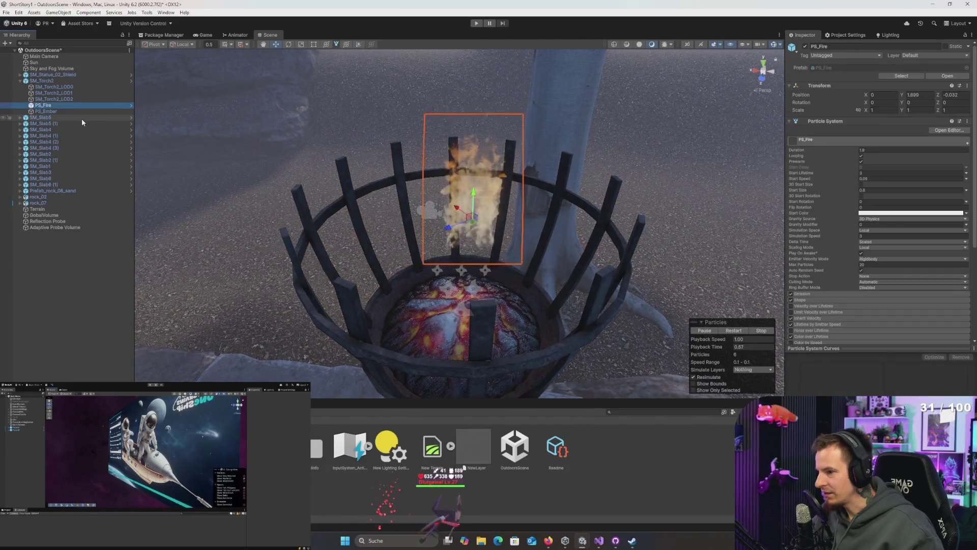
{"action": "key", "text": "Down"}
{"action": "key", "text": "Down"}
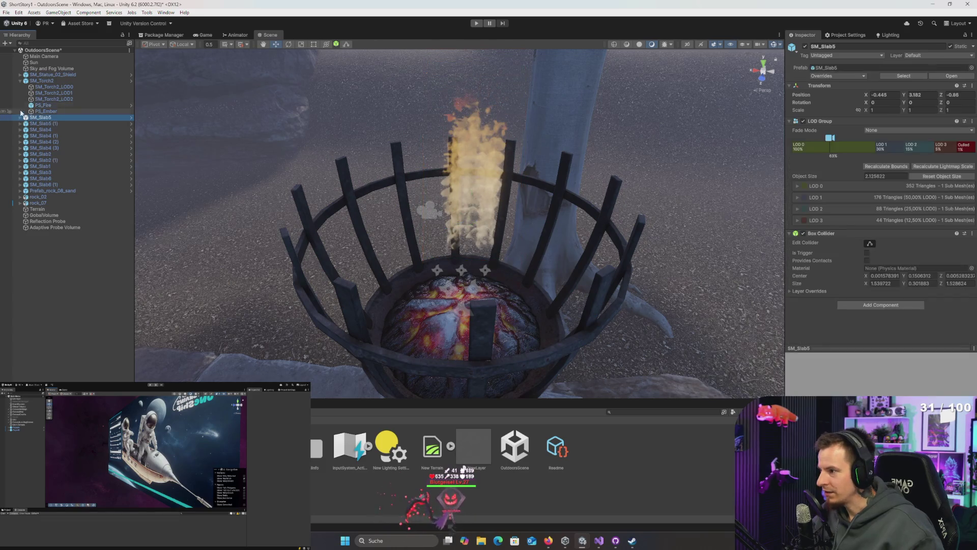
{"action": "key", "text": "Right"}
{"action": "double_click", "coordinate": [43, 105]}
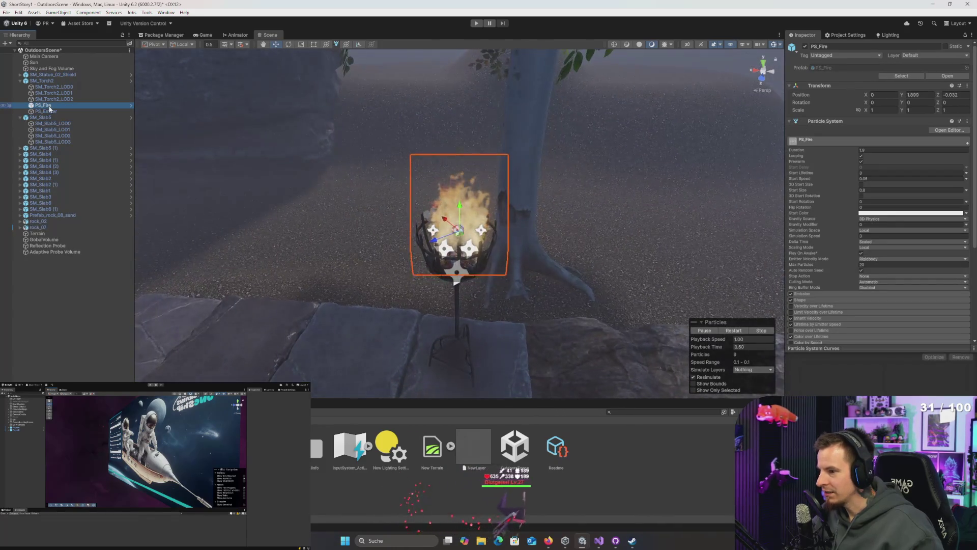
{"action": "left_click", "coordinate": [131, 106]}
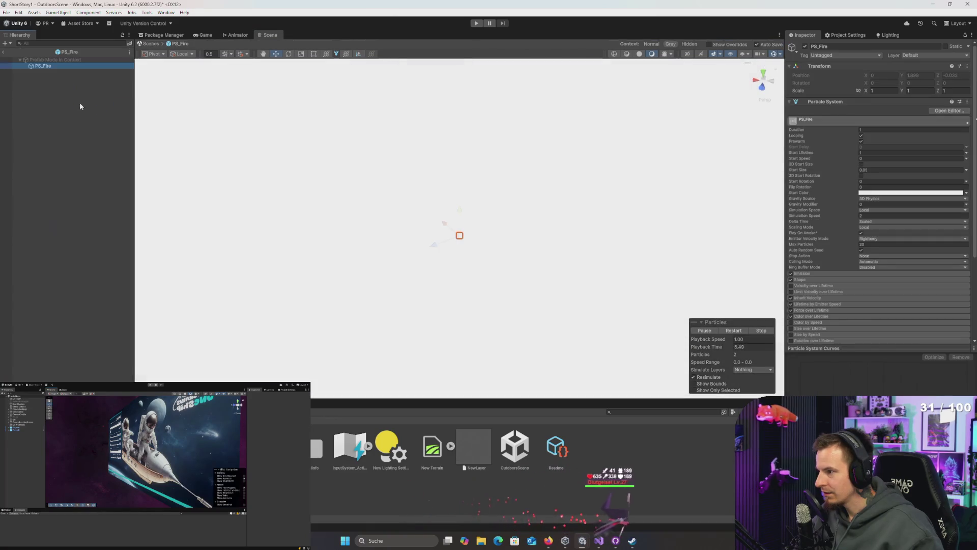
- Add a Point Light as a child of the PS_Fire prefab
{"action": "scroll", "coordinate": [860, 253], "scroll_direction": "down", "scroll_amount": 5}
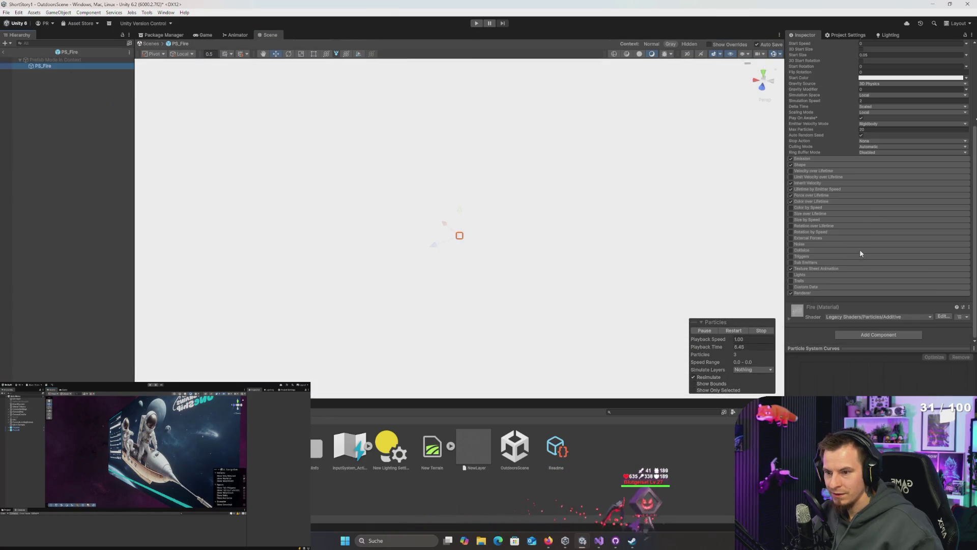
{"action": "right_click", "coordinate": [46, 68]}
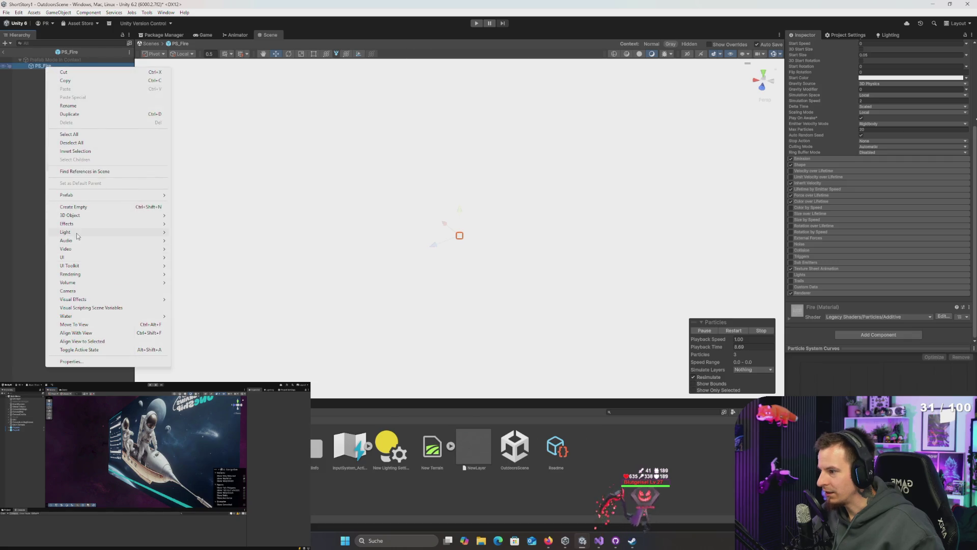
{"action": "mouse_move", "coordinate": [81, 232]}
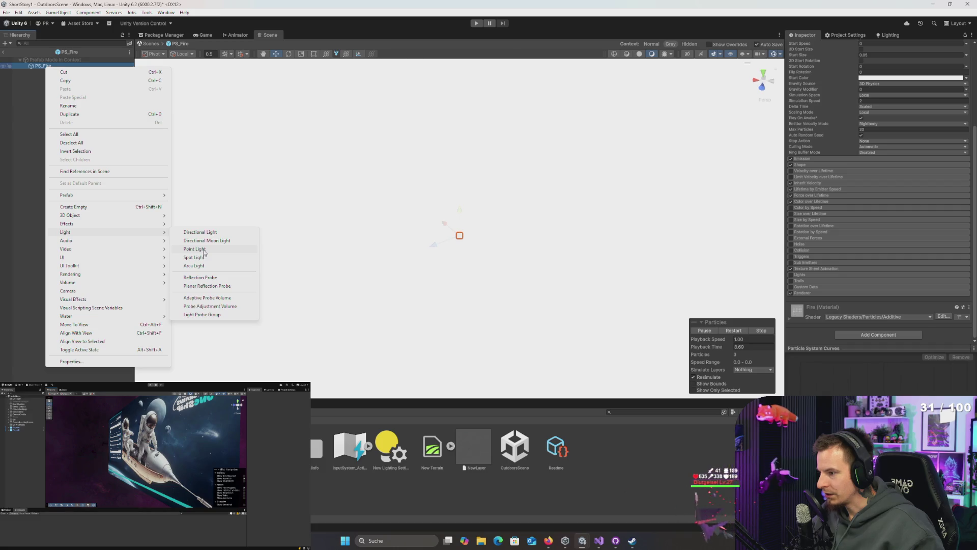
{"action": "left_click", "coordinate": [203, 249]}
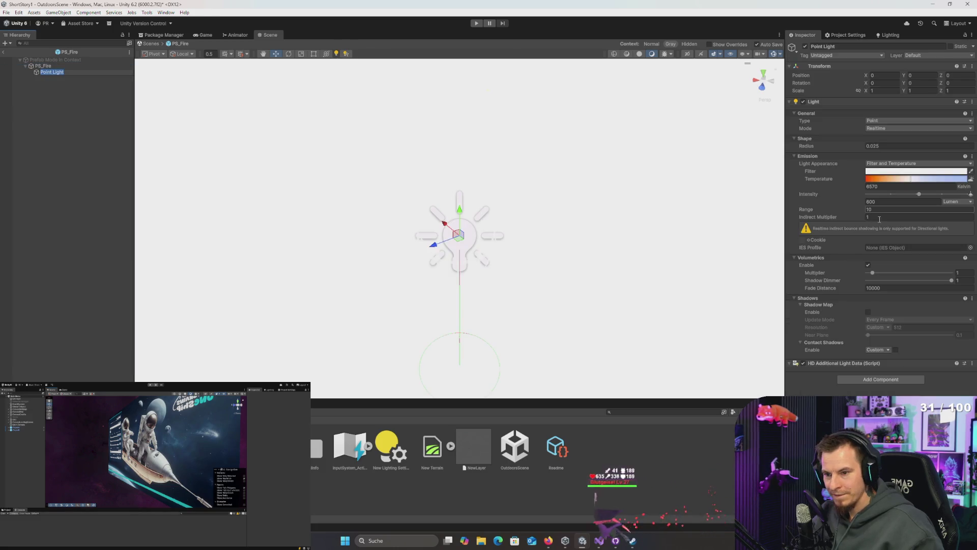
{"action": "left_click", "coordinate": [402, 176]}
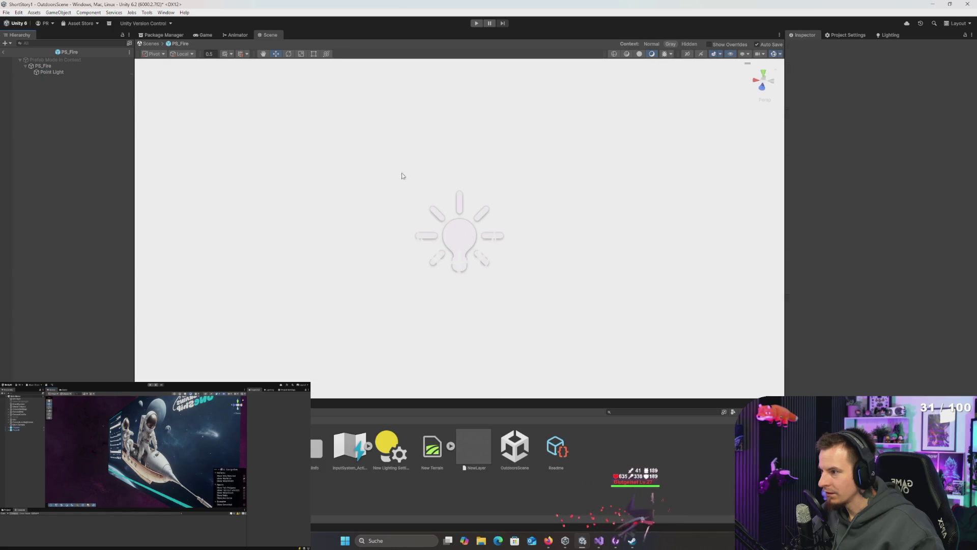
{"action": "left_click", "coordinate": [9, 72]}
- Tint the Point Light's filter colour orange and set its Range to 25
{"action": "left_click", "coordinate": [902, 172]}
{"action": "left_click", "coordinate": [935, 218]}
{"action": "left_click_drag", "start_coordinate": [966, 230], "coordinate": [964, 214]}
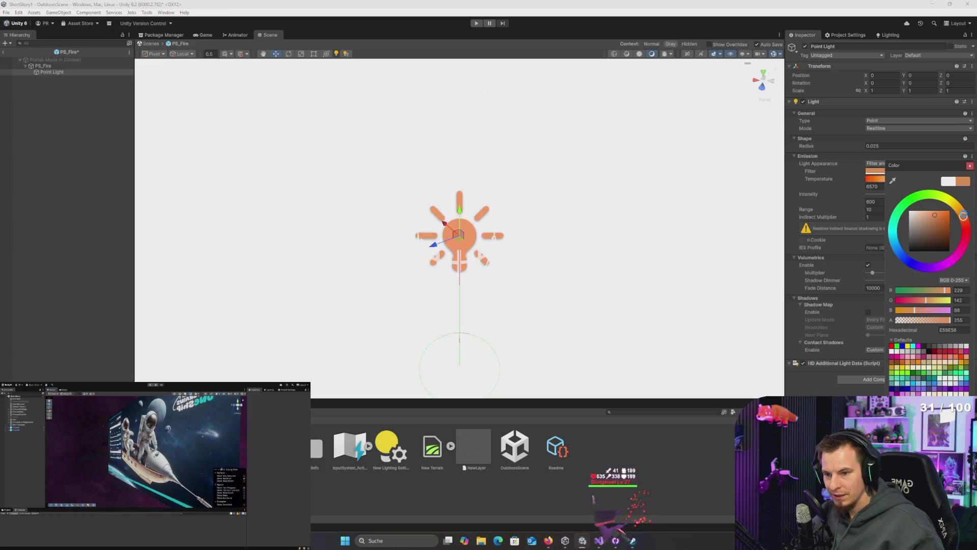
{"action": "left_click", "coordinate": [970, 166]}
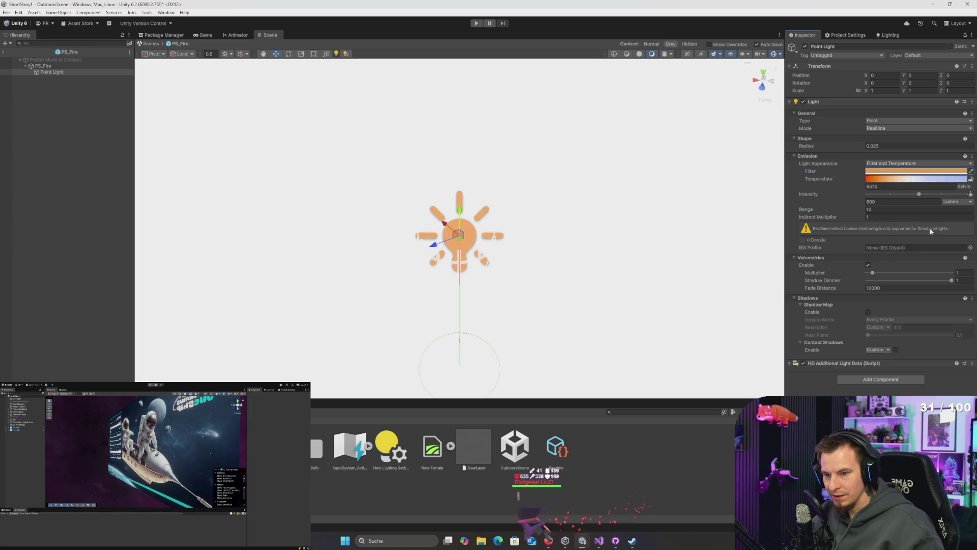
{"action": "left_click", "coordinate": [898, 200]}
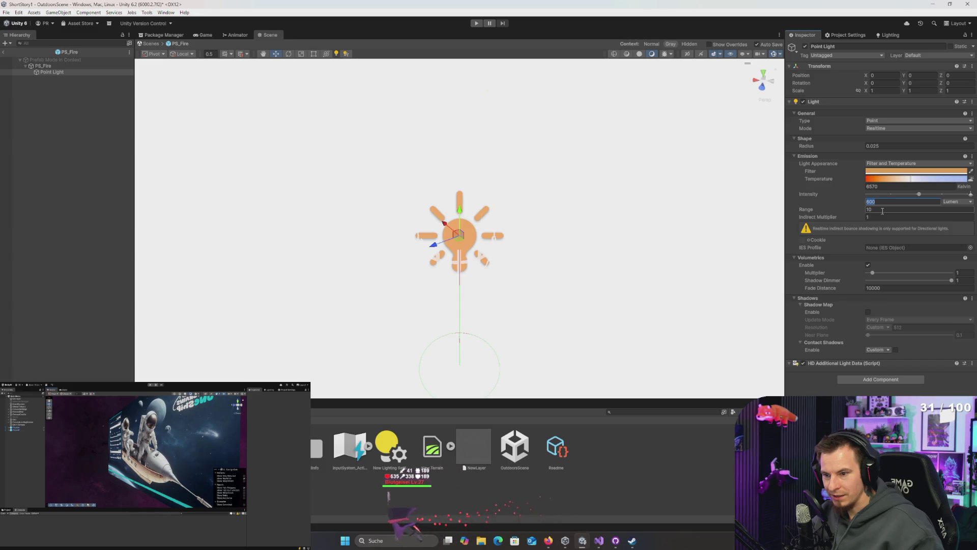
{"action": "left_click", "coordinate": [904, 207]}
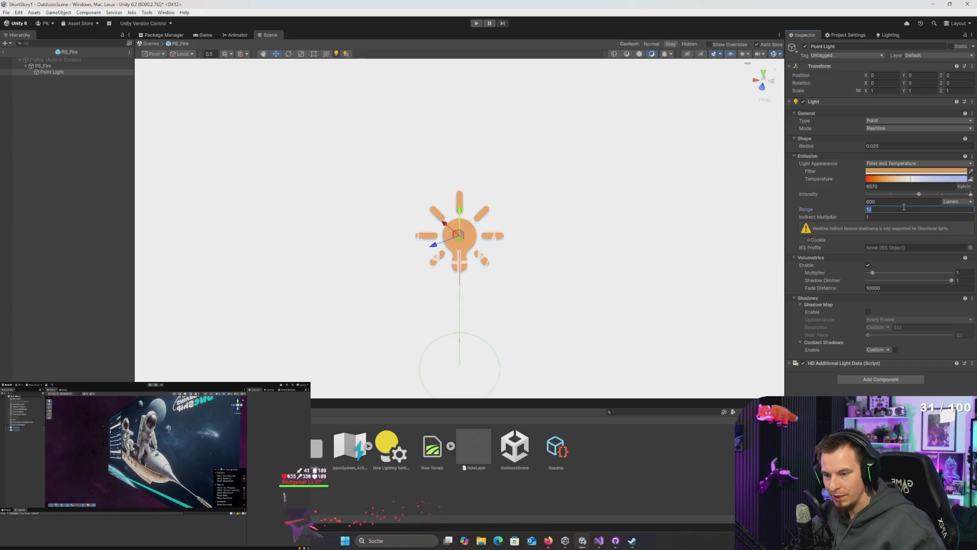
{"action": "type", "text": "25"}
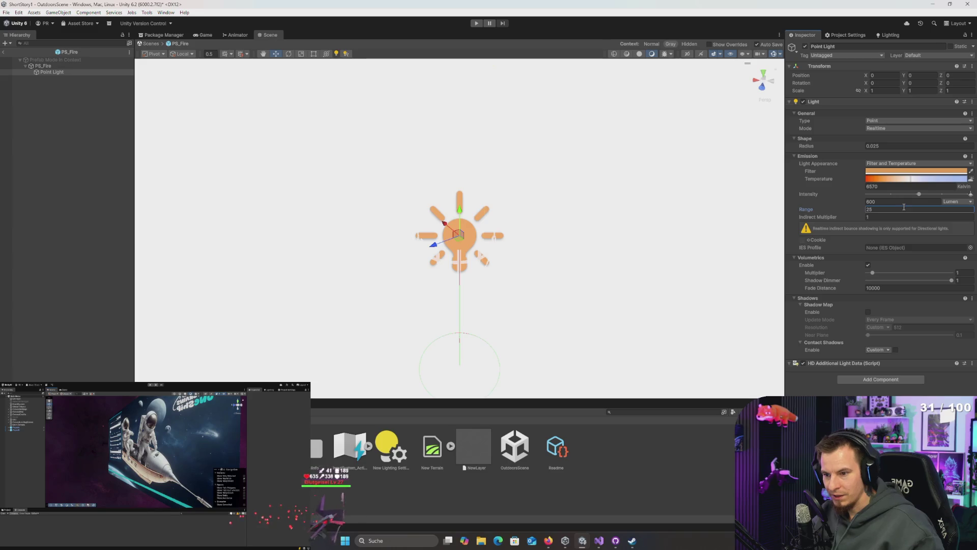
{"action": "key", "text": "Return"}
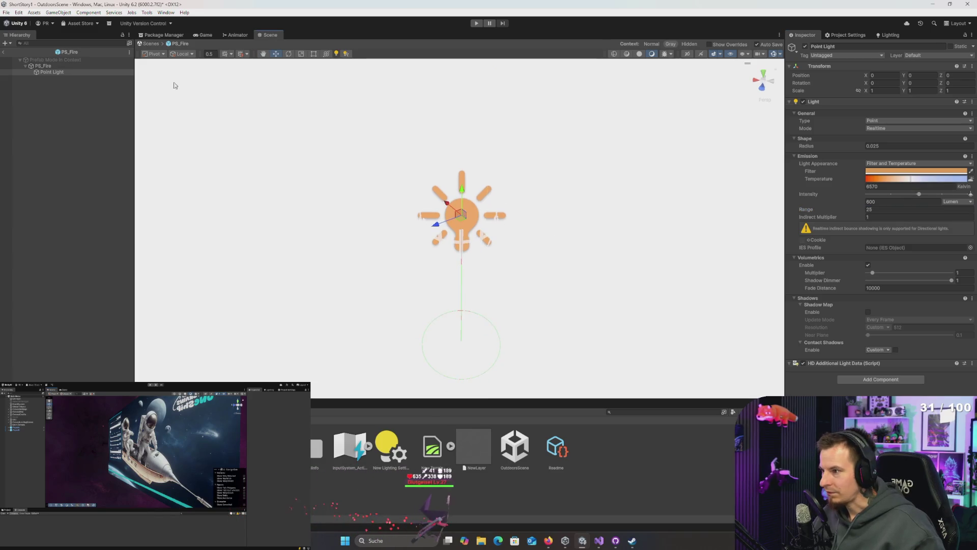
- Back in OutdoorsScene, enable shadows on the fire's Point Light and save the scene
{"action": "left_click", "coordinate": [4, 52]}
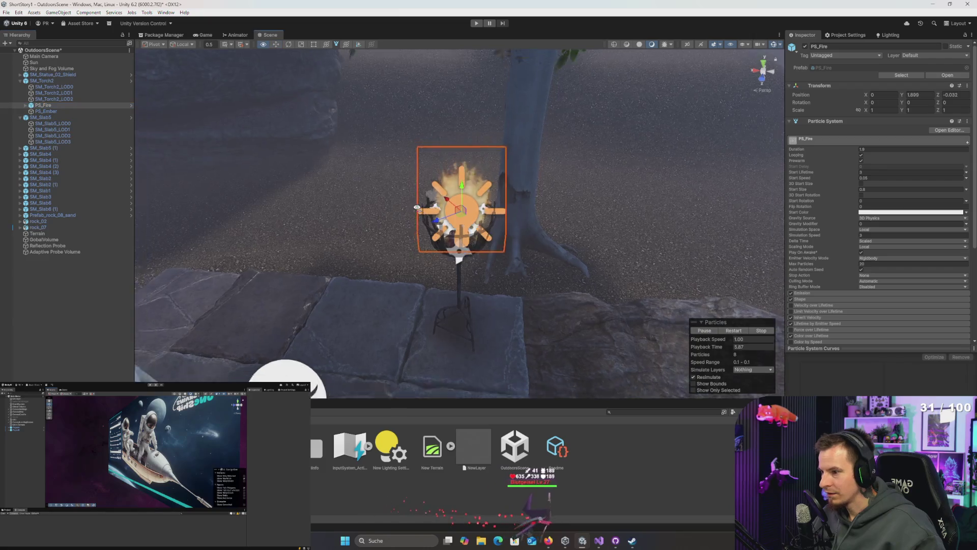
{"action": "mouse_move", "coordinate": [396, 214]}
{"action": "left_mouse_down"}
{"action": "mouse_move", "coordinate": [425, 258]}
{"action": "mouse_move", "coordinate": [551, 243]}
{"action": "left_mouse_up"}
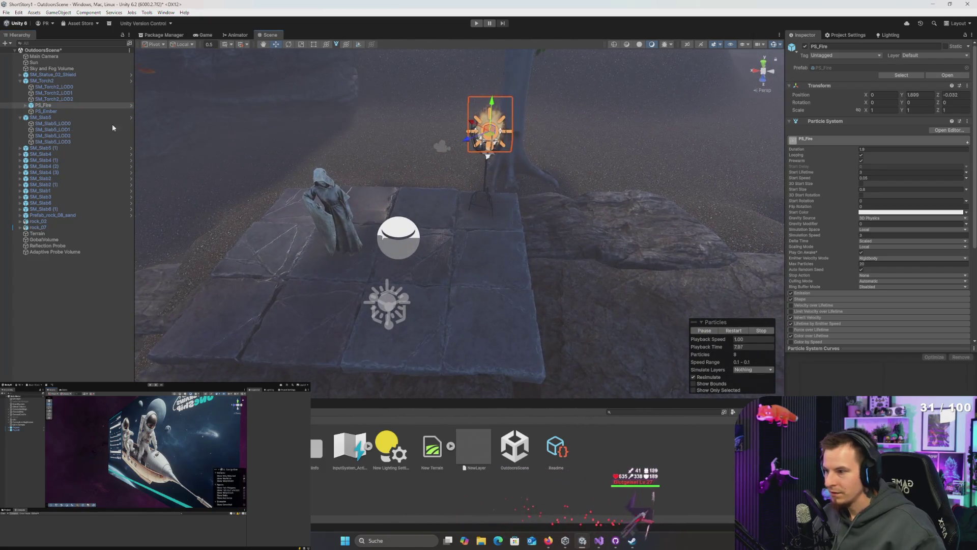
{"action": "left_click", "coordinate": [26, 105]}
{"action": "left_click", "coordinate": [51, 111]}
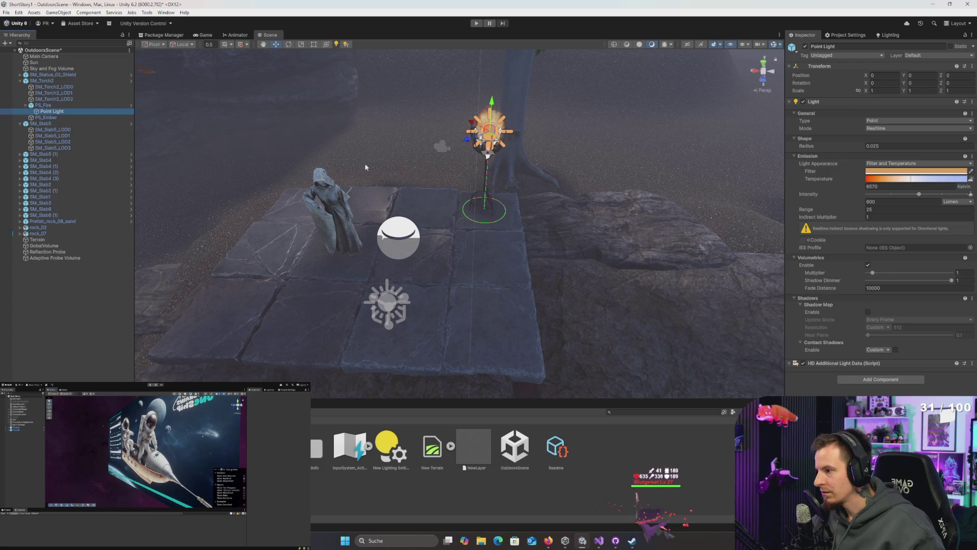
{"action": "left_click", "coordinate": [868, 312]}
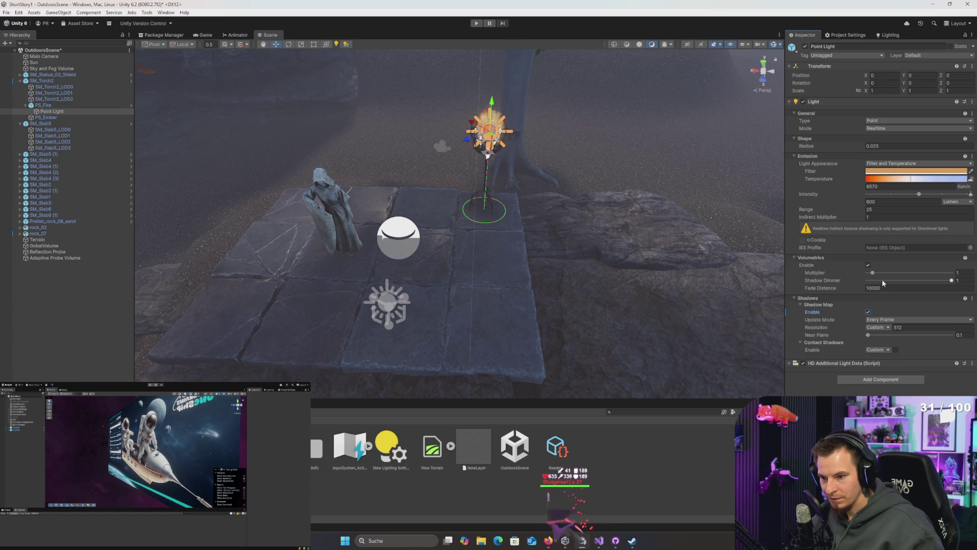
{"action": "left_click_drag", "start_coordinate": [392, 155], "coordinate": [403, 161]}
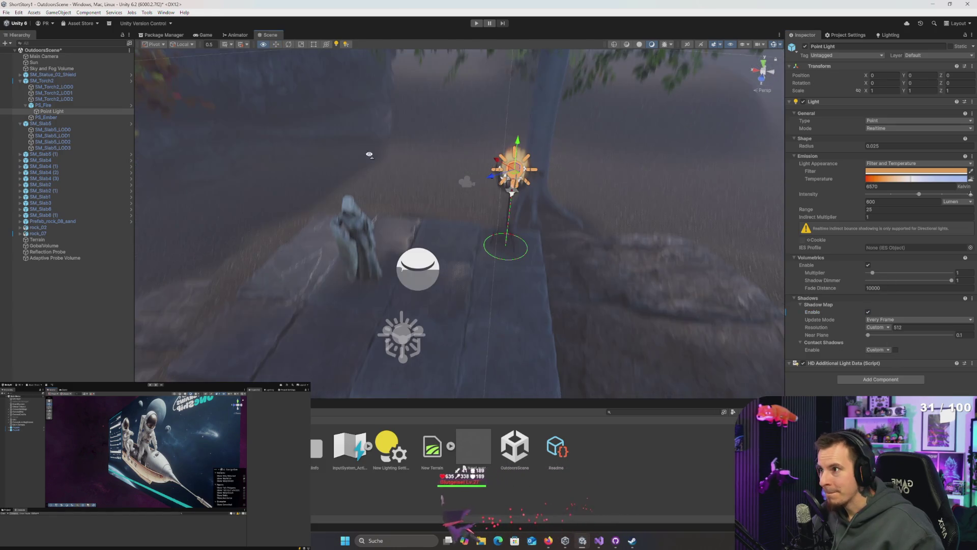
{"action": "left_click_drag", "start_coordinate": [334, 158], "coordinate": [331, 164]}
{"action": "key", "text": "ctrl+s"}
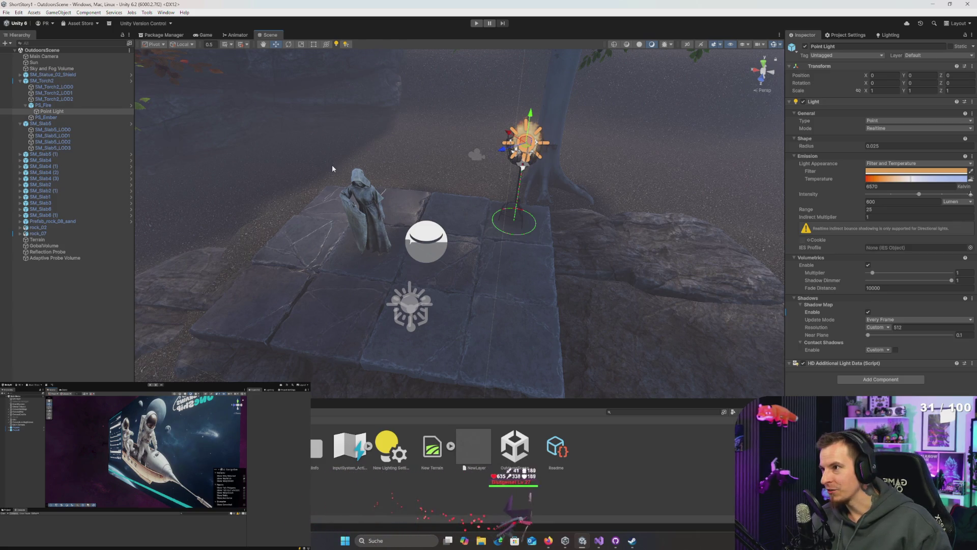
- Set the Point Light to Baked mode with a shadow near plane of 0.01
{"action": "left_click_drag", "start_coordinate": [468, 278], "coordinate": [479, 280]}
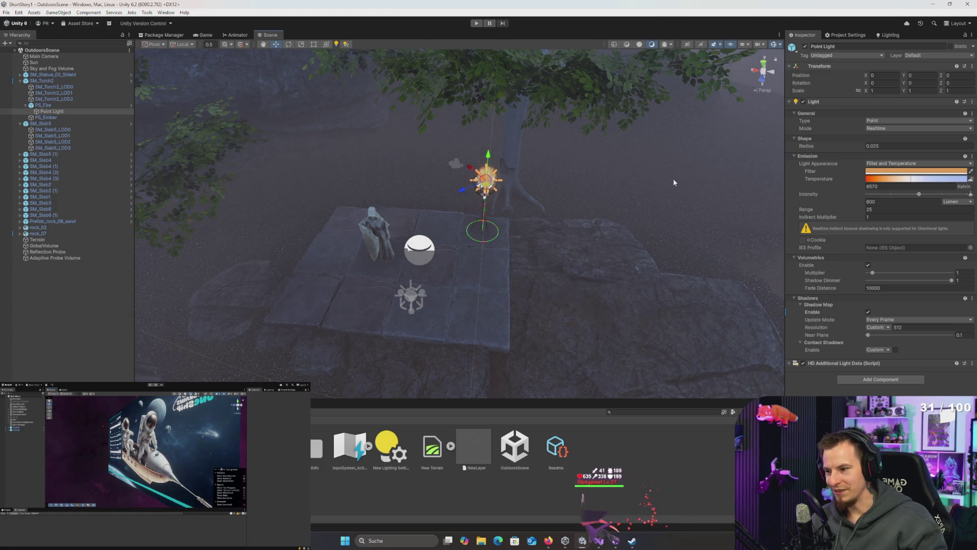
{"action": "scroll", "coordinate": [648, 227], "scroll_direction": "up", "scroll_amount": 5}
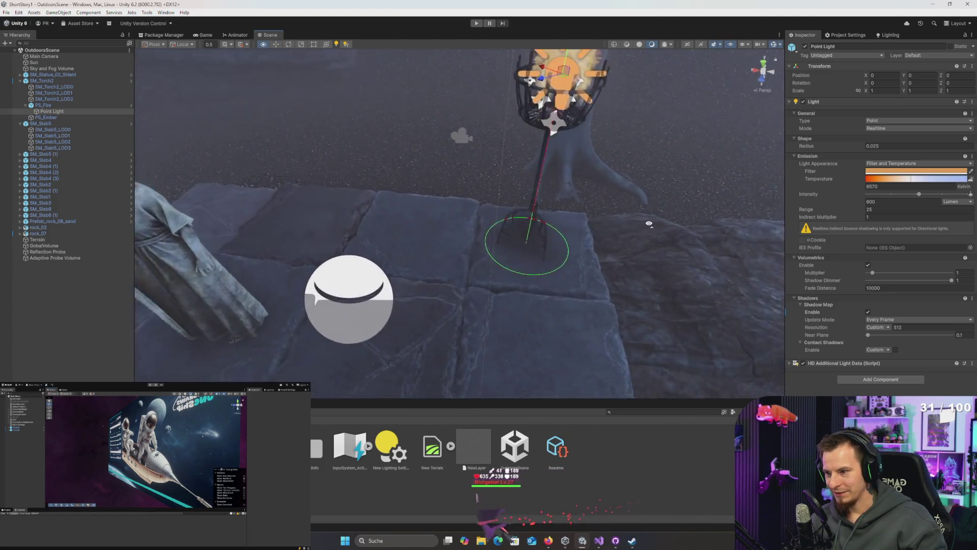
{"action": "left_click", "coordinate": [714, 47]}
{"action": "mouse_move", "coordinate": [600, 179]}
{"action": "left_mouse_down"}
{"action": "mouse_move", "coordinate": [580, 183]}
{"action": "mouse_move", "coordinate": [592, 183]}
{"action": "left_mouse_up"}
{"action": "left_click", "coordinate": [890, 127]}
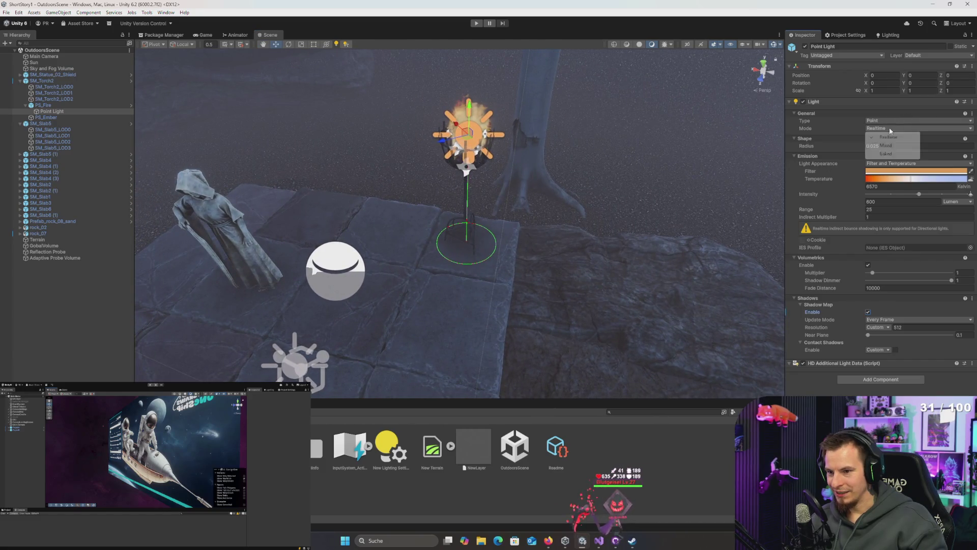
{"action": "left_click", "coordinate": [881, 155]}
{"action": "left_click_drag", "start_coordinate": [600, 280], "coordinate": [593, 277]}
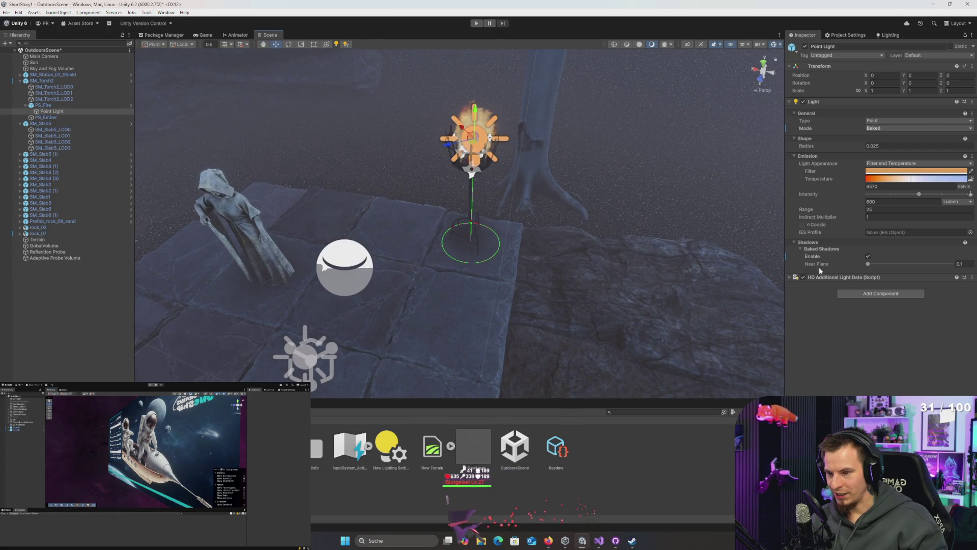
{"action": "left_click_drag", "start_coordinate": [868, 268], "coordinate": [806, 265]}
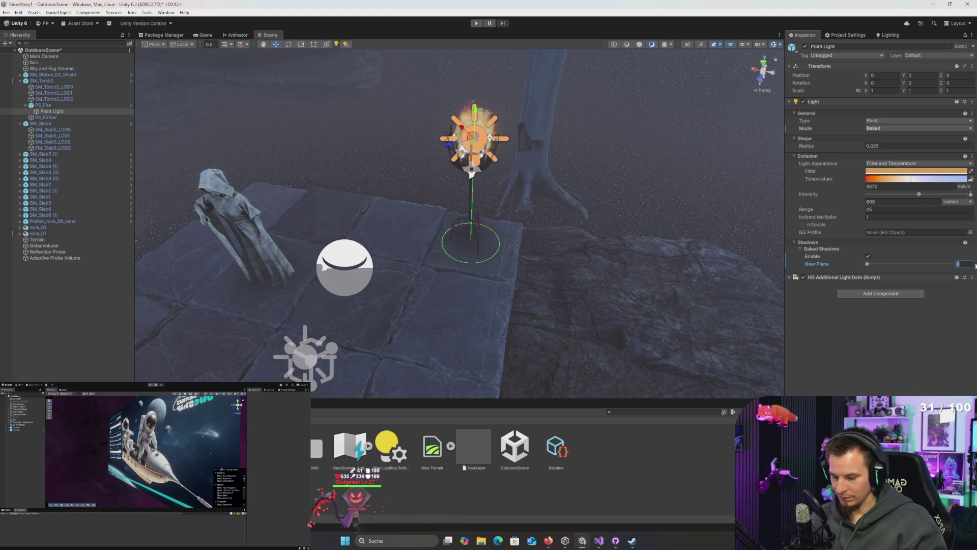
{"action": "type", "text": ".01"}
{"action": "left_click_drag", "start_coordinate": [623, 237], "coordinate": [579, 266]}
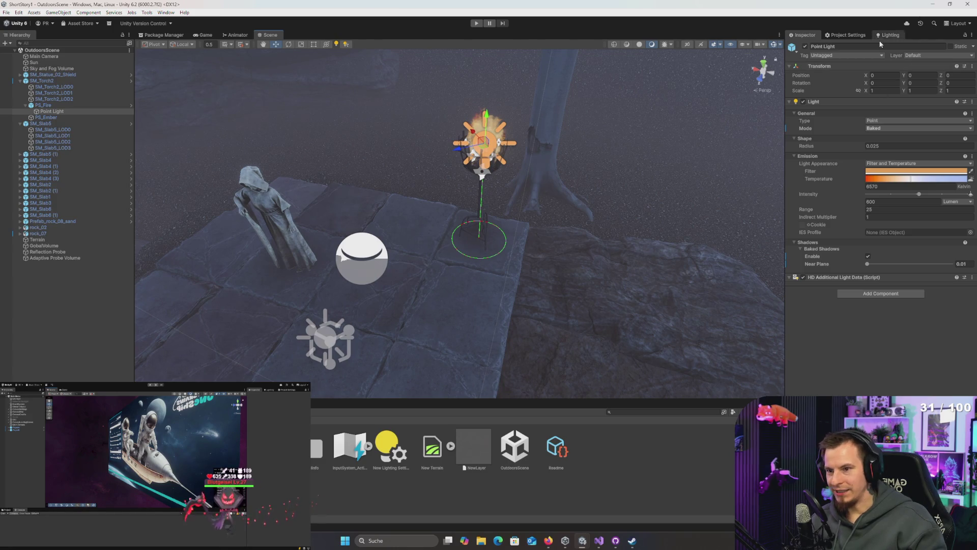
- Select the Sun light and give it a blue filter colour
{"action": "left_click", "coordinate": [898, 38]}
{"action": "mouse_move", "coordinate": [610, 183]}
{"action": "left_mouse_down"}
{"action": "mouse_move", "coordinate": [548, 146]}
{"action": "mouse_move", "coordinate": [506, 147]}
{"action": "left_mouse_up"}
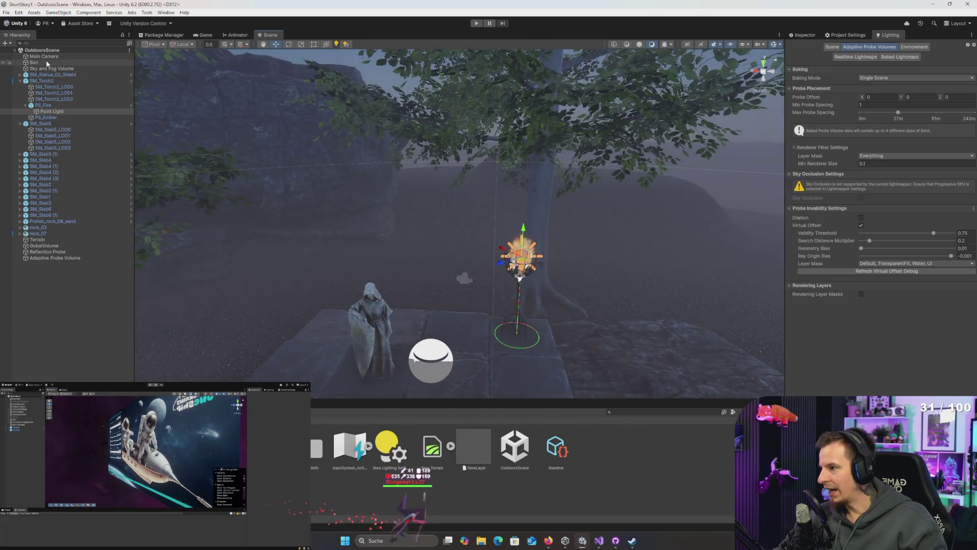
{"action": "left_click", "coordinate": [63, 67]}
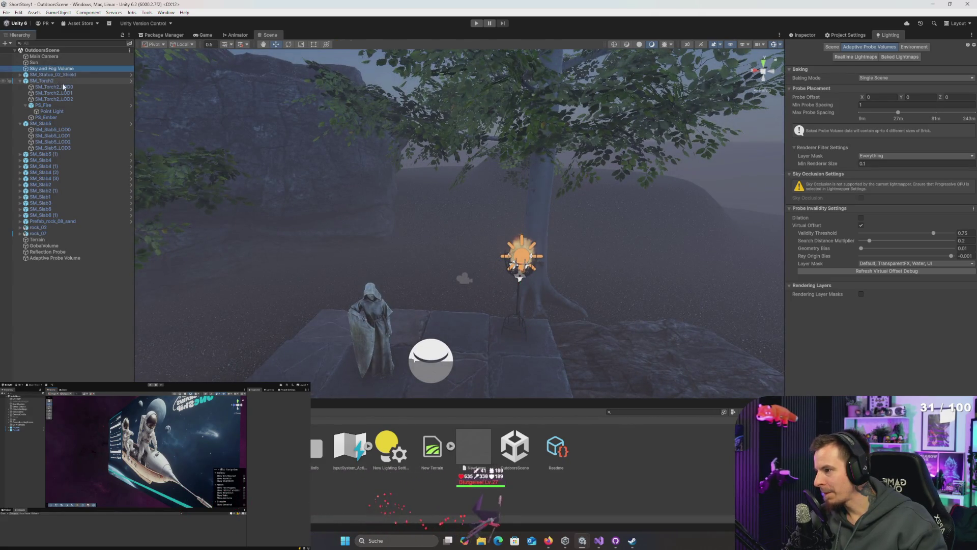
{"action": "left_click", "coordinate": [51, 62]}
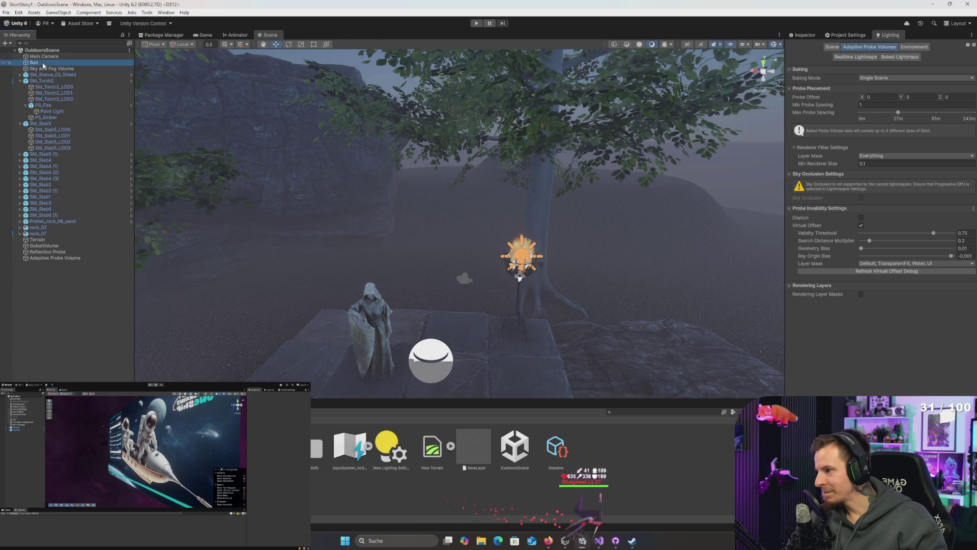
{"action": "left_click", "coordinate": [802, 35]}
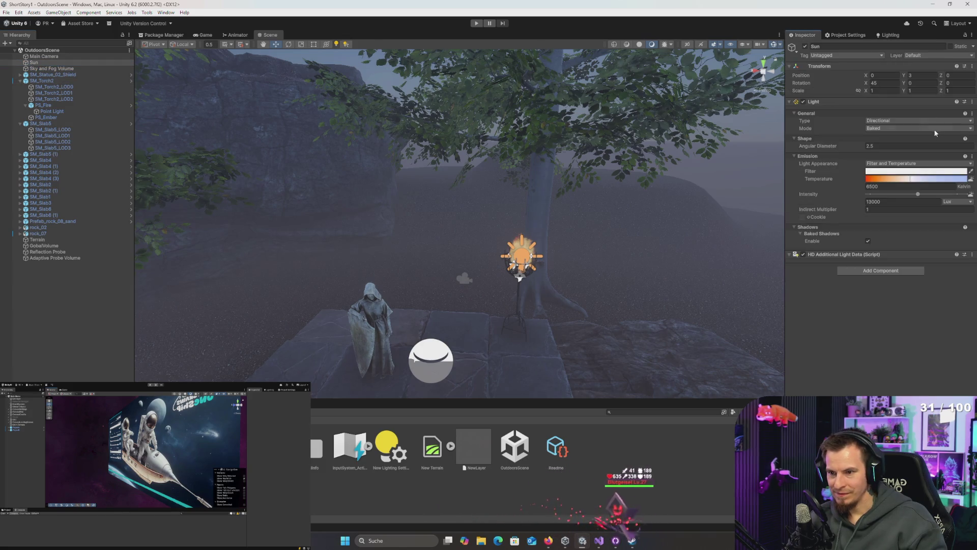
{"action": "left_click", "coordinate": [917, 171]}
{"action": "left_click", "coordinate": [900, 254]}
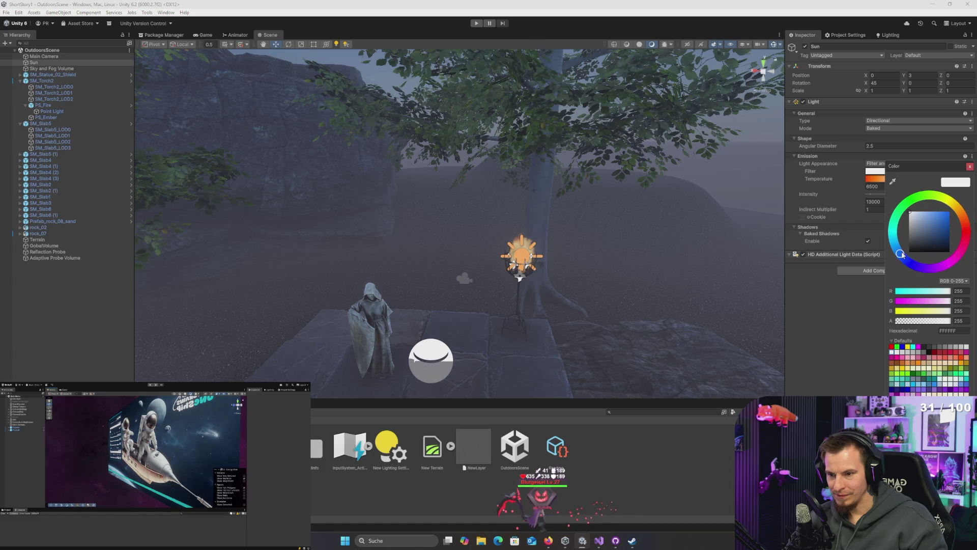
{"action": "left_click", "coordinate": [928, 222]}
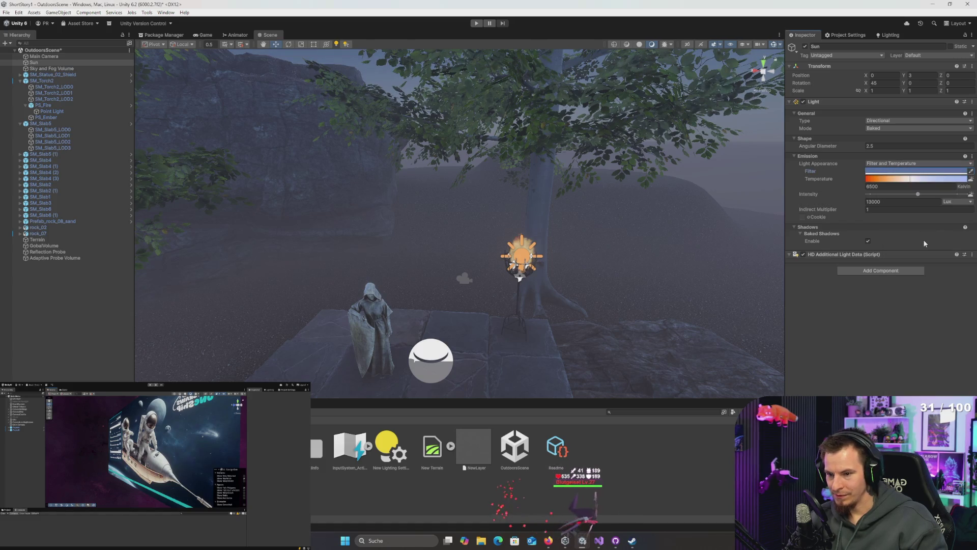
- Set the Sun's intensity to 1300 lux and save OutdoorsScene
{"action": "left_click", "coordinate": [895, 202]}
{"action": "key", "text": "BackSpace"}
{"action": "key", "text": "Return"}
{"action": "scroll", "coordinate": [657, 244], "scroll_direction": "down", "scroll_amount": 4}
{"action": "key", "text": "ctrl+s"}
- Rotate the Sun down to about 36 degrees on X
{"action": "mouse_move", "coordinate": [666, 270]}
{"action": "left_mouse_down"}
{"action": "mouse_move", "coordinate": [632, 218]}
{"action": "mouse_move", "coordinate": [648, 142]}
{"action": "mouse_move", "coordinate": [464, 267]}
{"action": "mouse_move", "coordinate": [474, 255]}
{"action": "mouse_move", "coordinate": [612, 251]}
{"action": "mouse_move", "coordinate": [701, 207]}
{"action": "mouse_move", "coordinate": [707, 193]}
{"action": "mouse_move", "coordinate": [612, 222]}
{"action": "left_mouse_up"}
{"action": "key", "text": "e"}
{"action": "mouse_move", "coordinate": [446, 223]}
{"action": "left_mouse_down"}
{"action": "mouse_move", "coordinate": [504, 249]}
{"action": "mouse_move", "coordinate": [565, 253]}
{"action": "mouse_move", "coordinate": [438, 231]}
{"action": "mouse_move", "coordinate": [407, 186]}
{"action": "mouse_move", "coordinate": [530, 244]}
{"action": "mouse_move", "coordinate": [530, 270]}
{"action": "mouse_move", "coordinate": [554, 218]}
{"action": "left_mouse_up"}
{"action": "scroll", "coordinate": [552, 236], "scroll_direction": "down", "scroll_amount": 3}
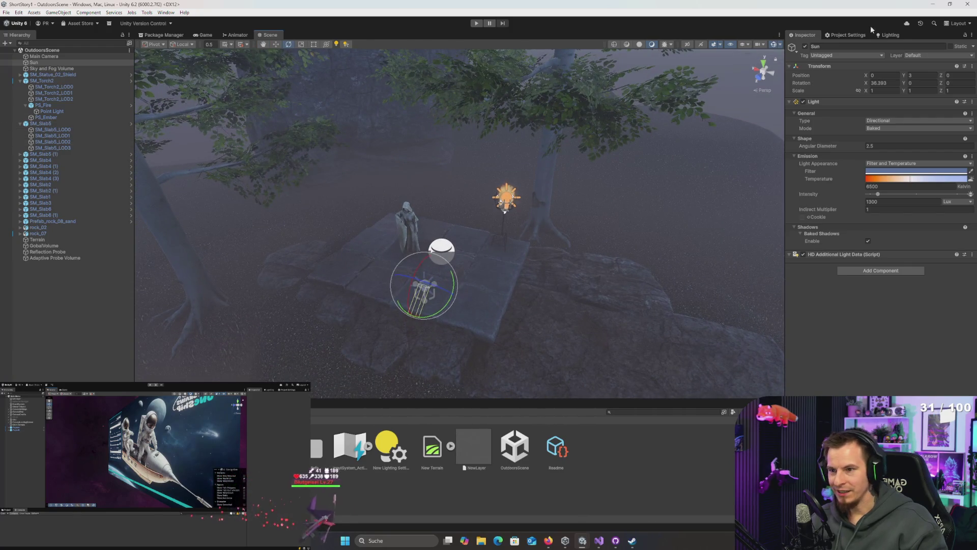
- Set lightmapping to 16 direct, 128 indirect, 128 environment samples, 3 bounces, resolution 20
{"action": "left_click", "coordinate": [887, 34]}
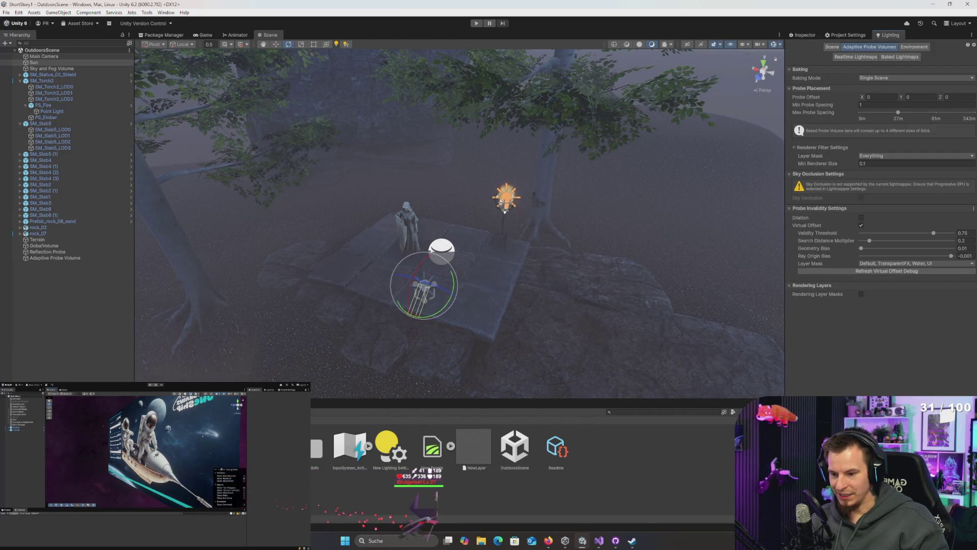
{"action": "left_click", "coordinate": [832, 47]}
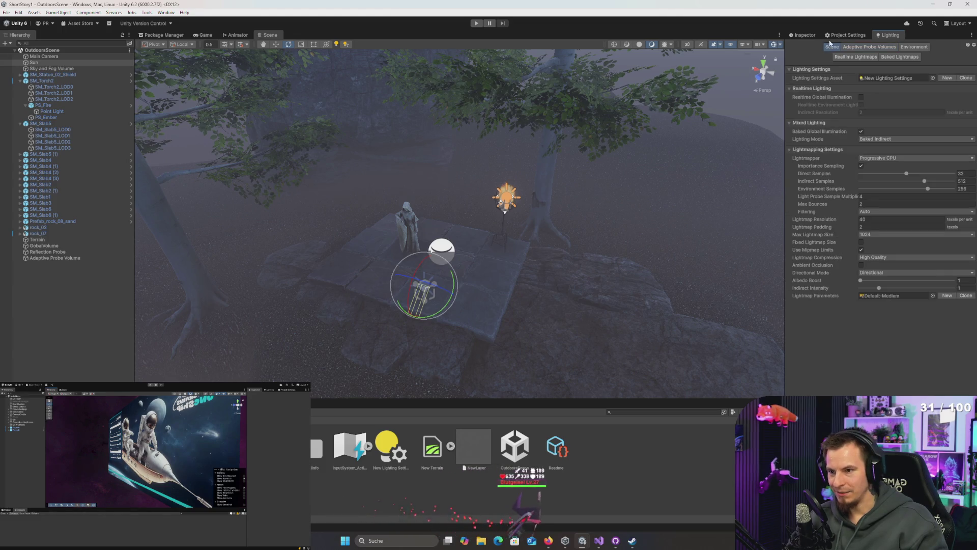
{"action": "left_click", "coordinate": [970, 173]}
{"action": "type", "text": "16"}
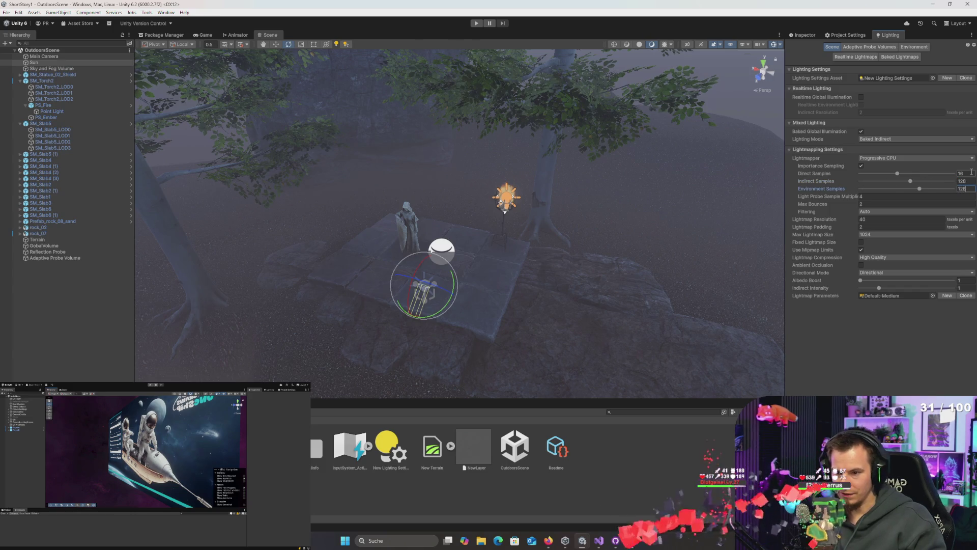
{"action": "left_click", "coordinate": [885, 220]}
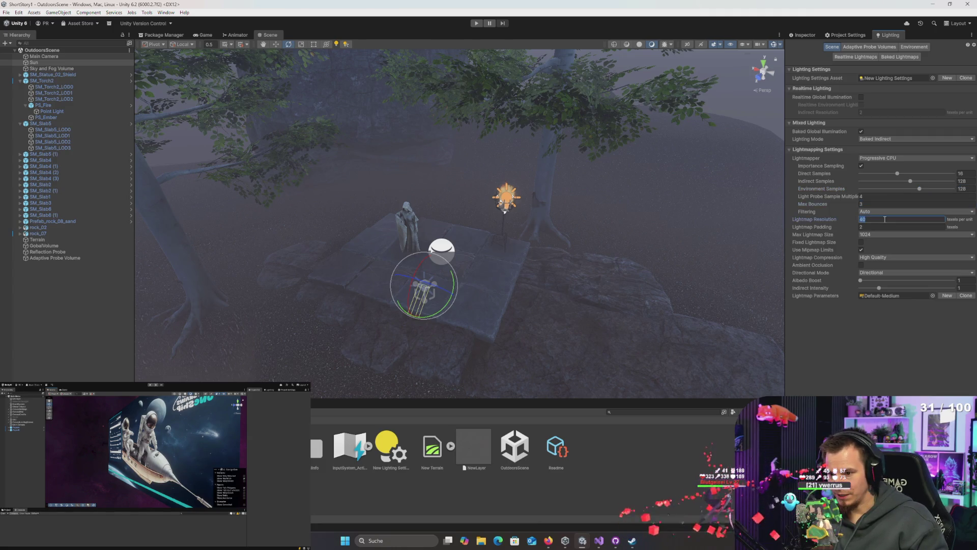
{"action": "type", "text": "20"}
{"action": "key", "text": "Tab"}
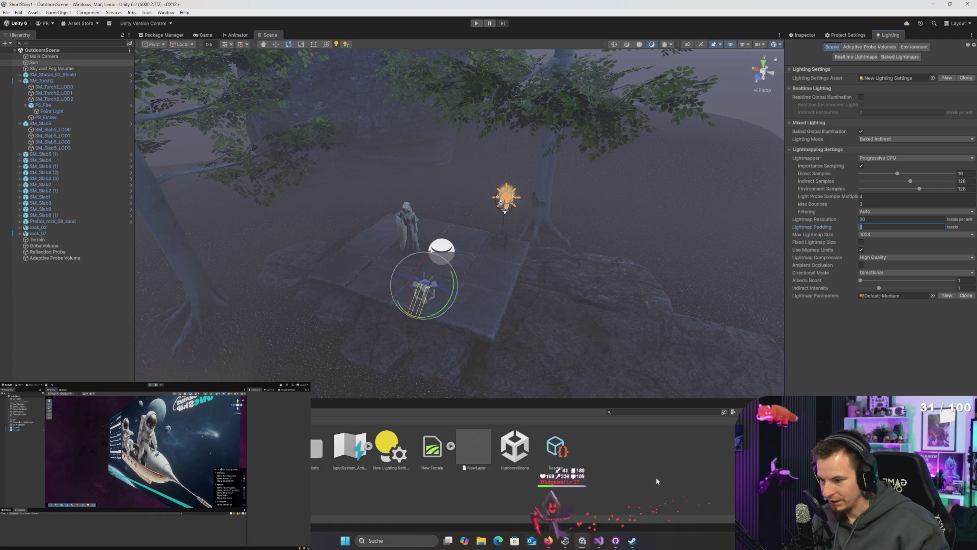
{"action": "mouse_move", "coordinate": [550, 328]}
{"action": "left_mouse_down"}
{"action": "mouse_move", "coordinate": [354, 267]}
{"action": "mouse_move", "coordinate": [489, 353]}
{"action": "mouse_move", "coordinate": [453, 340]}
{"action": "mouse_move", "coordinate": [669, 301]}
{"action": "mouse_move", "coordinate": [546, 304]}
{"action": "mouse_move", "coordinate": [561, 353]}
{"action": "left_mouse_up"}
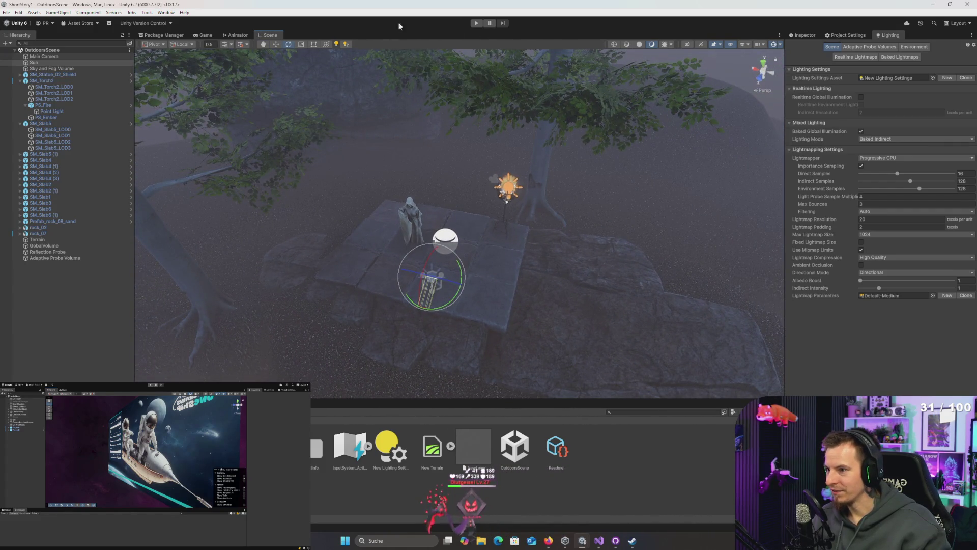
- Show the Main Camera's properties and open the Background Tasks window for the 80% GI bake
{"action": "left_click", "coordinate": [62, 57]}
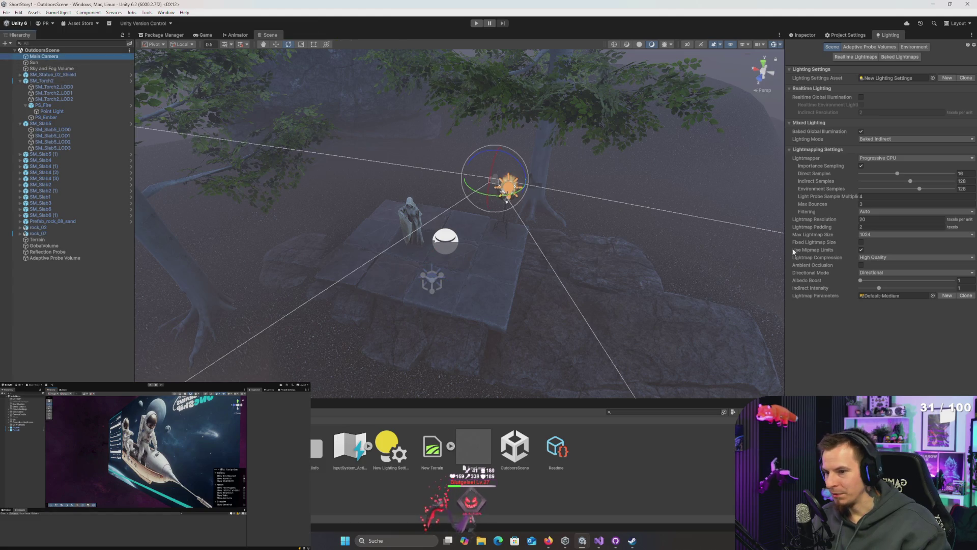
{"action": "left_click", "coordinate": [813, 35]}
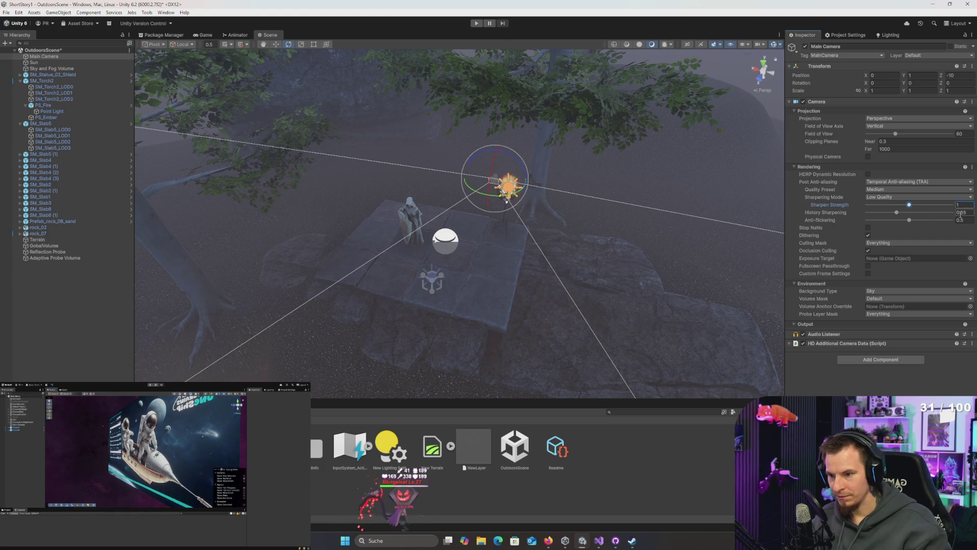
{"action": "left_click_drag", "start_coordinate": [530, 269], "coordinate": [514, 257]}
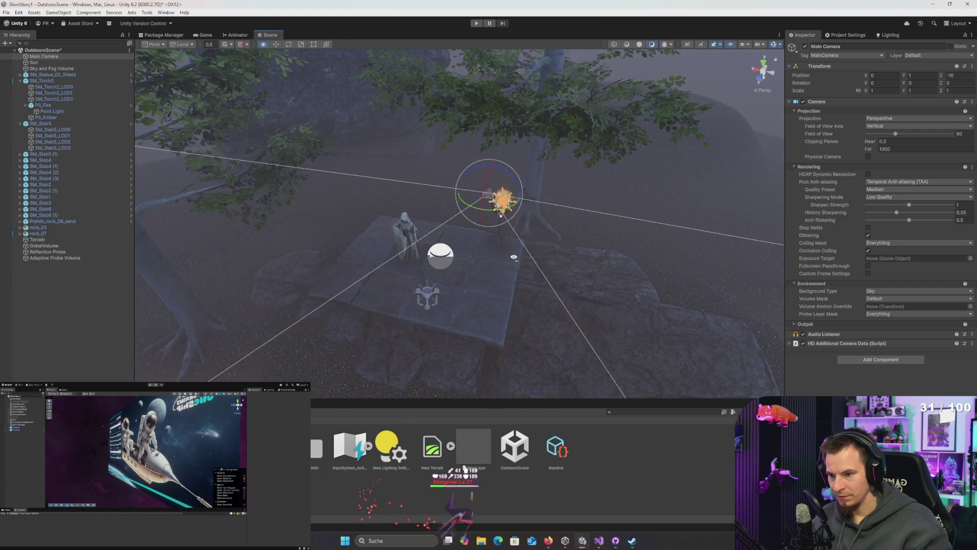
{"action": "left_click_drag", "start_coordinate": [619, 264], "coordinate": [621, 264]}
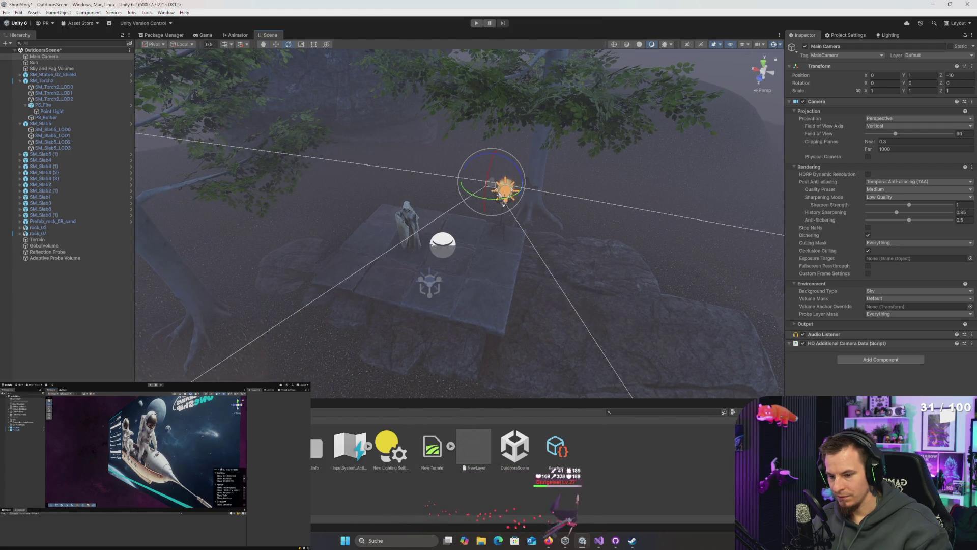
{"action": "left_click", "coordinate": [916, 533]}
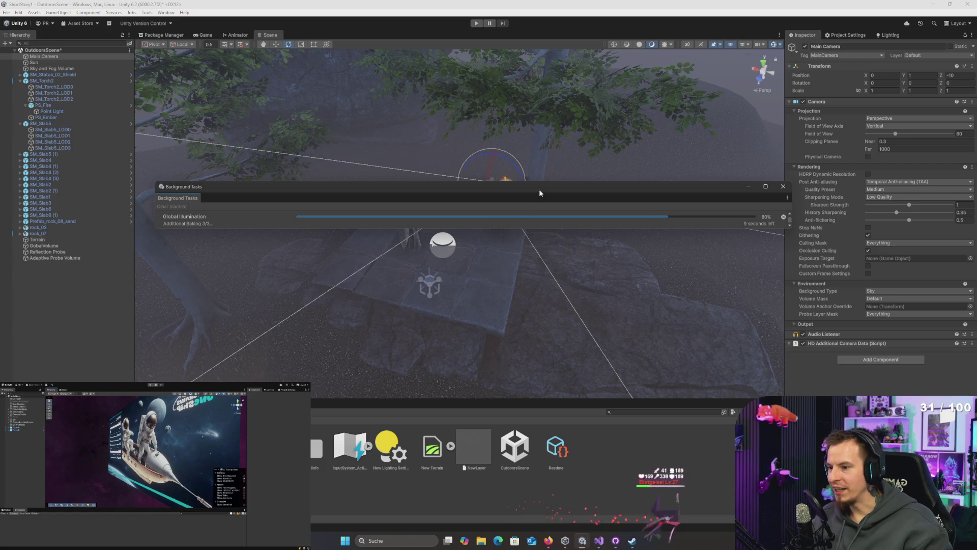
- Move the bake window aside and align the Main Camera with the scene view
{"action": "left_click_drag", "start_coordinate": [540, 192], "coordinate": [508, 211]}
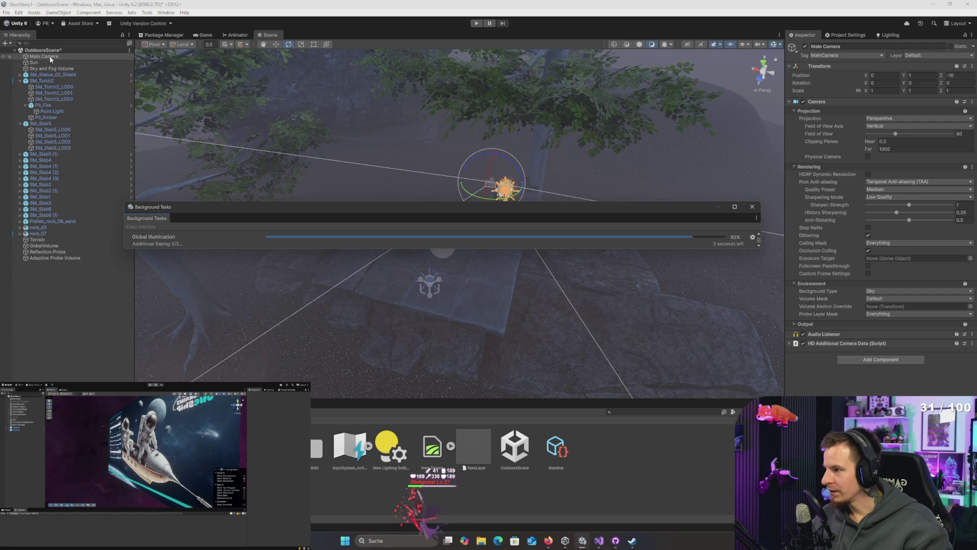
{"action": "mouse_move", "coordinate": [516, 289]}
{"action": "left_mouse_down"}
{"action": "mouse_move", "coordinate": [519, 327]}
{"action": "mouse_move", "coordinate": [548, 289]}
{"action": "mouse_move", "coordinate": [524, 280]}
{"action": "mouse_move", "coordinate": [520, 293]}
{"action": "left_mouse_up"}
{"action": "key", "text": "ctrl+shift+f"}
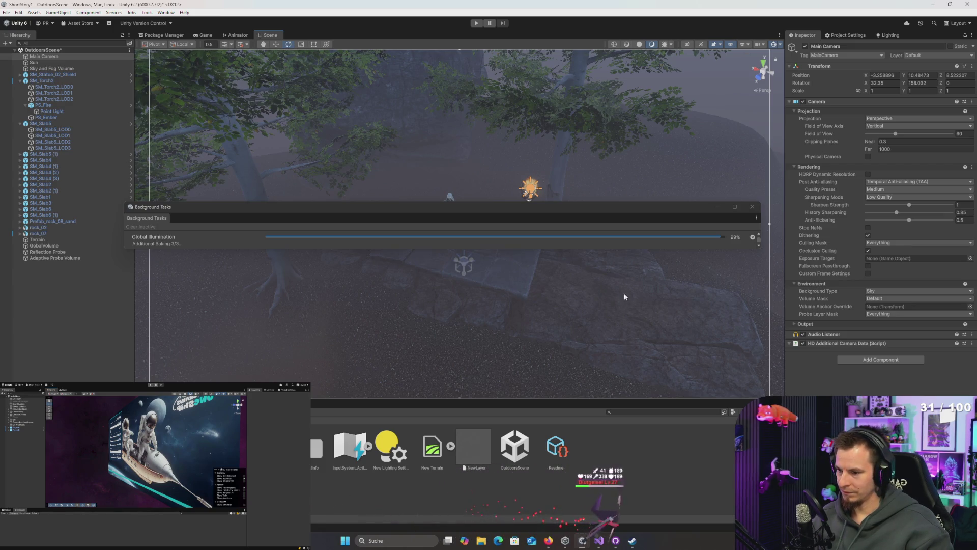
- Select the Sun, then the torch's Point Light to view its settings
{"action": "scroll", "coordinate": [621, 298], "scroll_direction": "down", "scroll_amount": 2}
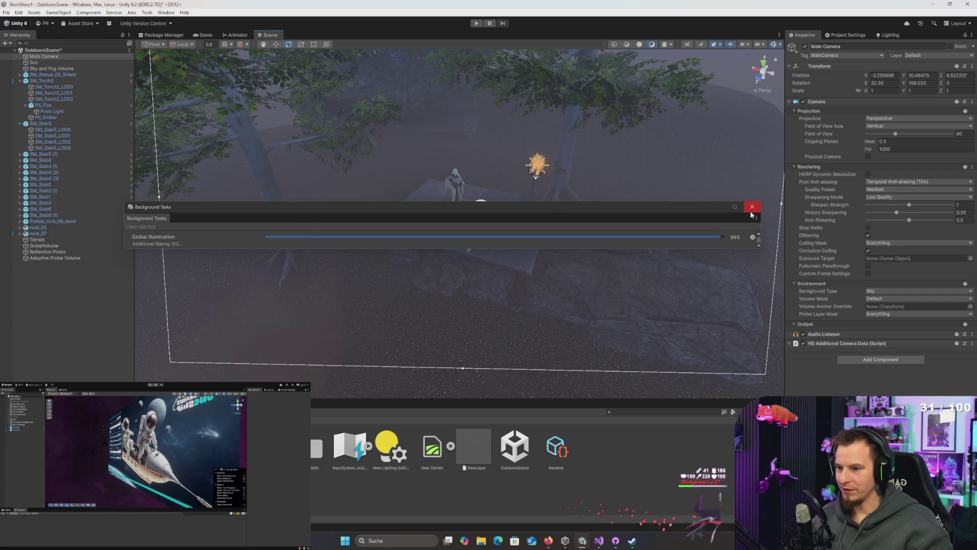
{"action": "left_click_drag", "start_coordinate": [658, 308], "coordinate": [658, 305]}
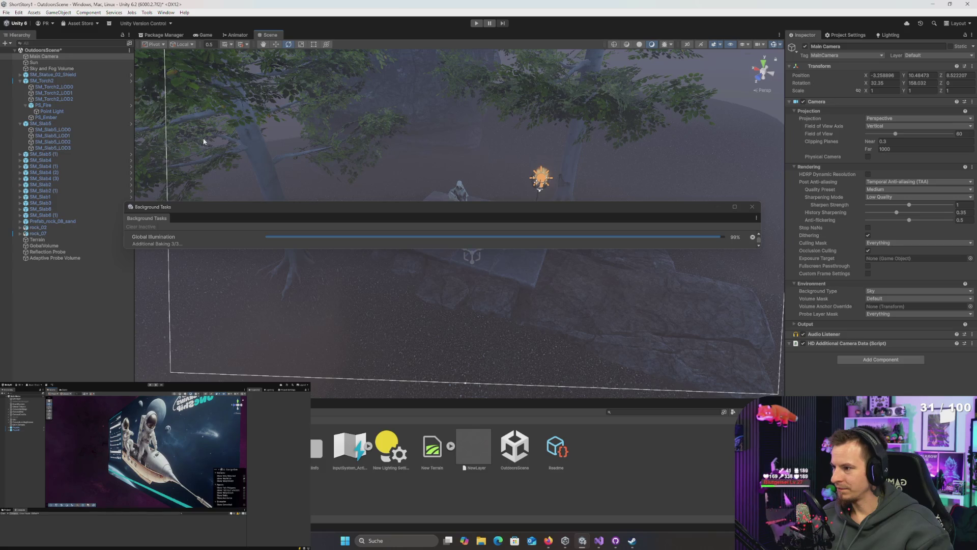
{"action": "left_click", "coordinate": [48, 63]}
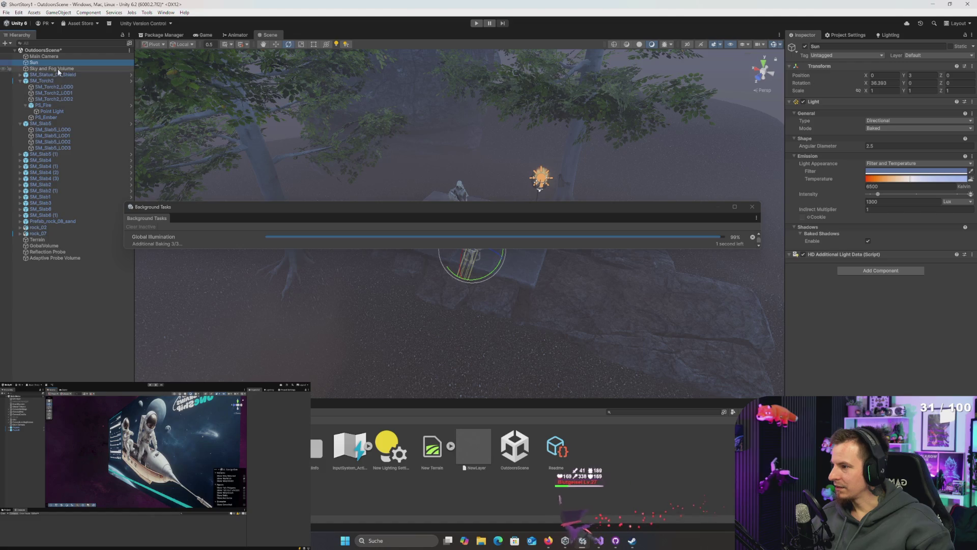
{"action": "left_click", "coordinate": [50, 111]}
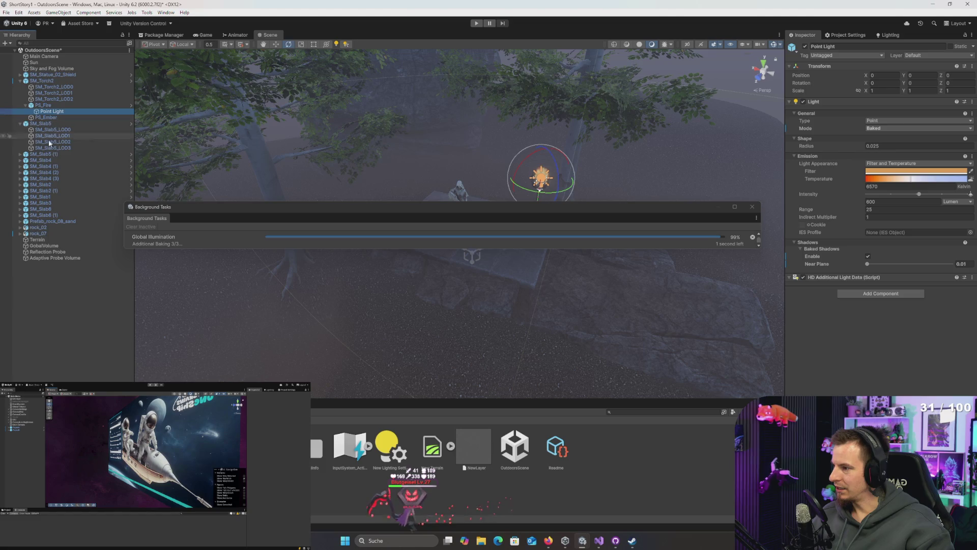
- Select the objects from SM_Statue_02_Shield down to rock_07 in the Hierarchy
{"action": "left_click", "coordinate": [50, 173]}
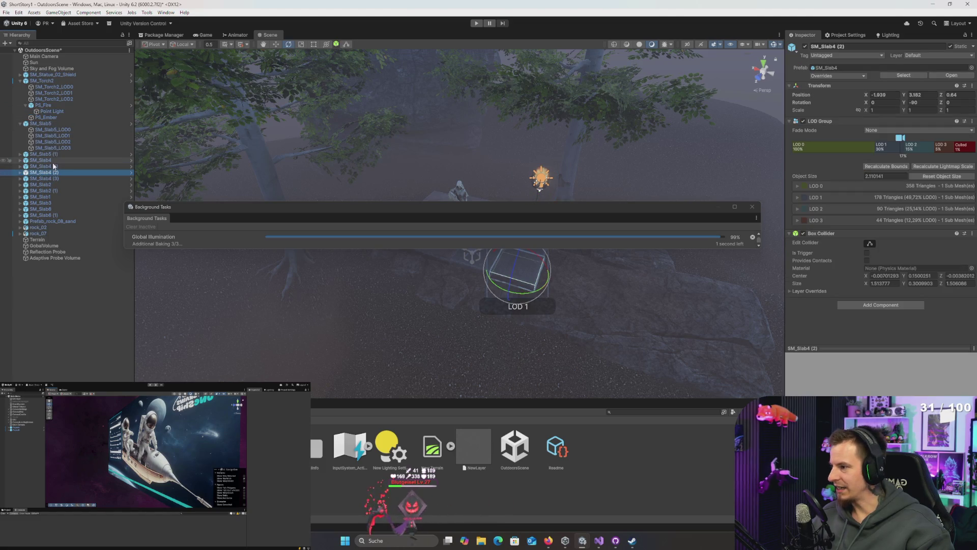
{"action": "left_click", "coordinate": [45, 154]}
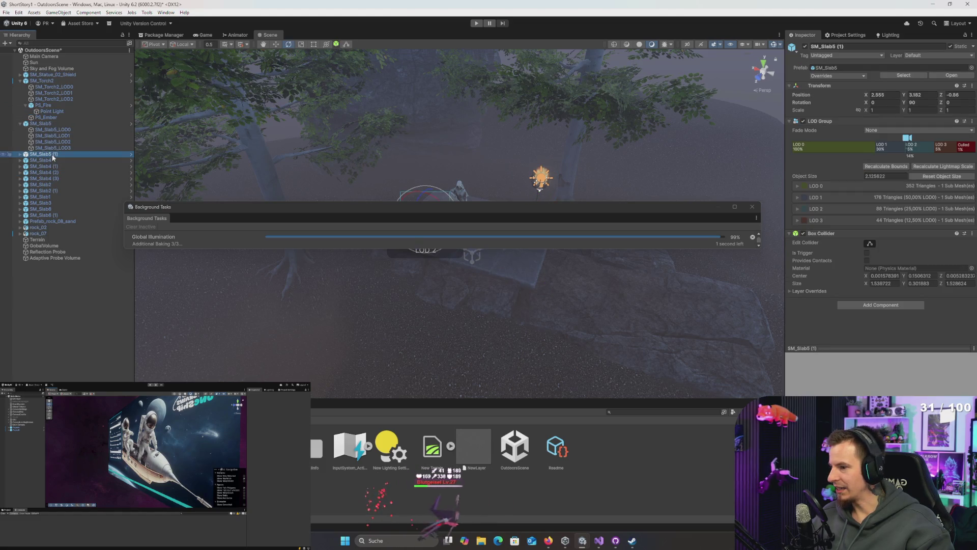
{"action": "left_click", "coordinate": [53, 233], "text": "shift"}
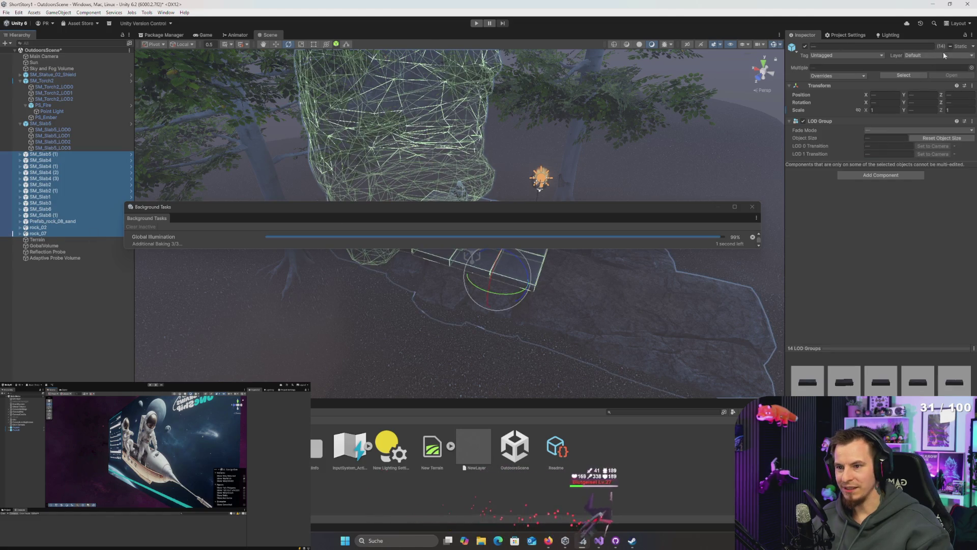
{"action": "left_click", "coordinate": [56, 235]}
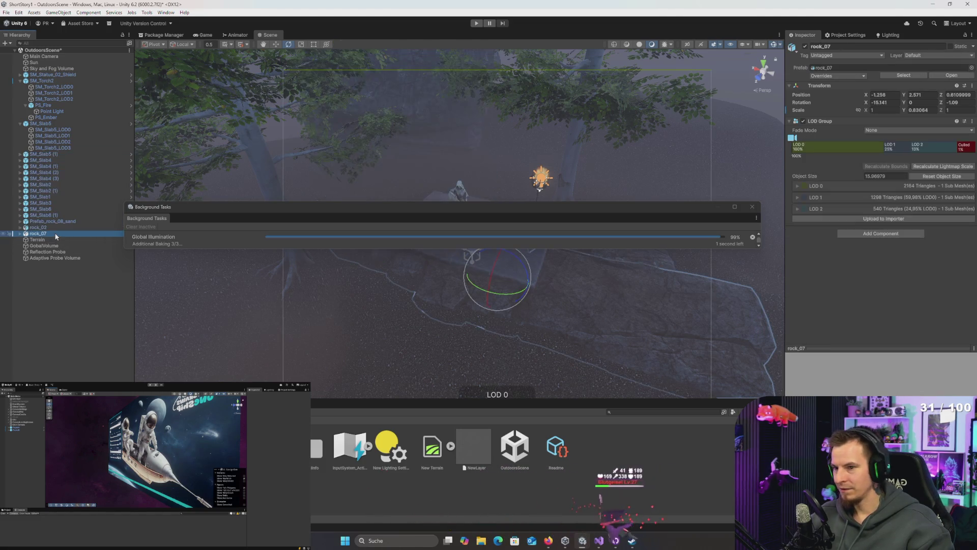
{"action": "left_click", "coordinate": [54, 156], "text": "shift"}
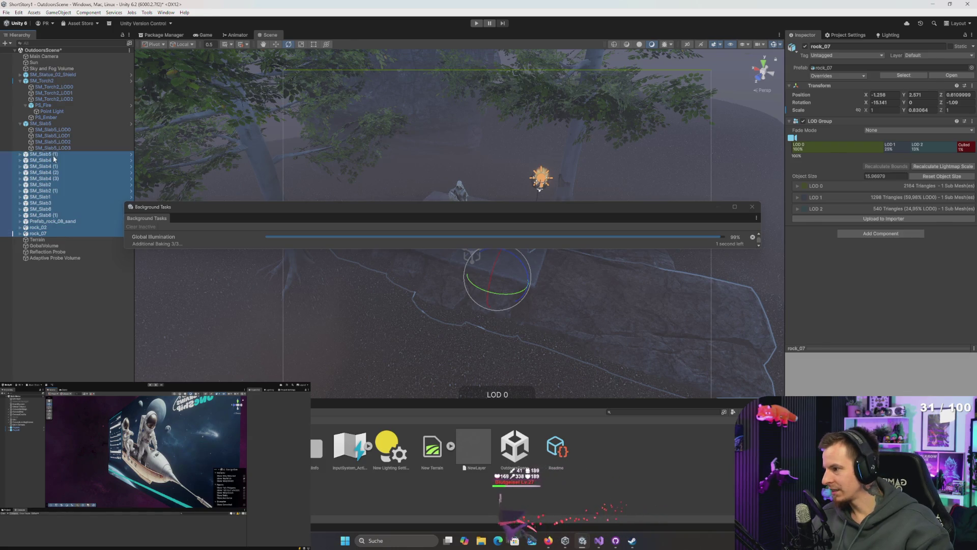
{"action": "left_click", "coordinate": [50, 121]}
{"action": "key", "text": "Left"}
{"action": "key", "text": "Up"}
{"action": "key", "text": "Up"}
{"action": "key", "text": "Left"}
{"action": "key", "text": "Left"}
{"action": "key", "text": "Up"}
{"action": "key", "text": "Left"}
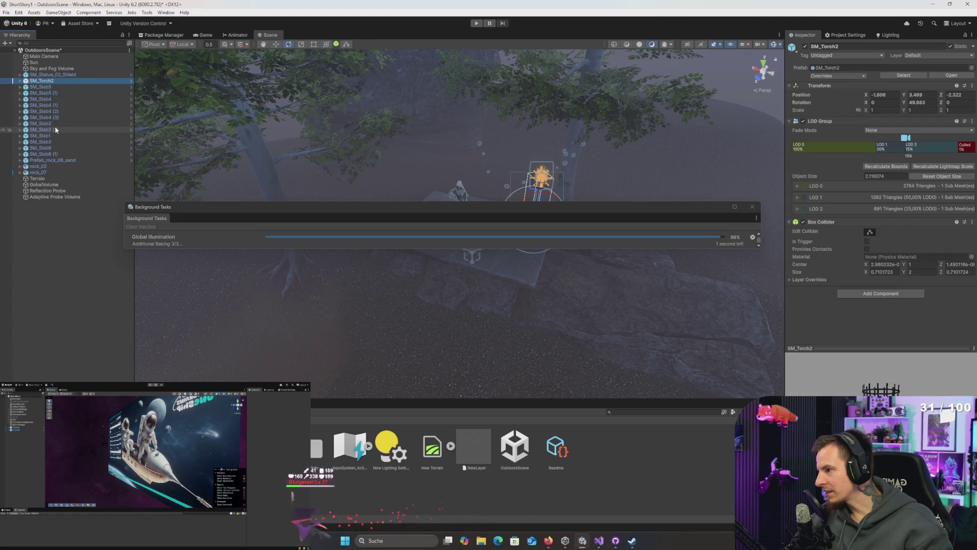
{"action": "key", "text": "Up"}
{"action": "left_click", "coordinate": [50, 173], "text": "shift"}
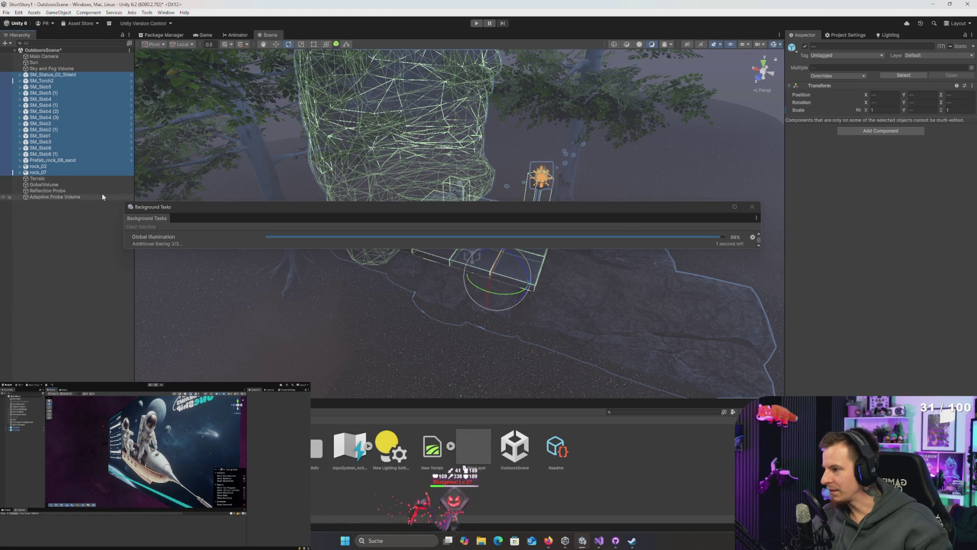
- Mark the selection Static, including children, then clear the selection
{"action": "left_click", "coordinate": [950, 47]}
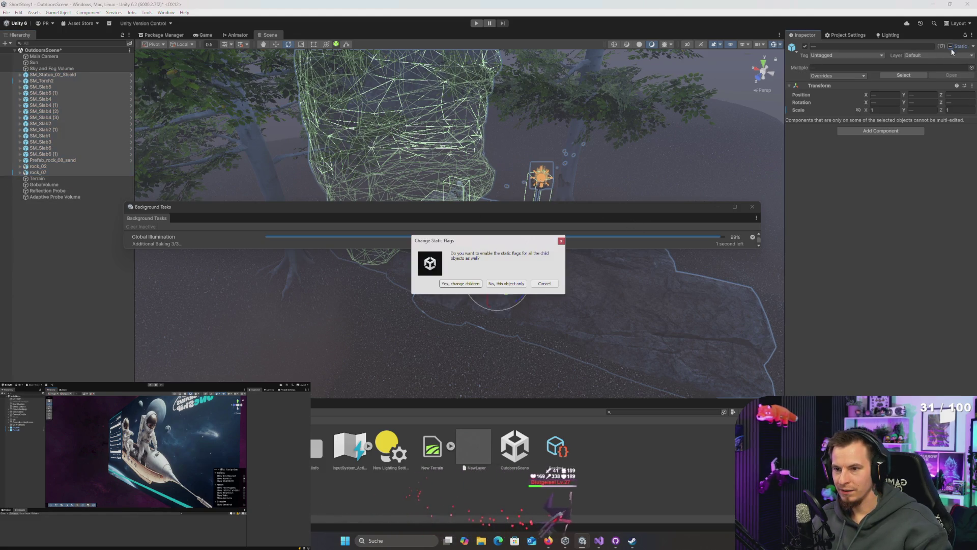
{"action": "key", "text": "Return"}
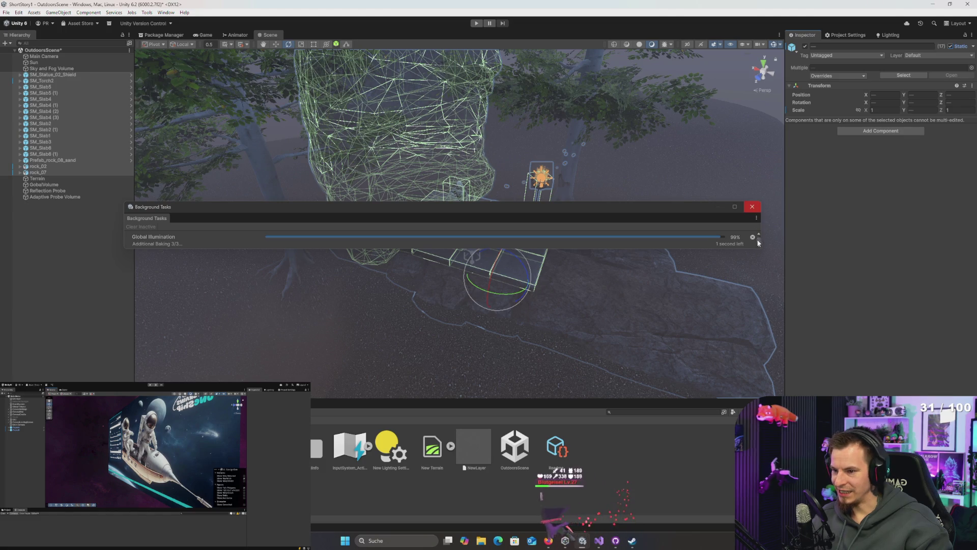
{"action": "left_click", "coordinate": [74, 265]}
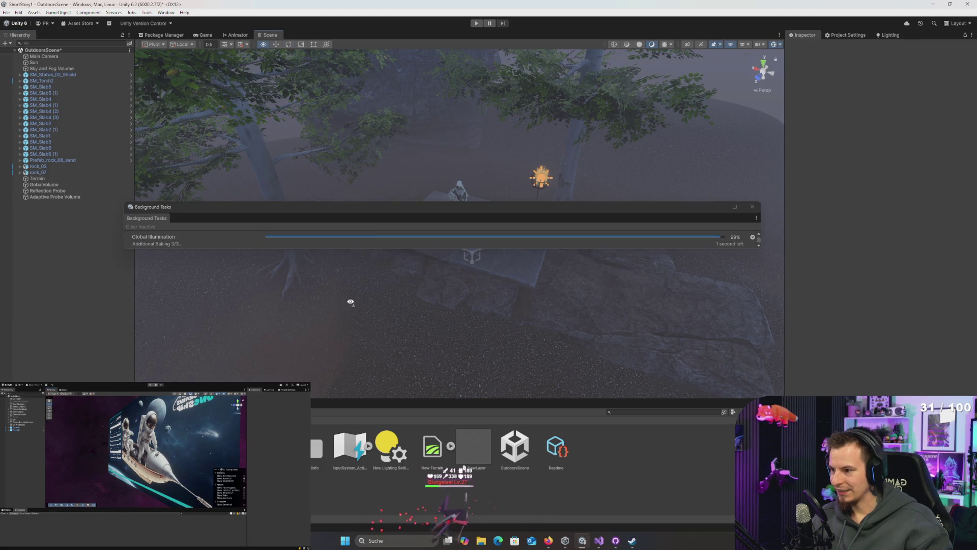
- Switch to the RageShip project's Unity window
{"action": "scroll", "coordinate": [358, 296], "scroll_direction": "down", "scroll_amount": 3}
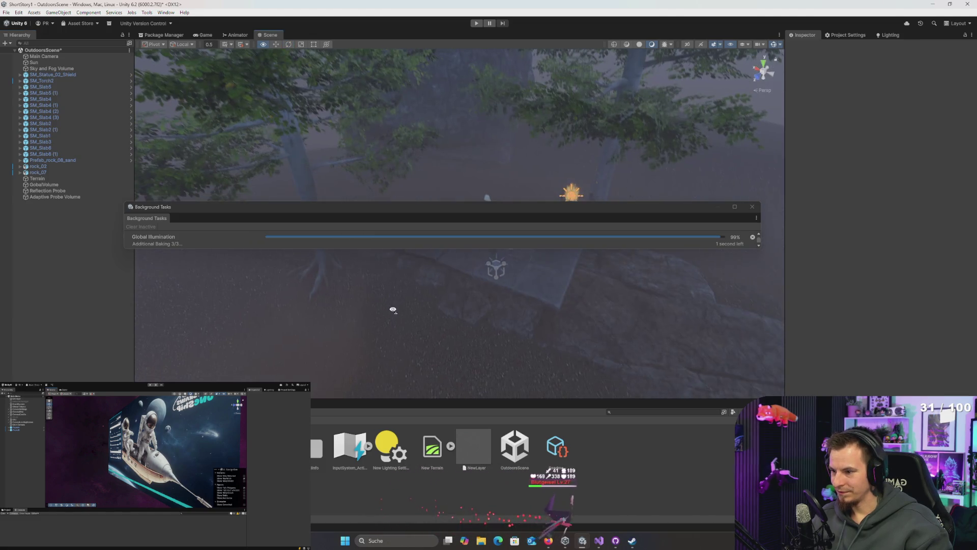
{"action": "key", "text": "alt+Tab"}
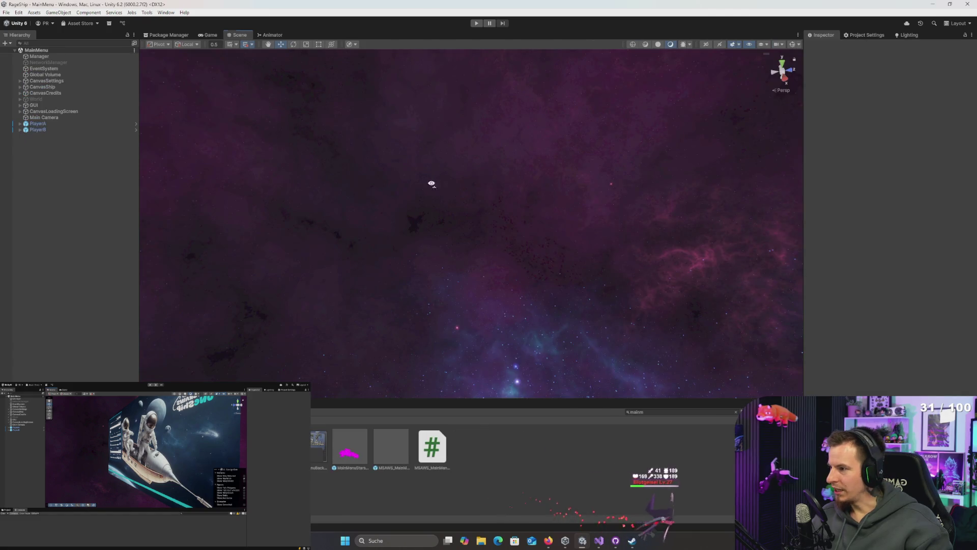
{"action": "mouse_move", "coordinate": [432, 185]}
{"action": "left_mouse_down"}
{"action": "mouse_move", "coordinate": [519, 207]}
{"action": "mouse_move", "coordinate": [536, 201]}
{"action": "left_mouse_up"}
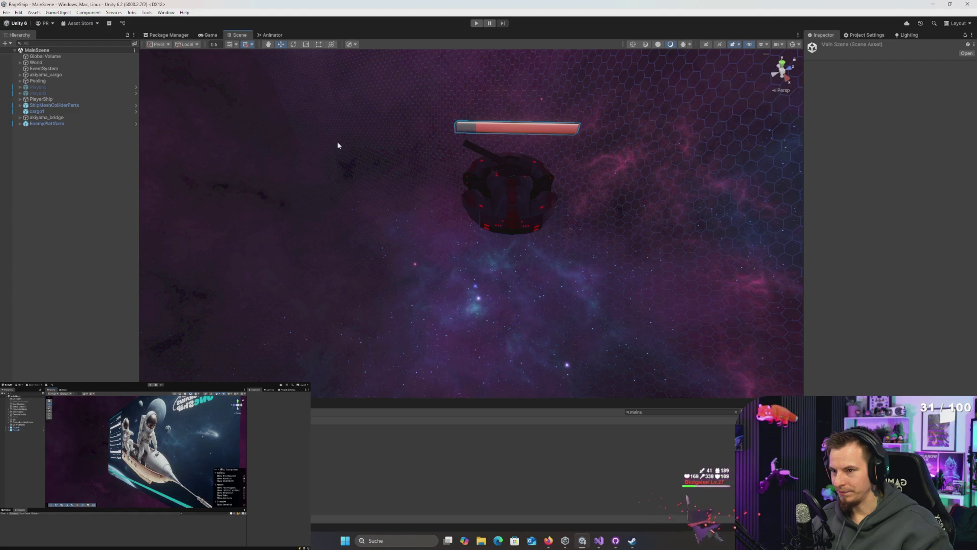
- Bring up the task switcher over RageShip's MainSzene and move to Visual Studio
{"action": "left_click_drag", "start_coordinate": [338, 145], "coordinate": [358, 147], "text": "alt"}
{"action": "key", "text": "alt+Tab"}
{"action": "key", "text": "alt+Tab"}
{"action": "key", "text": "alt+Tab"}
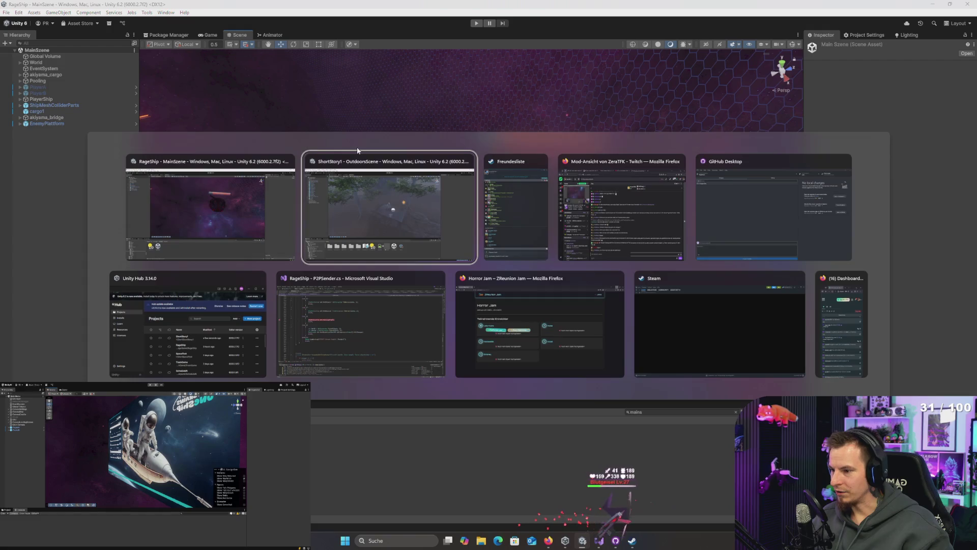
{"action": "left_click", "coordinate": [393, 228]}
{"action": "key", "text": "alt+Tab"}
{"action": "key", "text": "alt+Tab"}
{"action": "key", "text": "alt+Tab"}
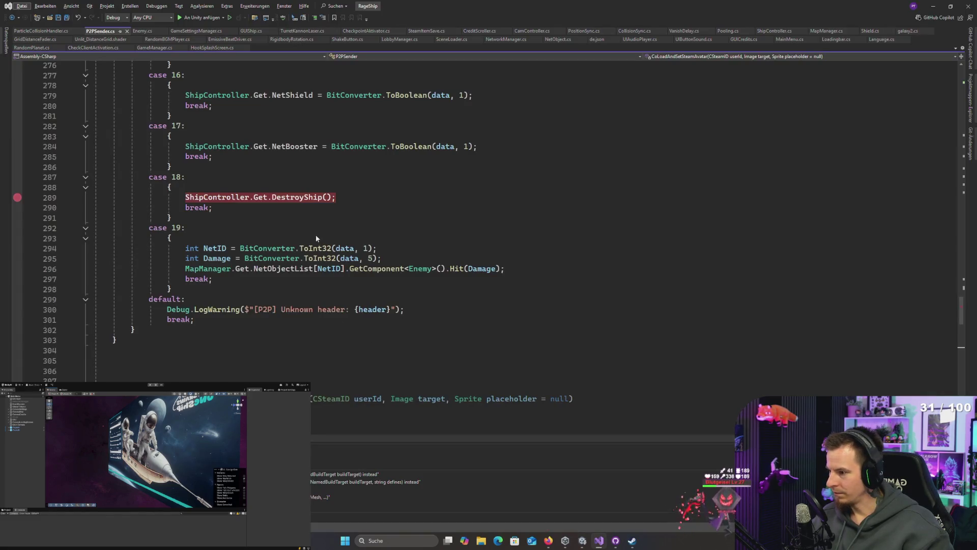
- Comment out the if check on line 95 of ParticleCollisionHandler.cs with // and save
{"action": "left_click", "coordinate": [56, 31]}
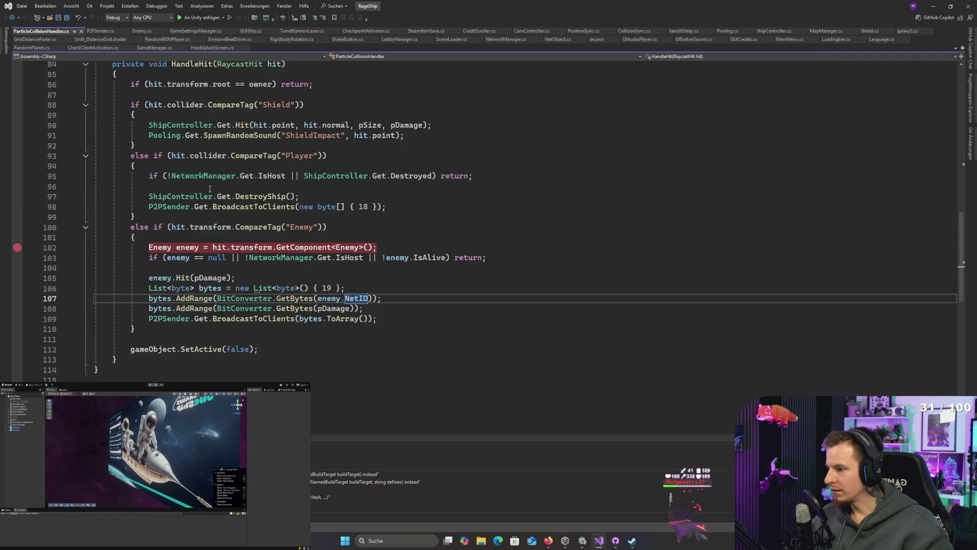
{"action": "scroll", "coordinate": [313, 190], "scroll_direction": "down", "scroll_amount": 1}
{"action": "scroll", "coordinate": [314, 189], "scroll_direction": "up", "scroll_amount": 3}
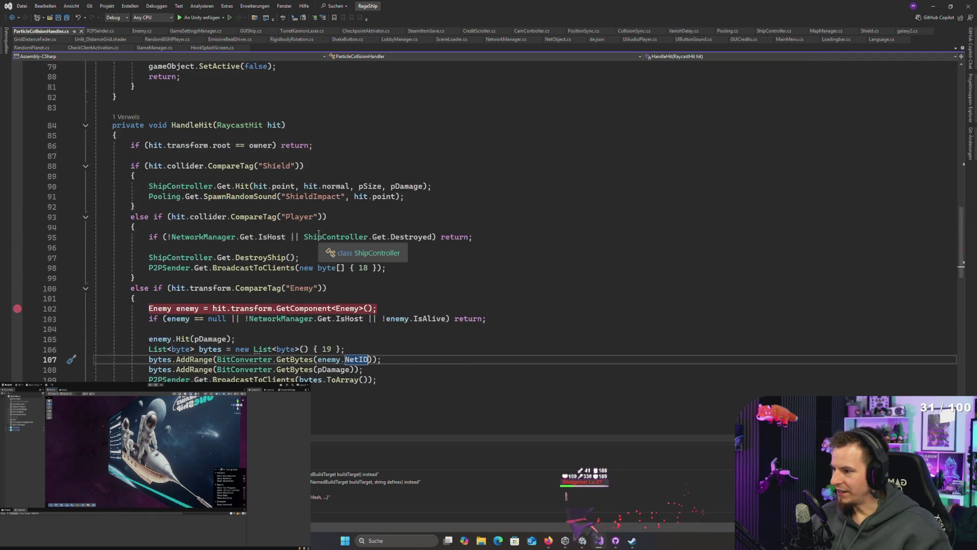
{"action": "left_click", "coordinate": [241, 218]}
{"action": "left_click", "coordinate": [203, 236]}
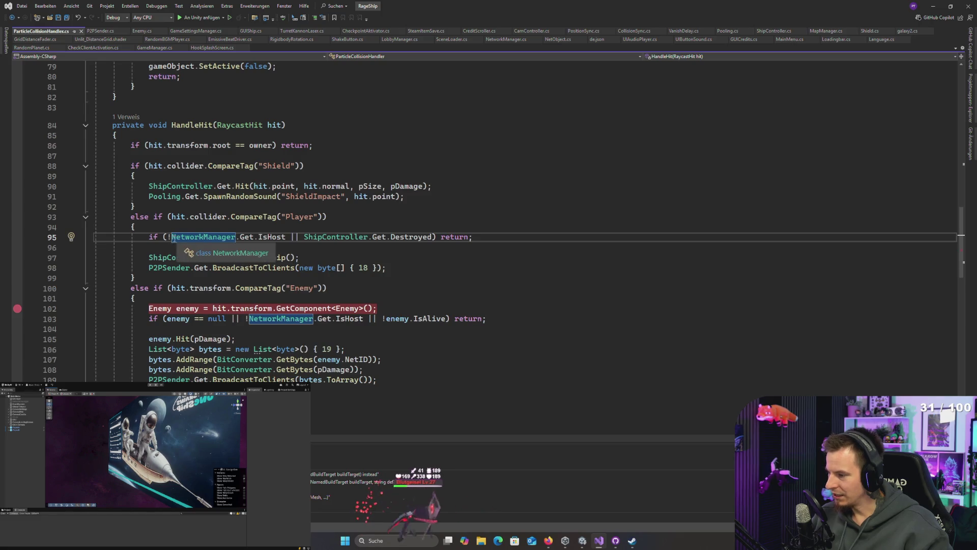
{"action": "double_click", "coordinate": [151, 237]}
{"action": "key", "text": "Left"}
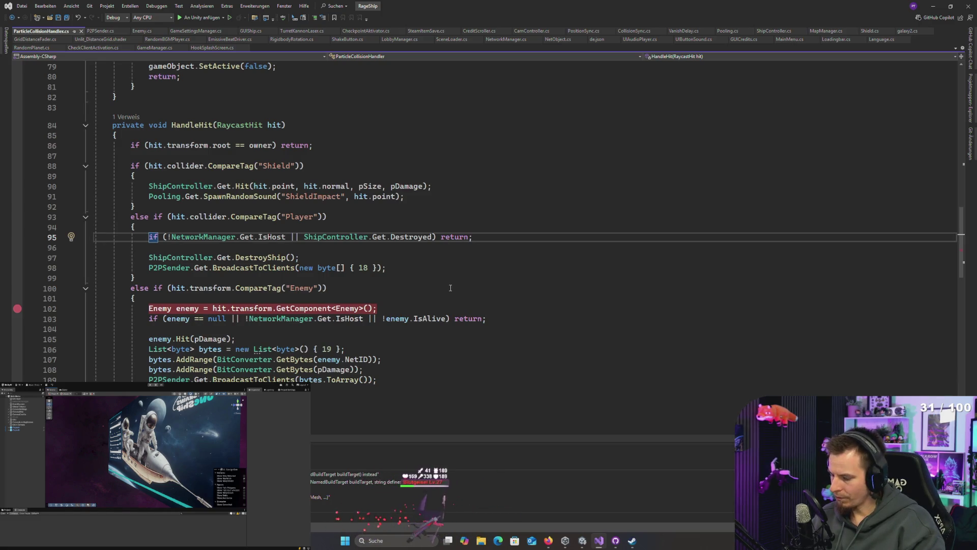
{"action": "type", "text": "//"}
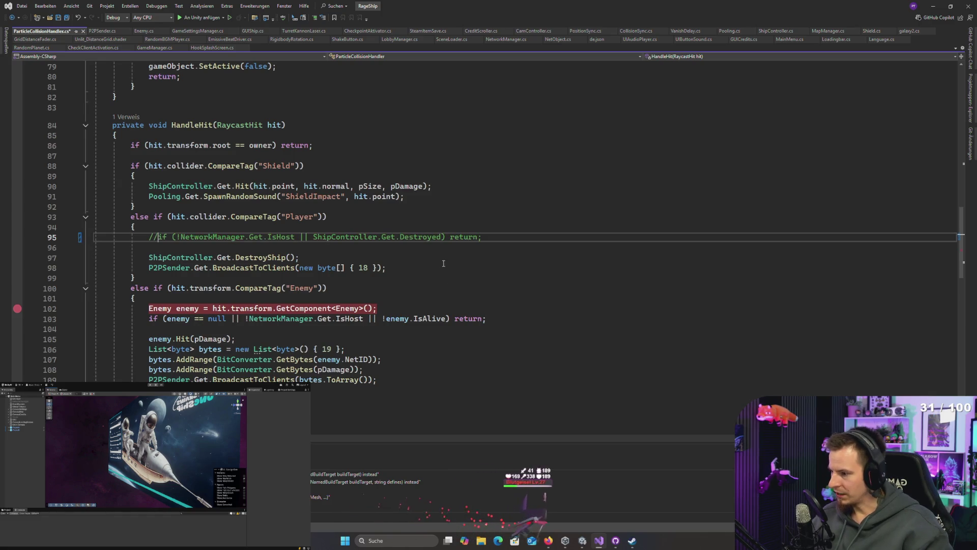
{"action": "key", "text": "ctrl+s"}
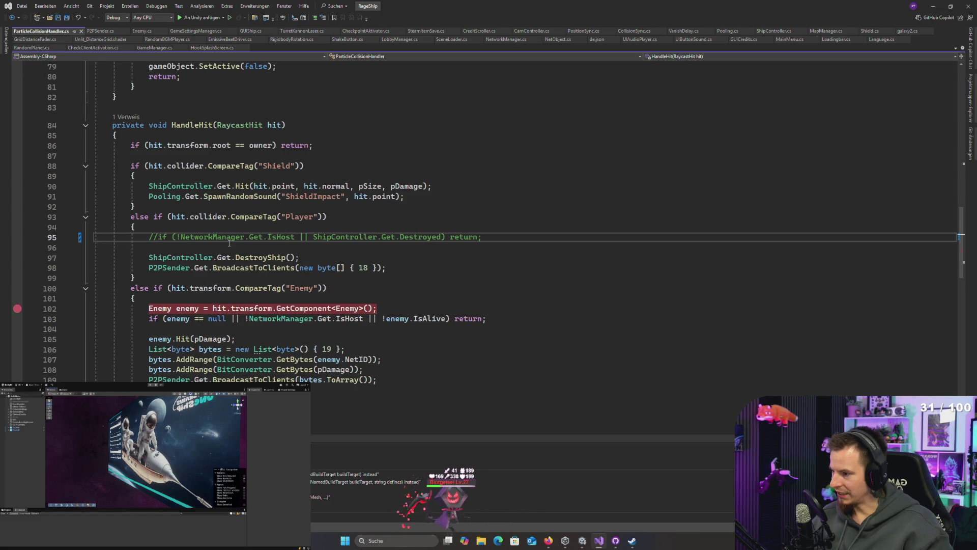
- Switch back to RageShip's MainSzene in Unity
{"action": "key", "text": "alt+Tab"}
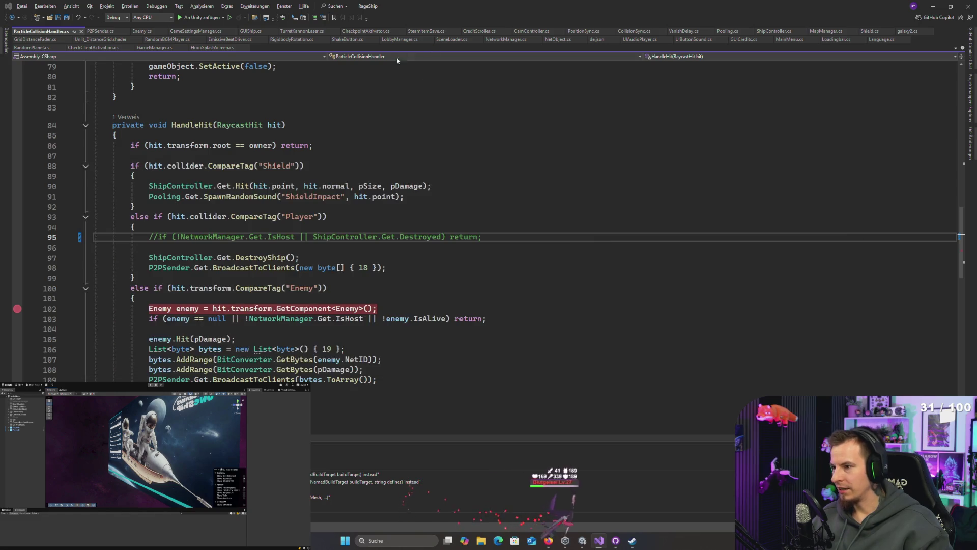
{"action": "key", "text": "alt+Tab"}
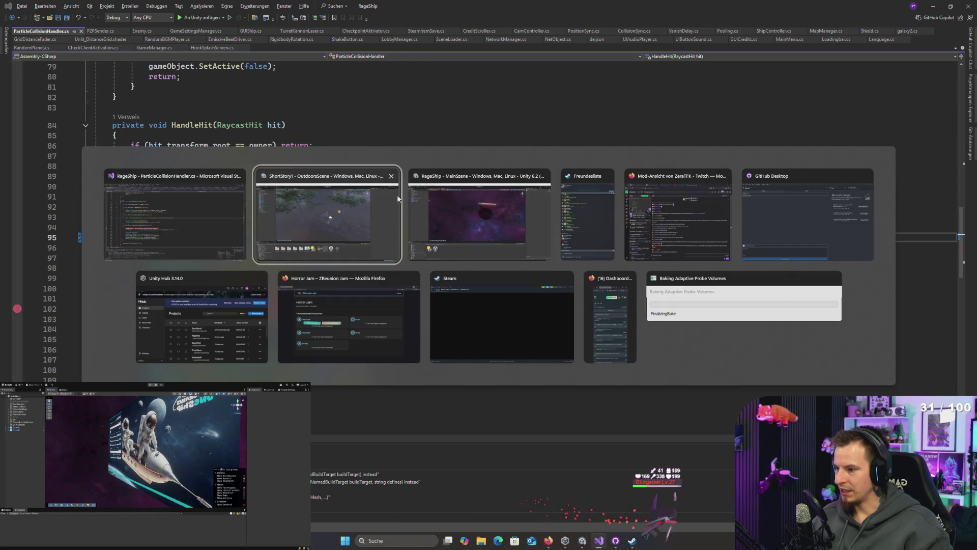
{"action": "left_click", "coordinate": [452, 226]}
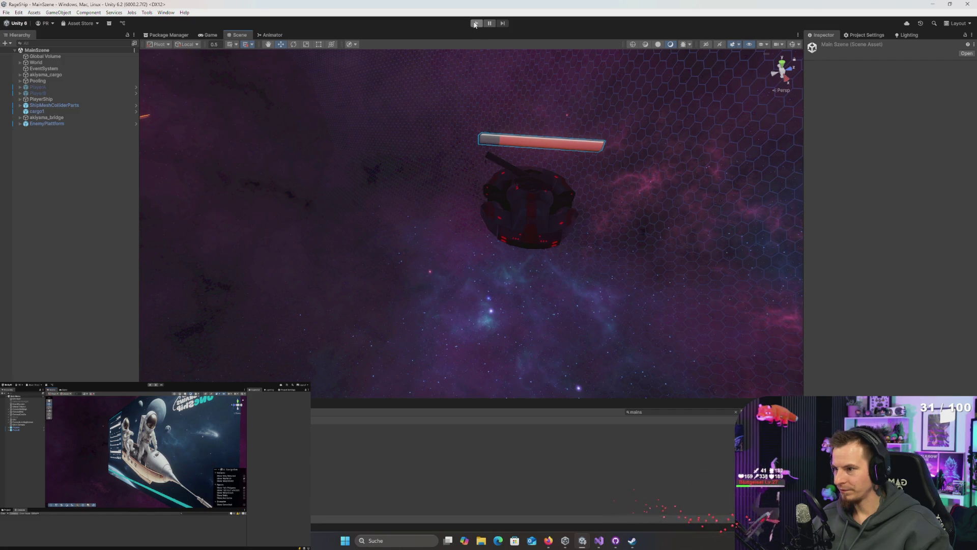
- Enter play mode, then frame and rotate PlayerShip in the Scene view
{"action": "left_click", "coordinate": [476, 23]}
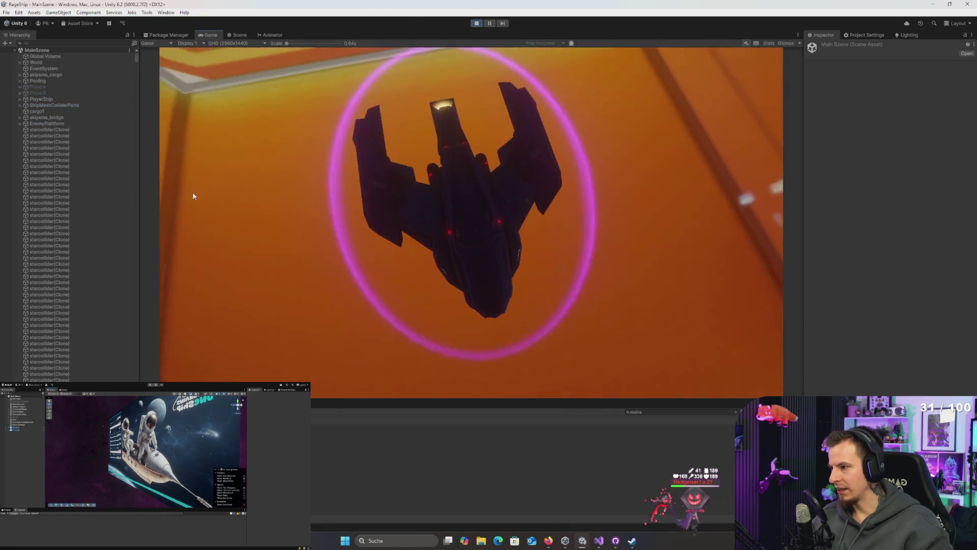
{"action": "key", "text": "super"}
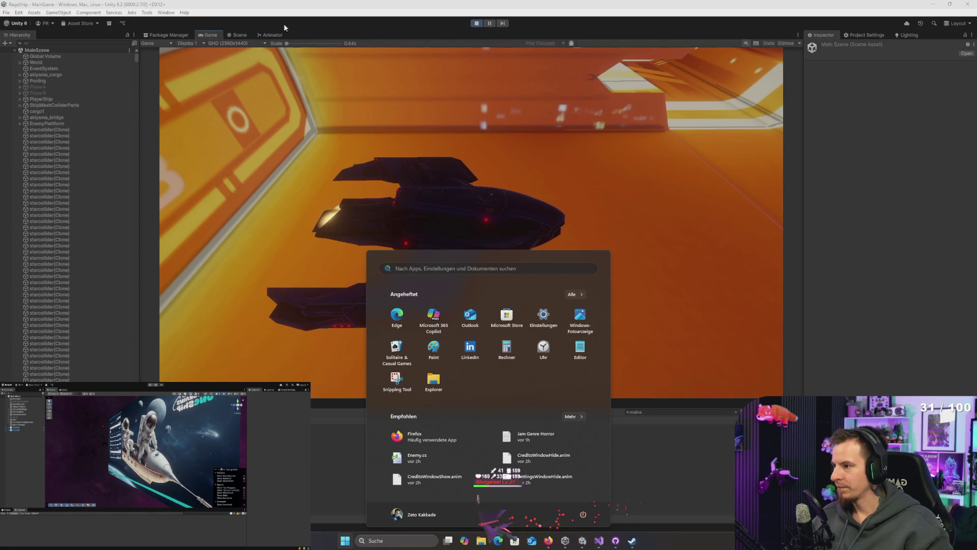
{"action": "left_click", "coordinate": [237, 35]}
{"action": "left_click_drag", "start_coordinate": [472, 182], "coordinate": [482, 122]}
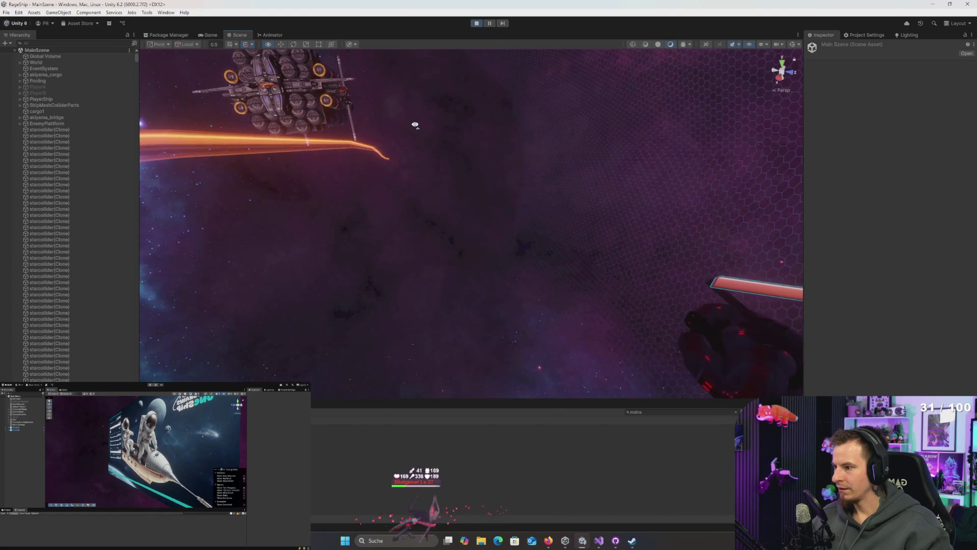
{"action": "left_click", "coordinate": [50, 100]}
{"action": "key", "text": "f"}
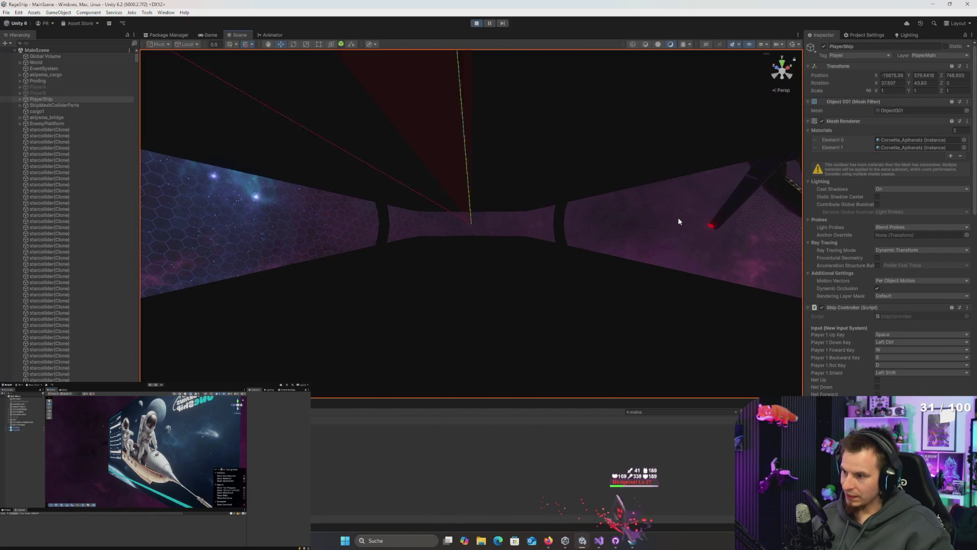
{"action": "mouse_move", "coordinate": [678, 221]}
{"action": "left_mouse_down"}
{"action": "mouse_move", "coordinate": [650, 205]}
{"action": "mouse_move", "coordinate": [461, 179]}
{"action": "mouse_move", "coordinate": [459, 168]}
{"action": "mouse_move", "coordinate": [489, 216]}
{"action": "mouse_move", "coordinate": [661, 246]}
{"action": "mouse_move", "coordinate": [533, 218]}
{"action": "mouse_move", "coordinate": [635, 227]}
{"action": "mouse_move", "coordinate": [565, 262]}
{"action": "mouse_move", "coordinate": [500, 254]}
{"action": "left_mouse_up"}
{"action": "key", "text": "e"}
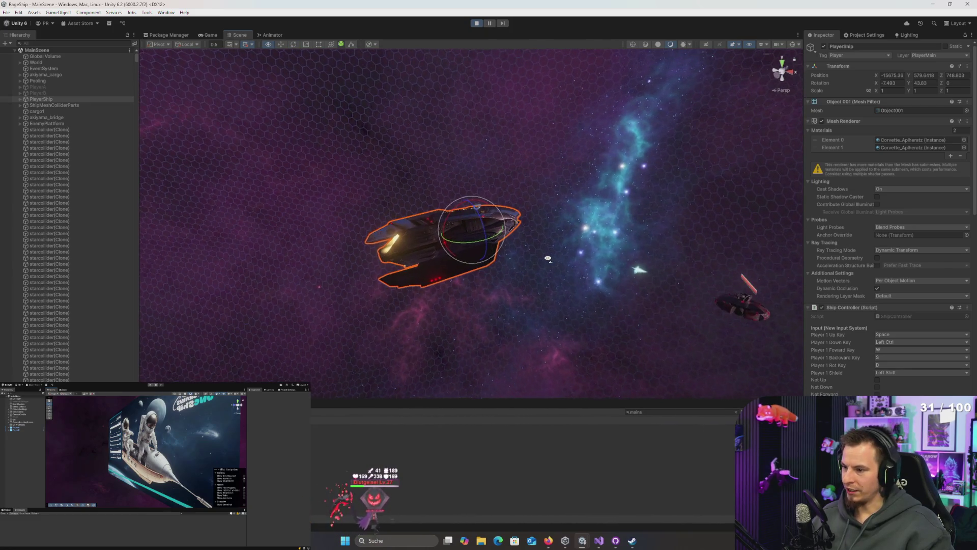
- Shorten the bottom-panel search filter to 'main' to locate PlayerShip, switching between Visual Studio and Unity
{"action": "key", "text": "alt+Tab"}
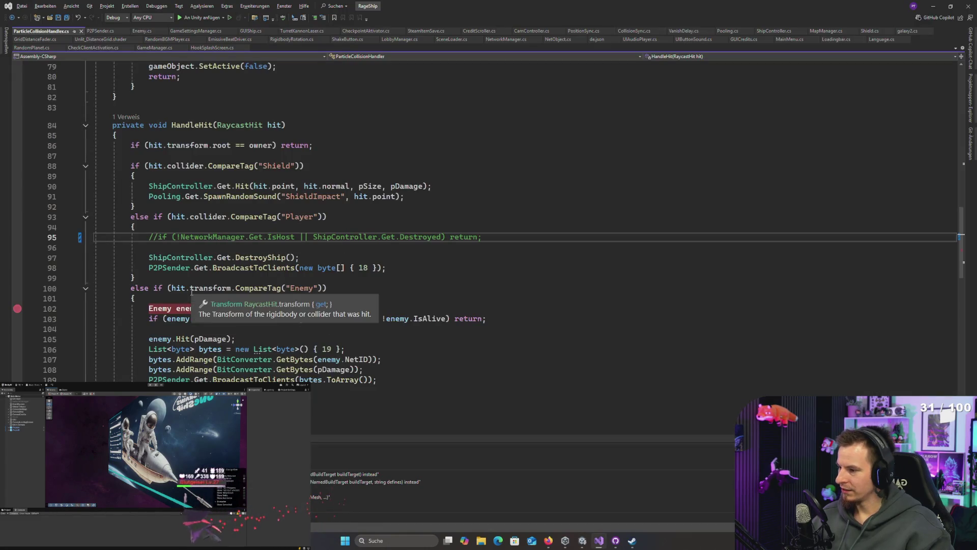
{"action": "key", "text": "alt+Tab"}
{"action": "key", "text": "BackSpace"}
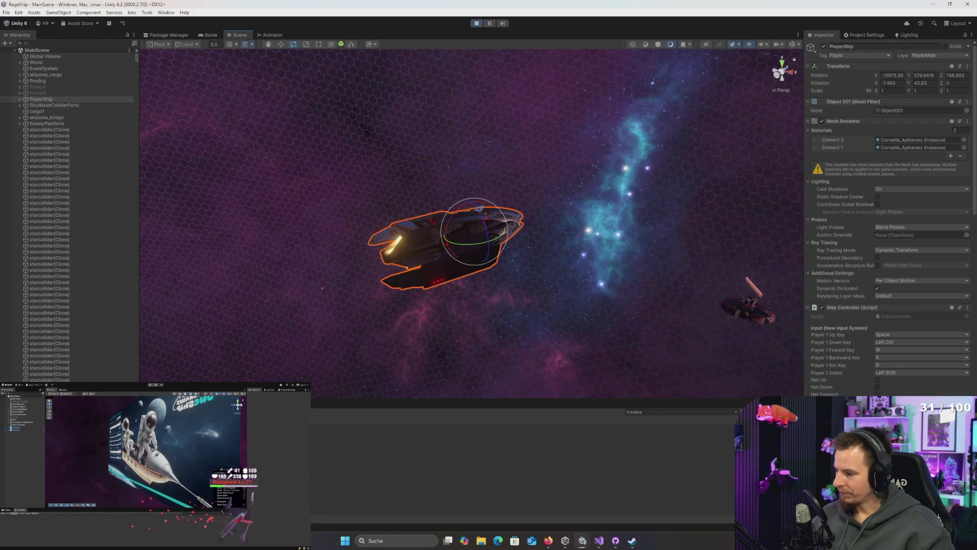
{"action": "left_click", "coordinate": [705, 413]}
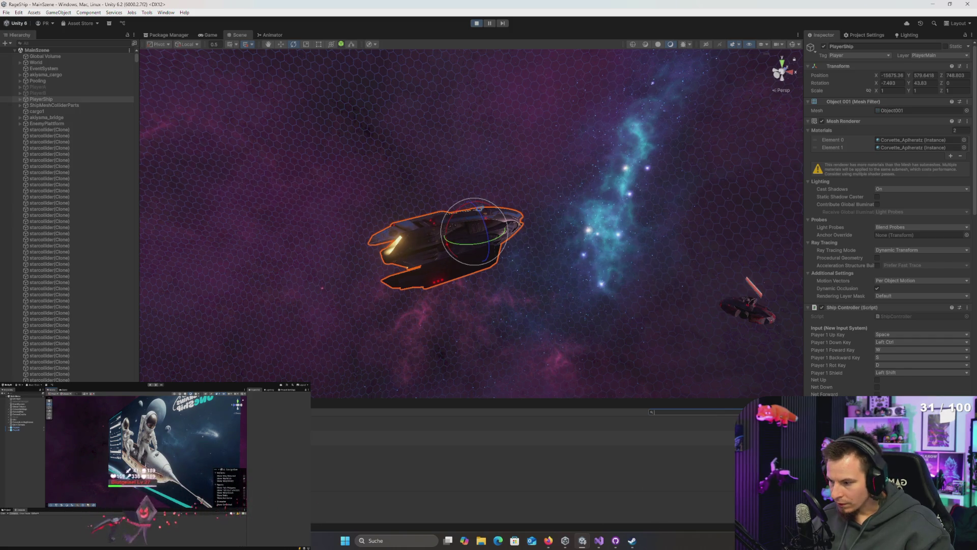
{"action": "left_click", "coordinate": [662, 437]}
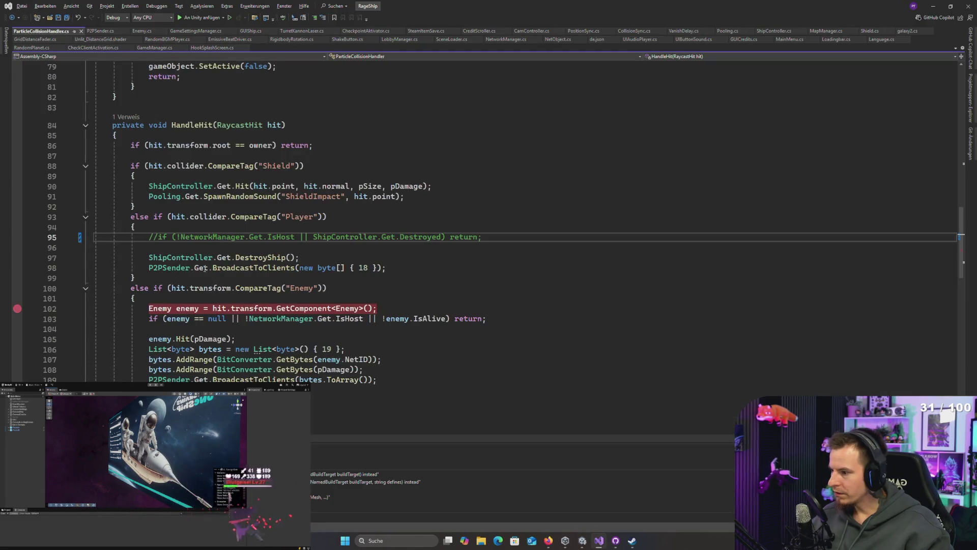
{"action": "scroll", "coordinate": [197, 230], "scroll_direction": "up", "scroll_amount": 2}
{"action": "key", "text": "alt+Tab"}
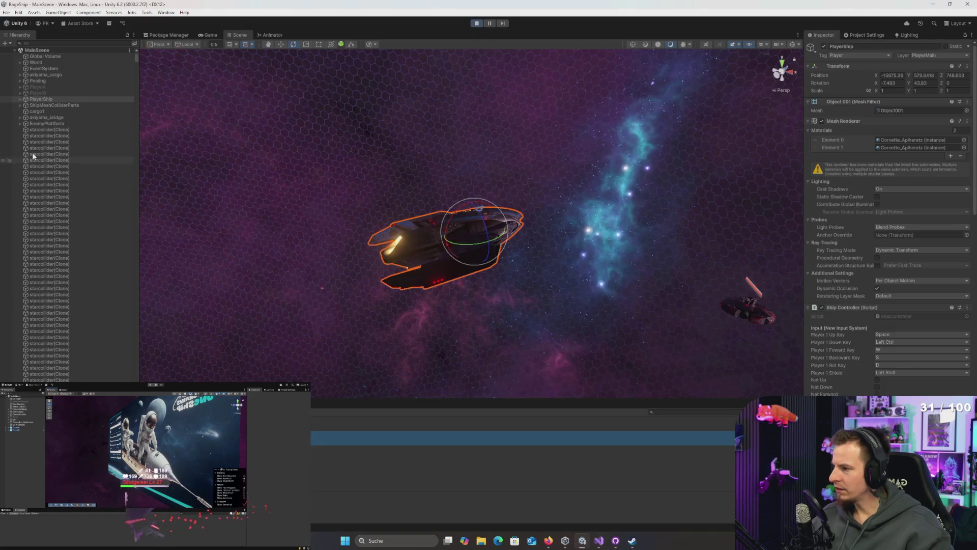
{"action": "key", "text": "alt+Tab"}
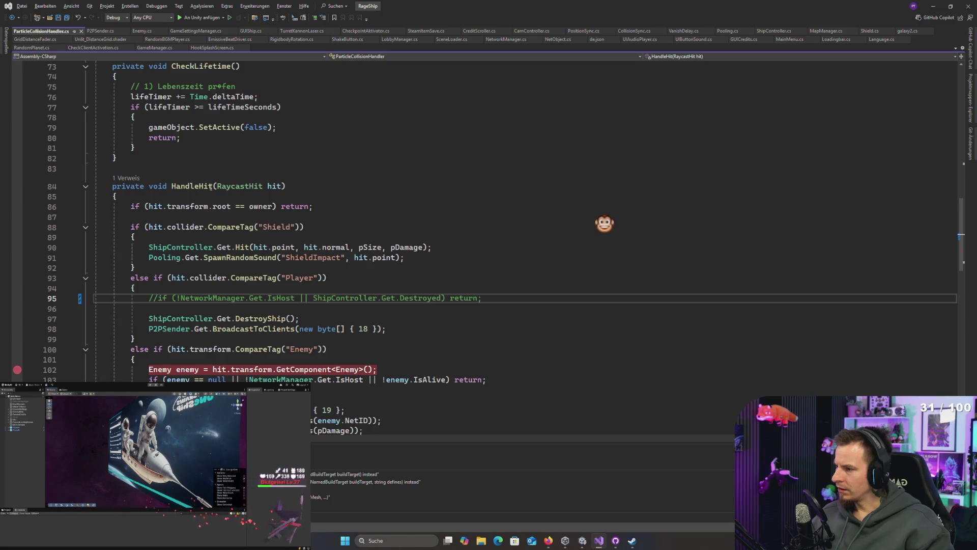
{"action": "key", "text": "alt+Tab"}
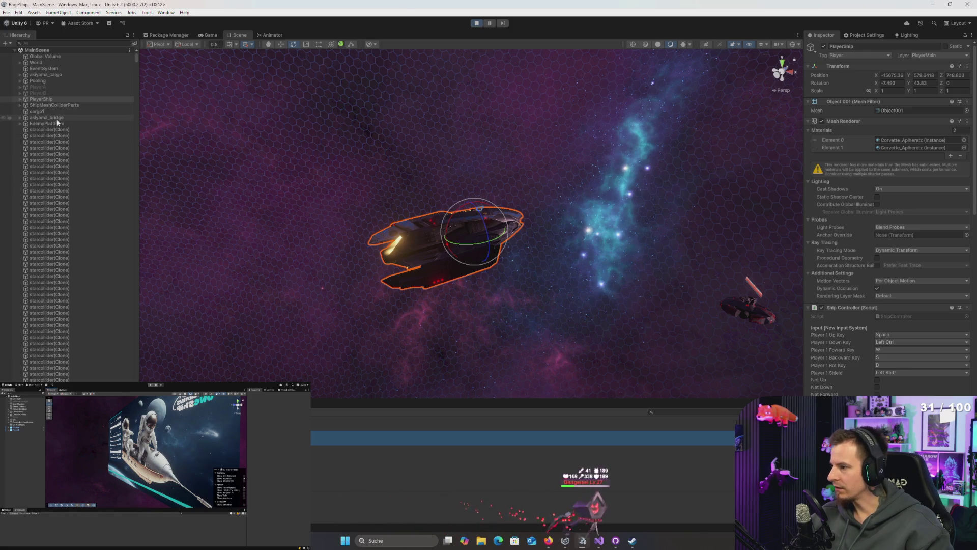
- Expand PLC_XL_Turret (2) under EnemyPlattform to show its children
{"action": "left_click", "coordinate": [57, 125]}
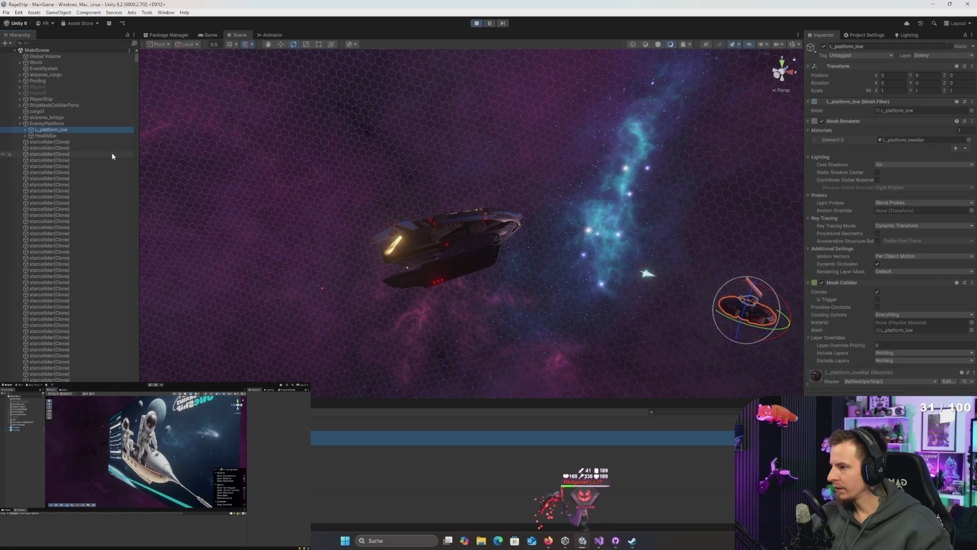
{"action": "key", "text": "Down"}
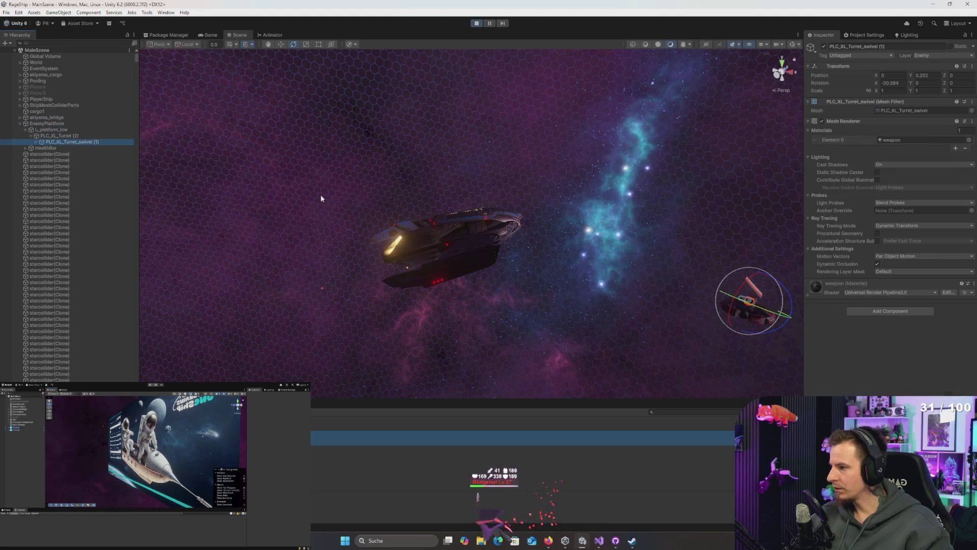
{"action": "key", "text": "Right"}
{"action": "scroll", "coordinate": [852, 341], "scroll_direction": "down", "scroll_amount": 1}
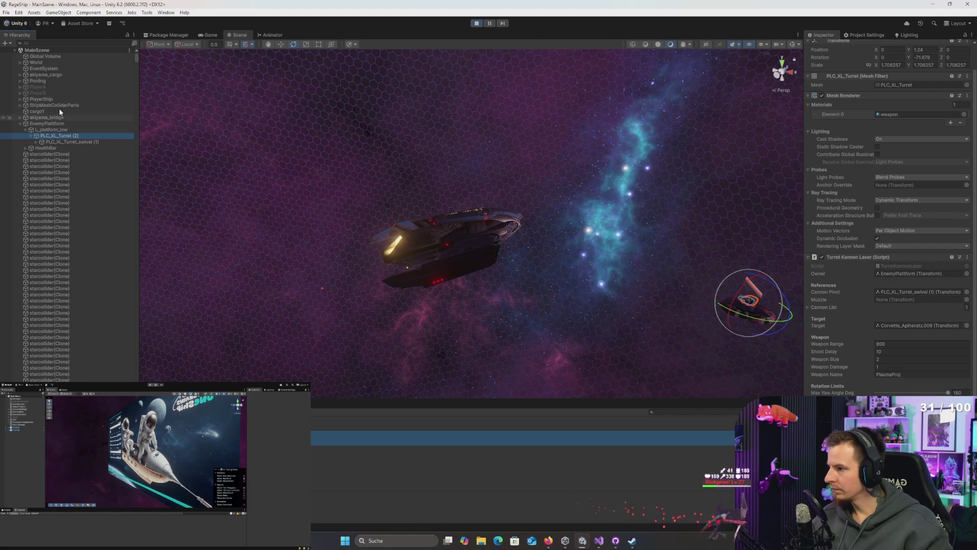
- Expand Pooling down to the Fly projectile and check its Hit Mask layers
{"action": "left_click", "coordinate": [42, 75]}
{"action": "left_click", "coordinate": [43, 81]}
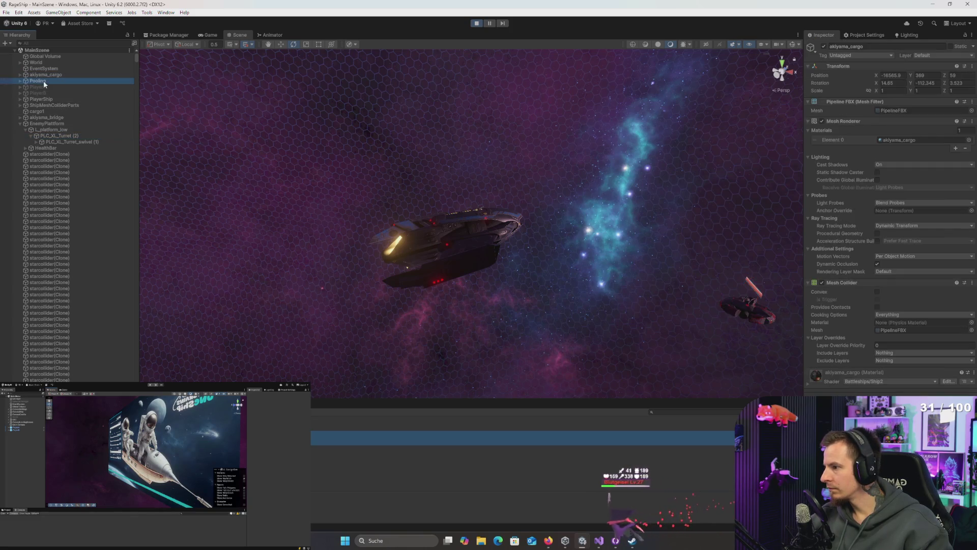
{"action": "key", "text": "Right"}
{"action": "key", "text": "Down"}
{"action": "key", "text": "Right"}
{"action": "key", "text": "Down"}
{"action": "key", "text": "Down"}
{"action": "key", "text": "Right"}
{"action": "key", "text": "Down"}
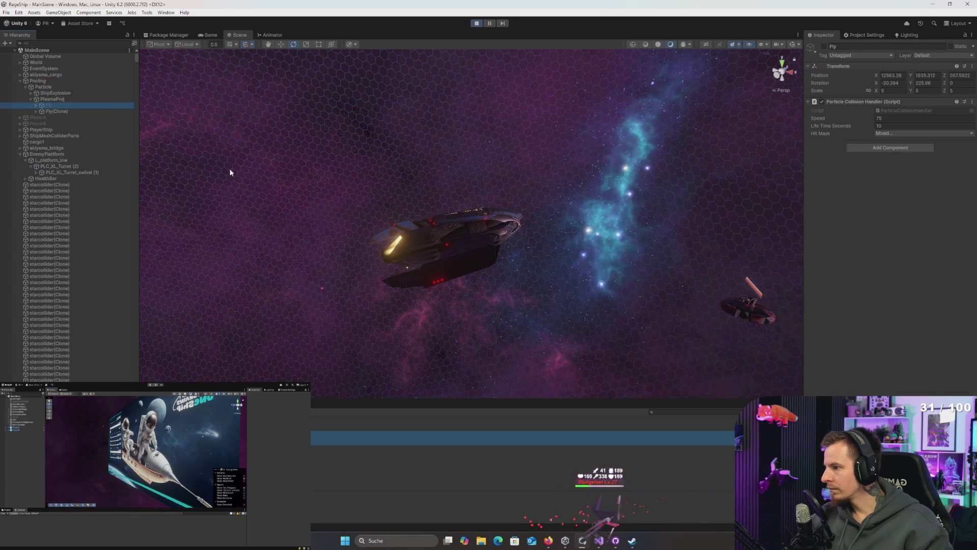
{"action": "left_click", "coordinate": [889, 133]}
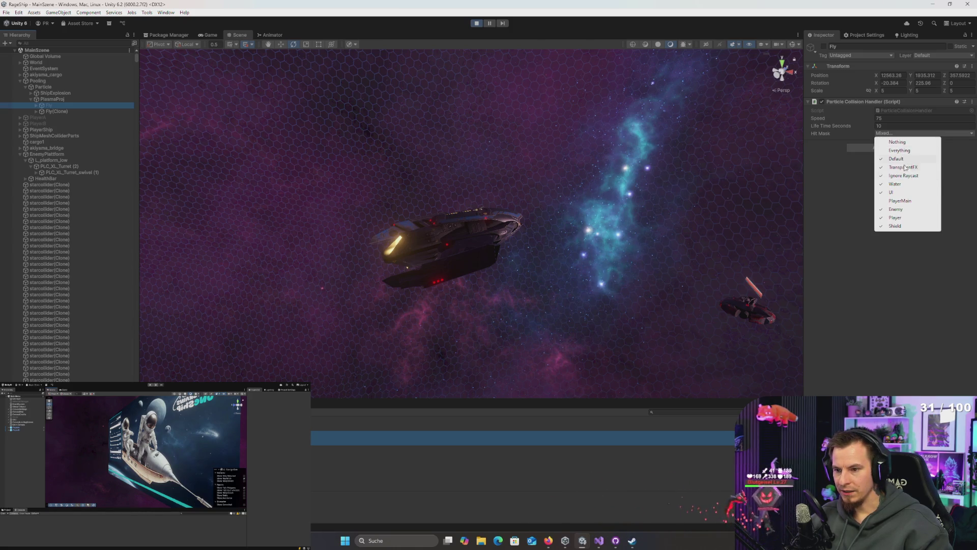
- Select and expand ShipMeshColliderParts to list its Corvette mesh child parts
{"action": "left_click", "coordinate": [52, 153]}
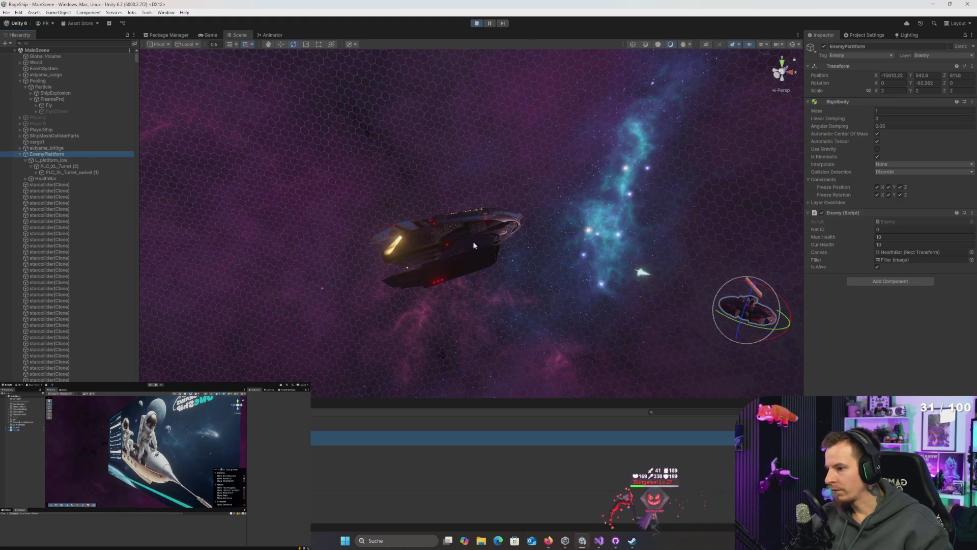
{"action": "left_click", "coordinate": [56, 135]}
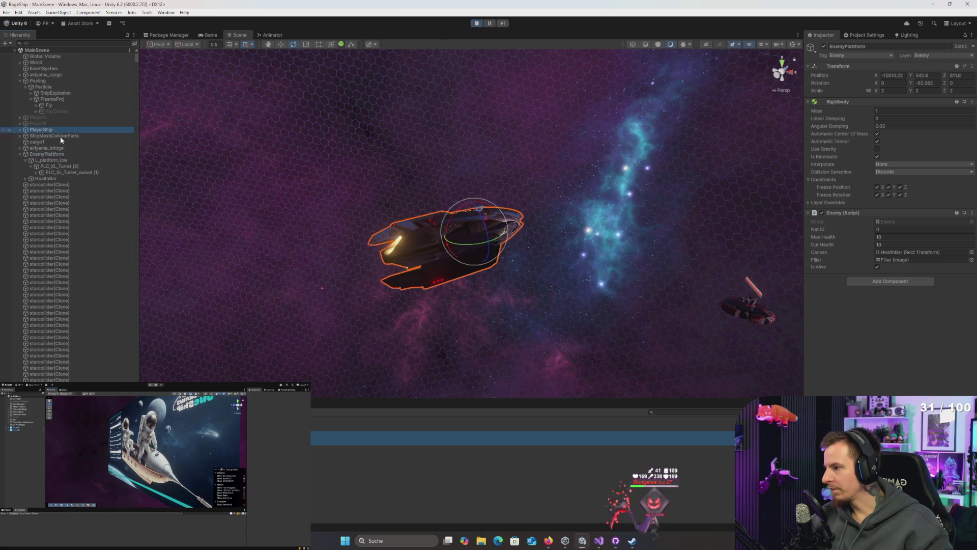
{"action": "key", "text": "Up"}
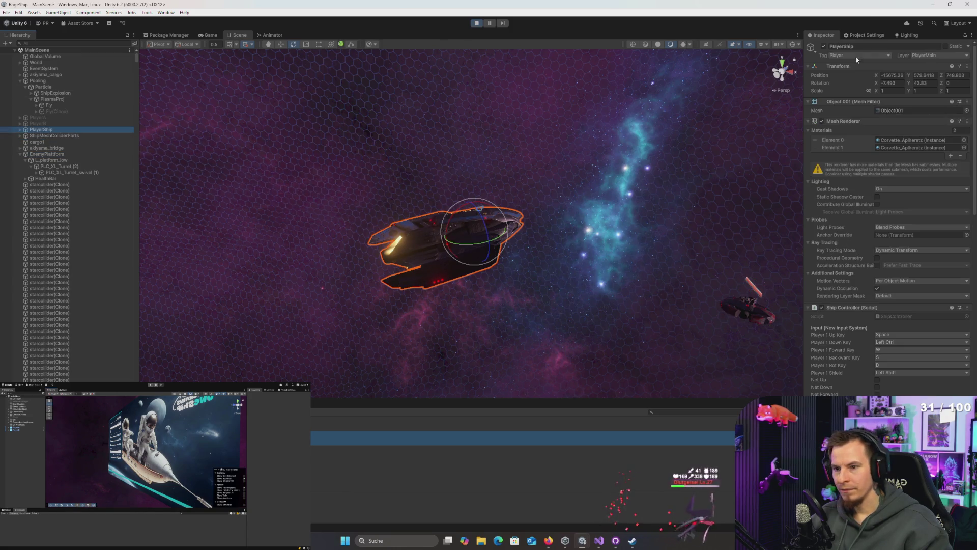
{"action": "left_click", "coordinate": [61, 135]}
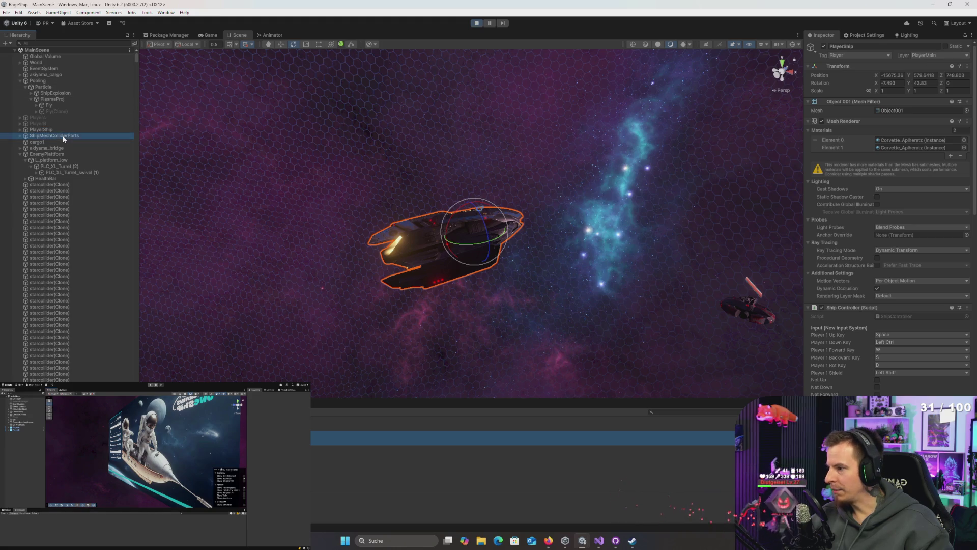
{"action": "key", "text": "Right"}
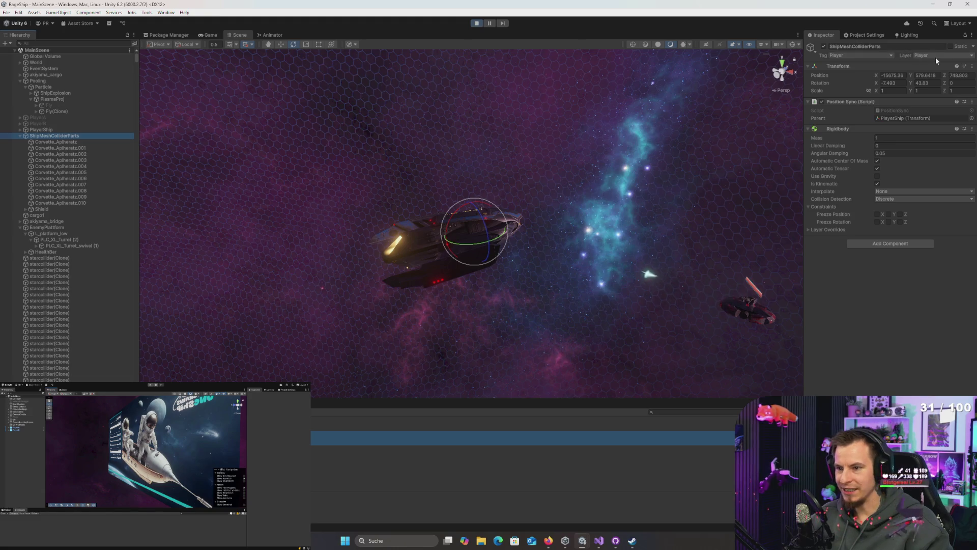
{"action": "key", "text": "alt+Tab"}
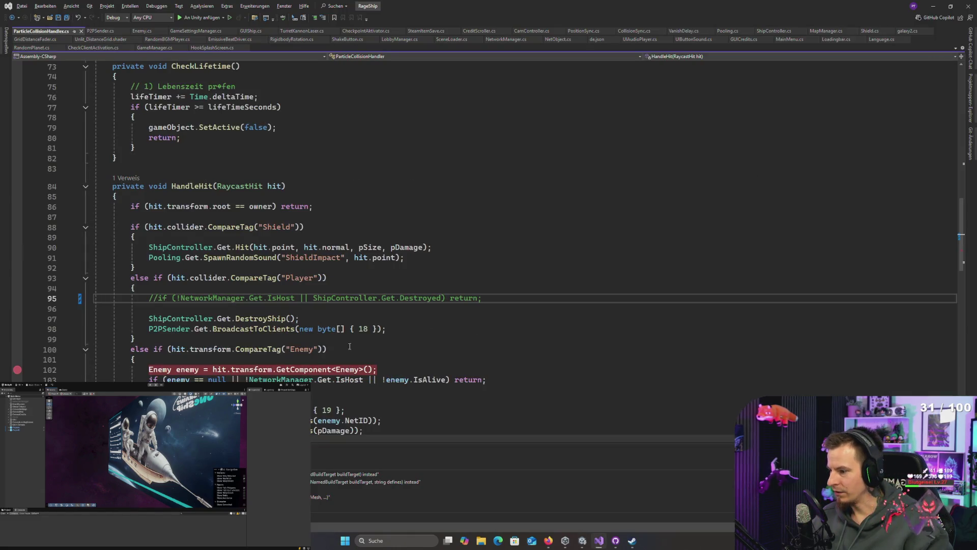
- Review HandleHit's DestroyShip, BroadcastToClients and SetActive(false) lines in ParticleCollisionHandler.cs
{"action": "key", "text": "alt+Tab"}
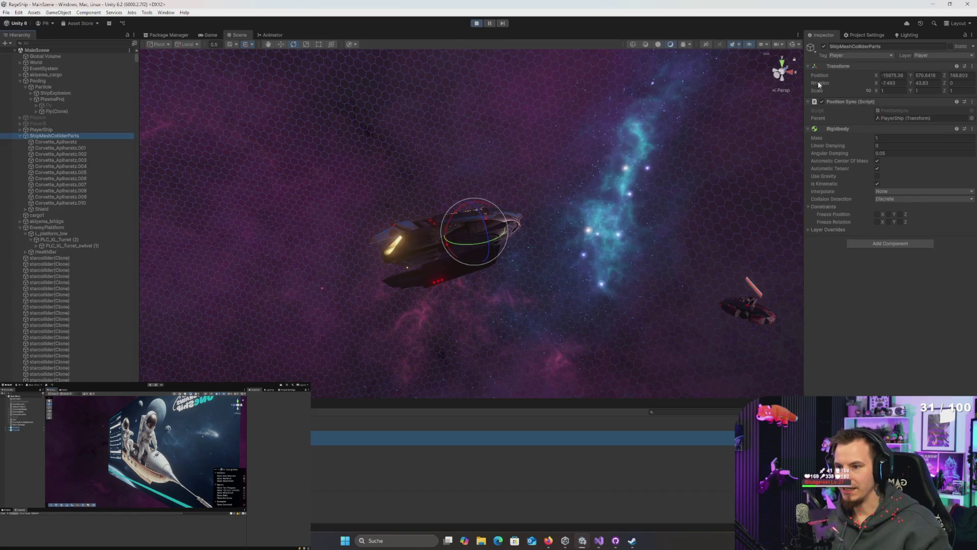
{"action": "key", "text": "alt+Tab"}
{"action": "key", "text": "alt+Tab"}
{"action": "key", "text": "alt+Tab"}
{"action": "key", "text": "ctrl+k"}
{"action": "key", "text": "ctrl+c"}
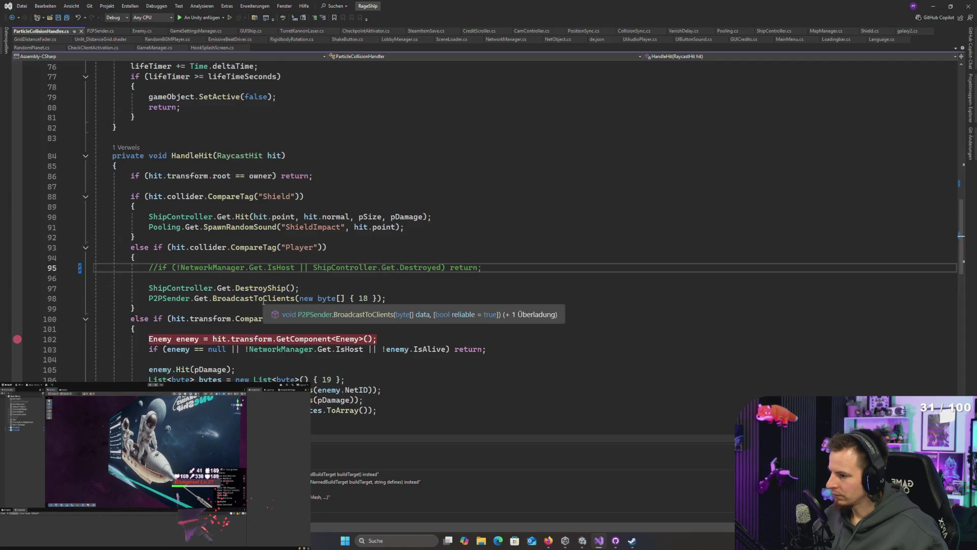
{"action": "left_click", "coordinate": [256, 288]}
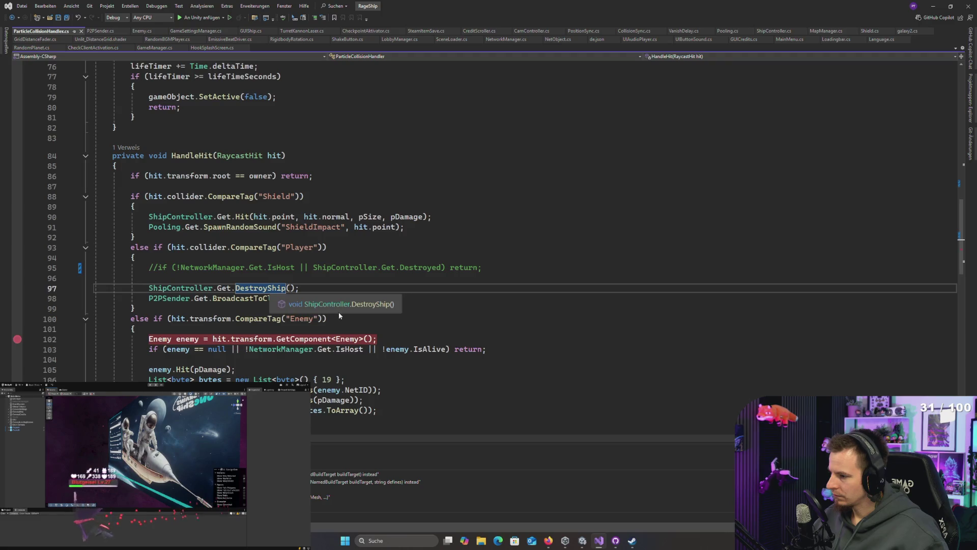
{"action": "left_click", "coordinate": [253, 298]}
{"action": "scroll", "coordinate": [236, 320], "scroll_direction": "down", "scroll_amount": 4}
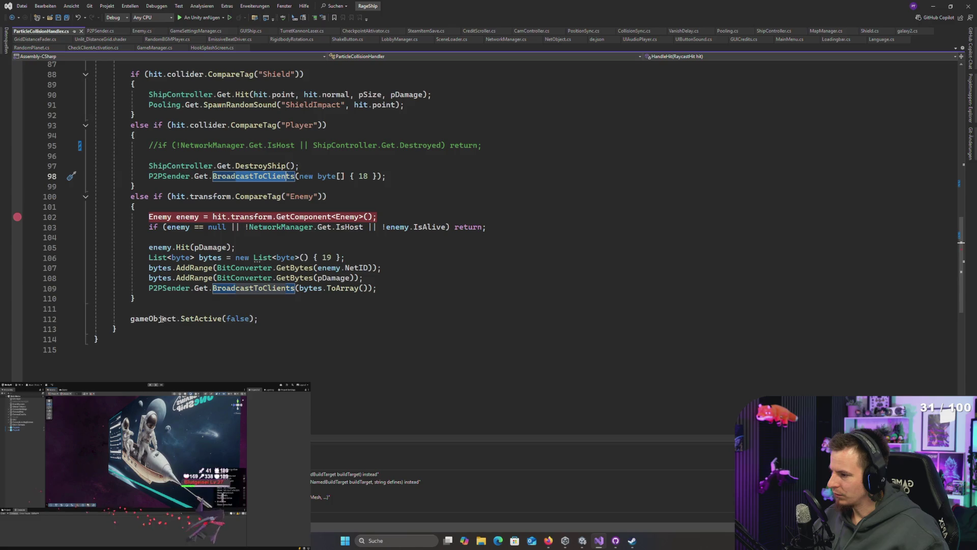
{"action": "left_click", "coordinate": [278, 315]}
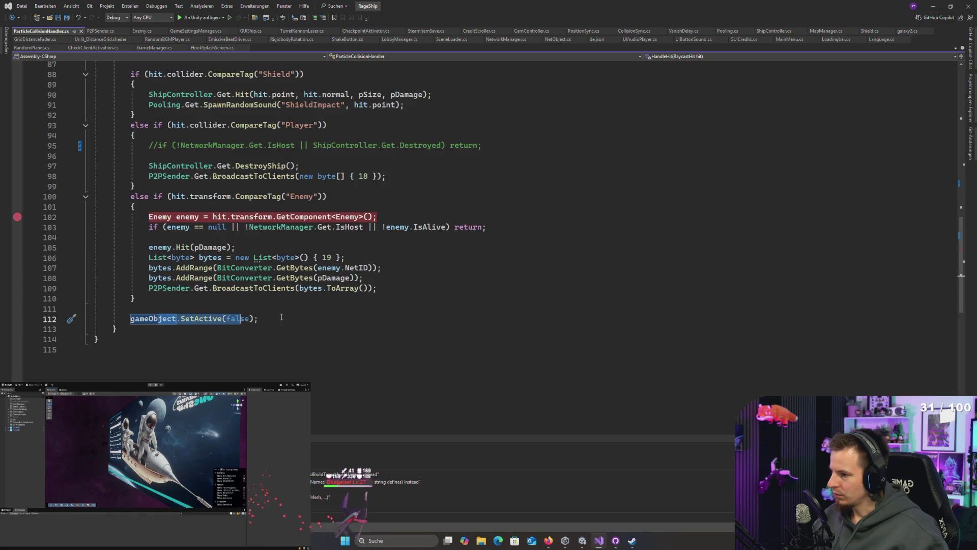
- Uncomment the IsHost/Destroyed early-return check on line 95, then return to Unity
{"action": "left_click", "coordinate": [163, 147]}
{"action": "key", "text": "ctrl+k"}
{"action": "key", "text": "ctrl+u"}
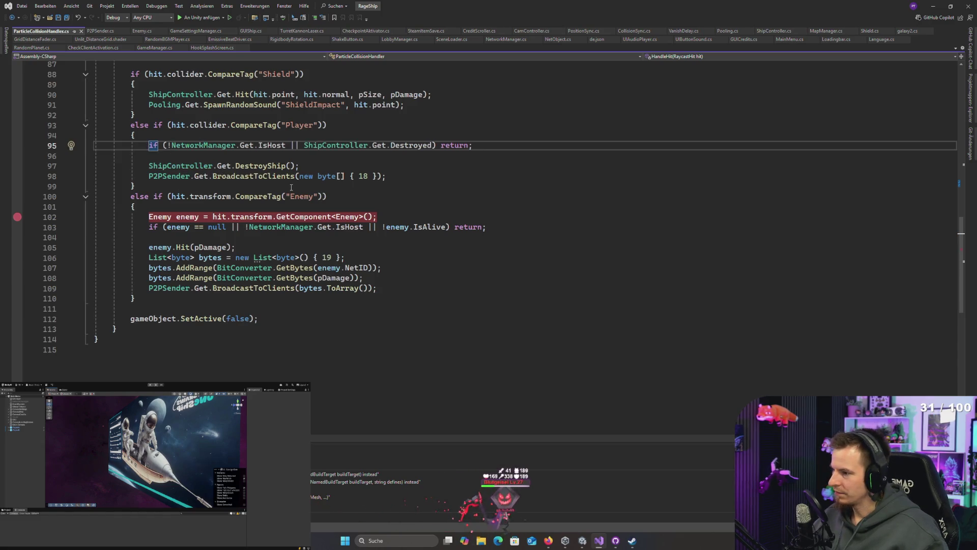
{"action": "key", "text": "alt+Tab"}
{"action": "key", "text": "alt+Tab"}
{"action": "key", "text": "Escape"}
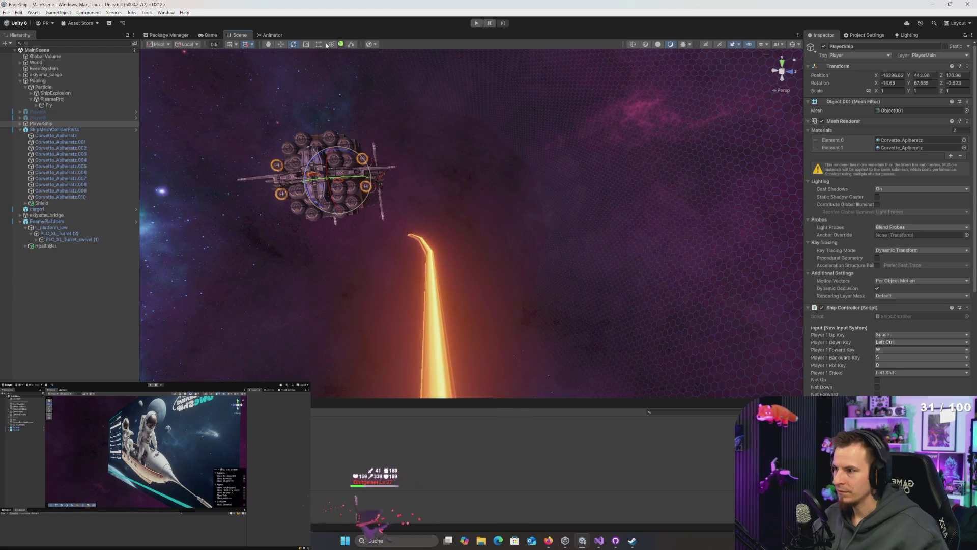
- Orbit around the player ship and search 'mainm' in the Project window to open MainMenu
{"action": "left_click_drag", "start_coordinate": [467, 96], "coordinate": [476, 109]}
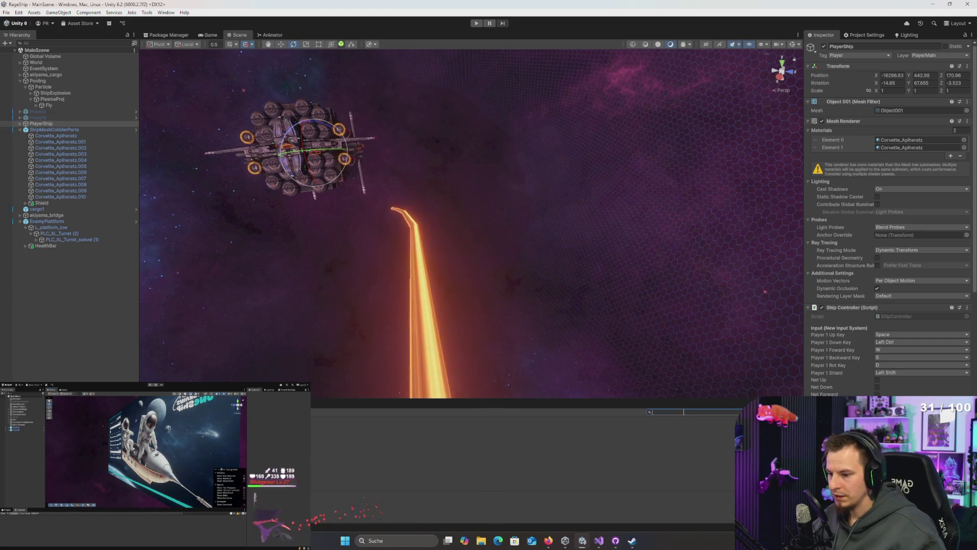
{"action": "type", "text": "mainm"}
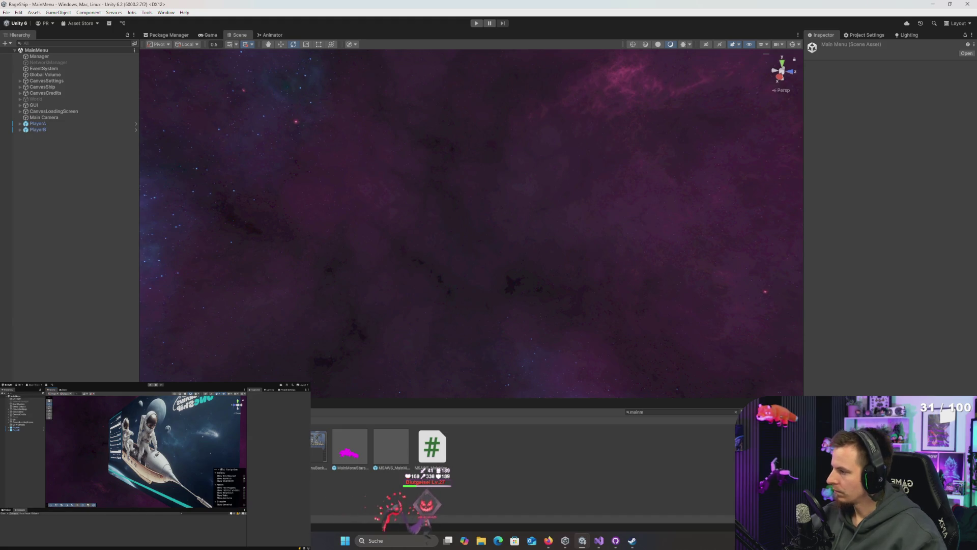
{"action": "key", "text": "alt+Tab"}
{"action": "key", "text": "Tab"}
{"action": "key", "text": "Tab"}
{"action": "key", "text": "Tab"}
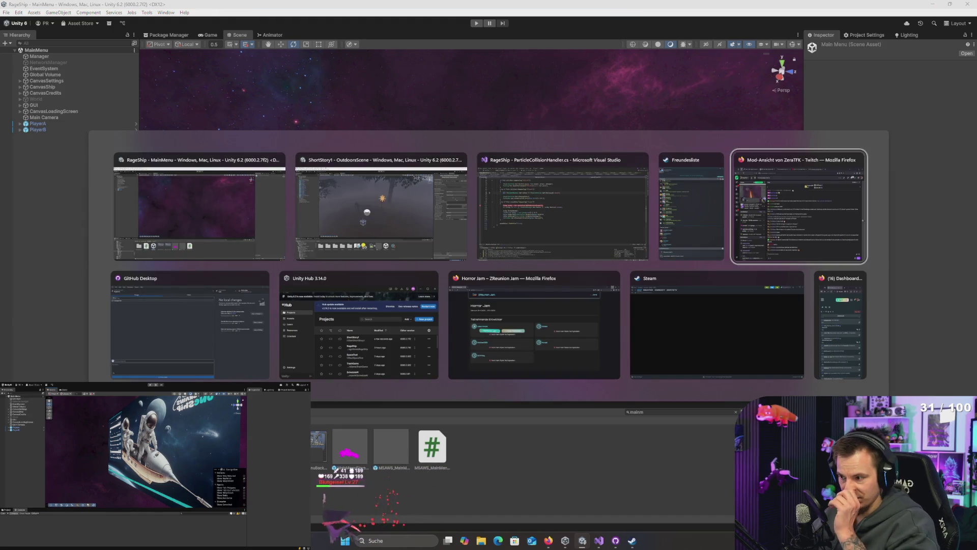
- Commit the pending changes to main in GitHub Desktop and return to Unity
{"action": "key", "text": "Tab"}
{"action": "key", "text": "ctrl+Return"}
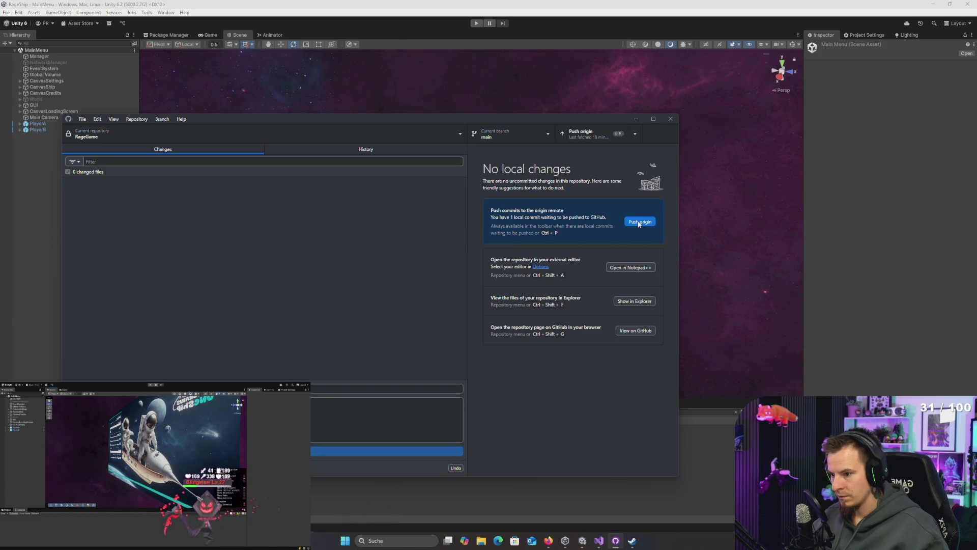
{"action": "left_click", "coordinate": [685, 27]}
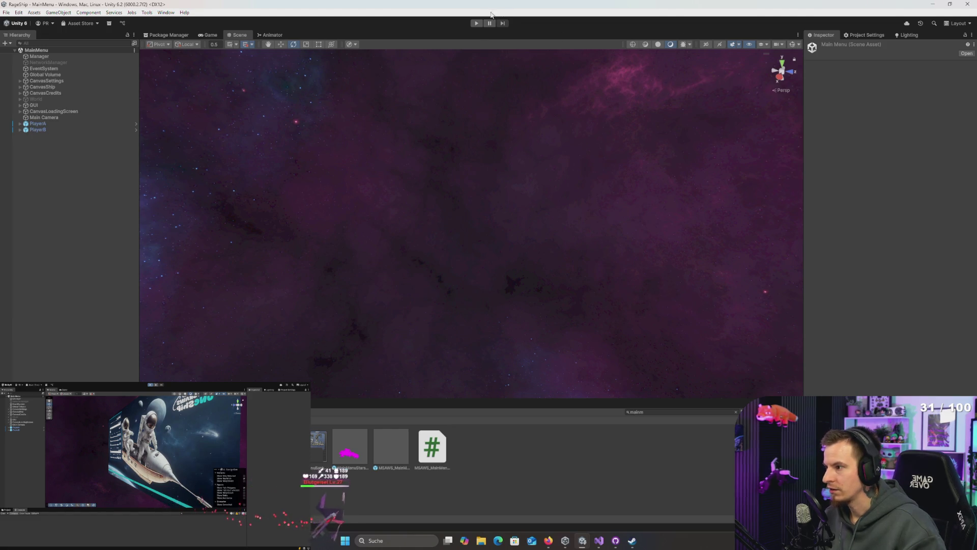
- Run RageShip's MainMenu in Play mode, briefly checking the OutdoorsScene project
{"action": "left_click", "coordinate": [476, 23]}
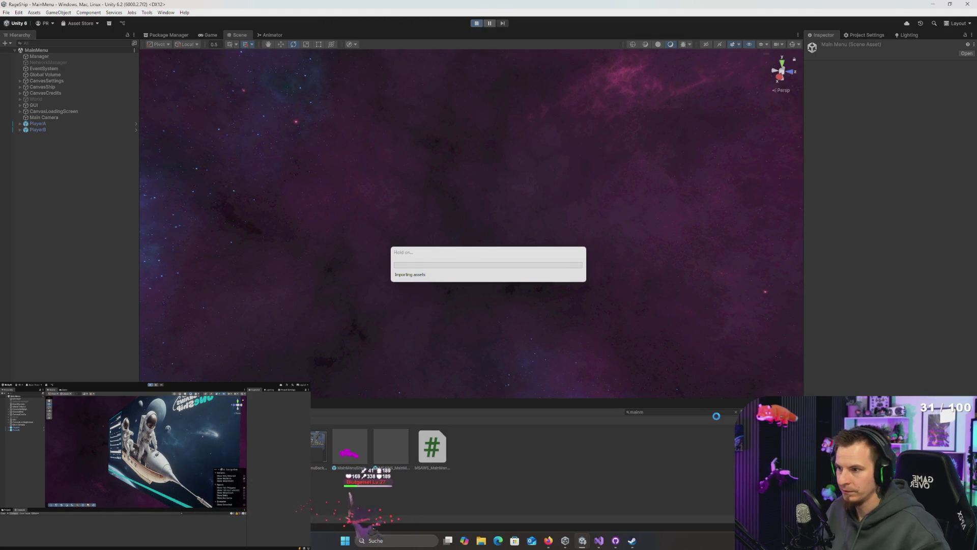
{"action": "key", "text": "alt+Tab"}
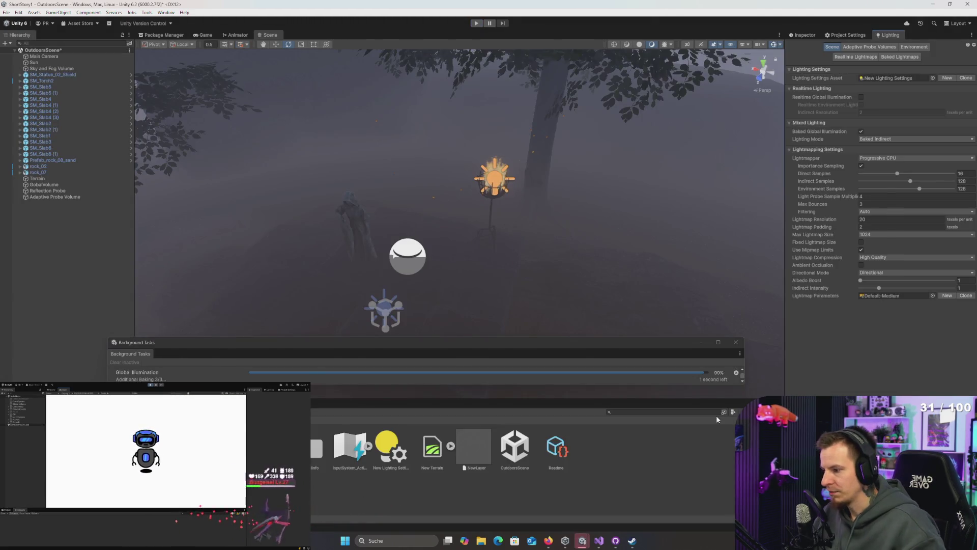
{"action": "key", "text": "alt+Tab"}
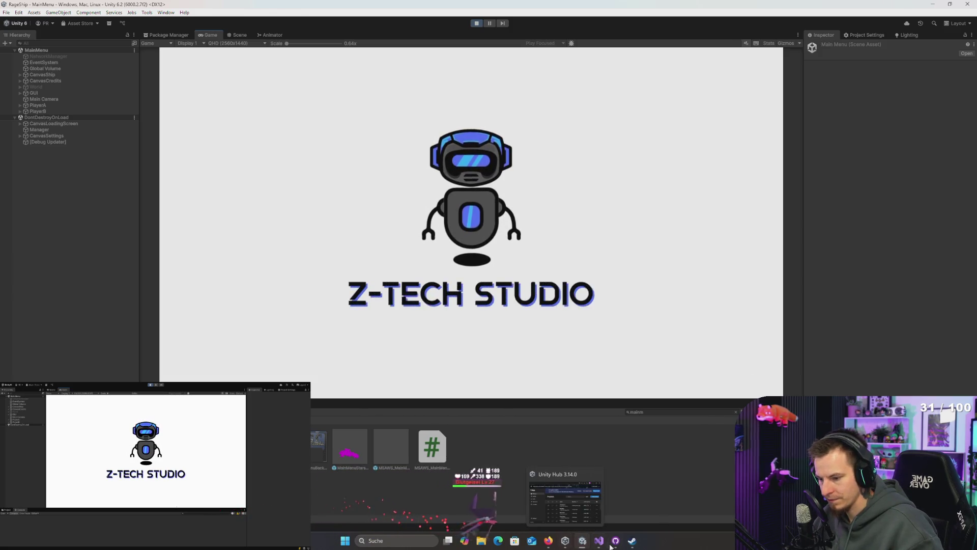
{"action": "mouse_move", "coordinate": [685, 503]}
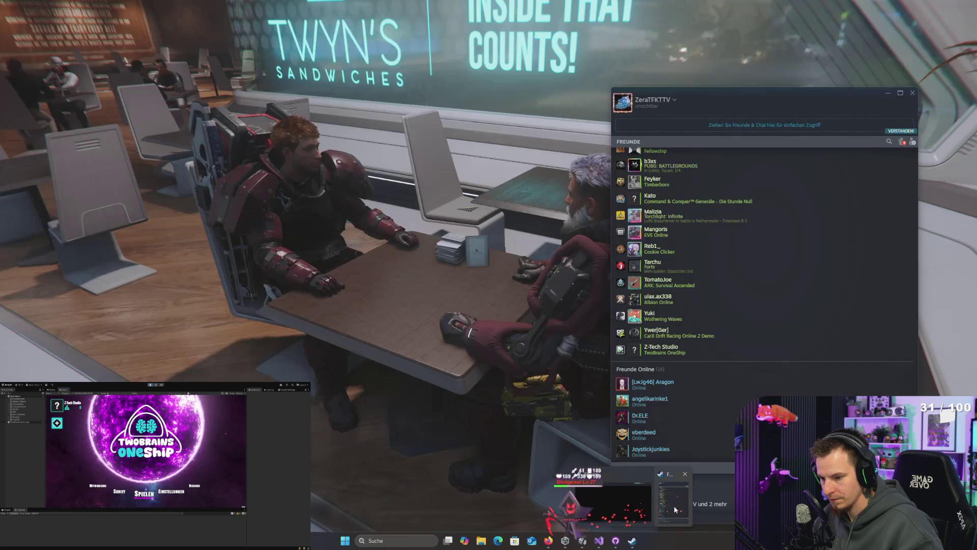
- Invite a Steam friend with 'Zu Spiel einladen' and start a two-player match
{"action": "left_click", "coordinate": [673, 509]}
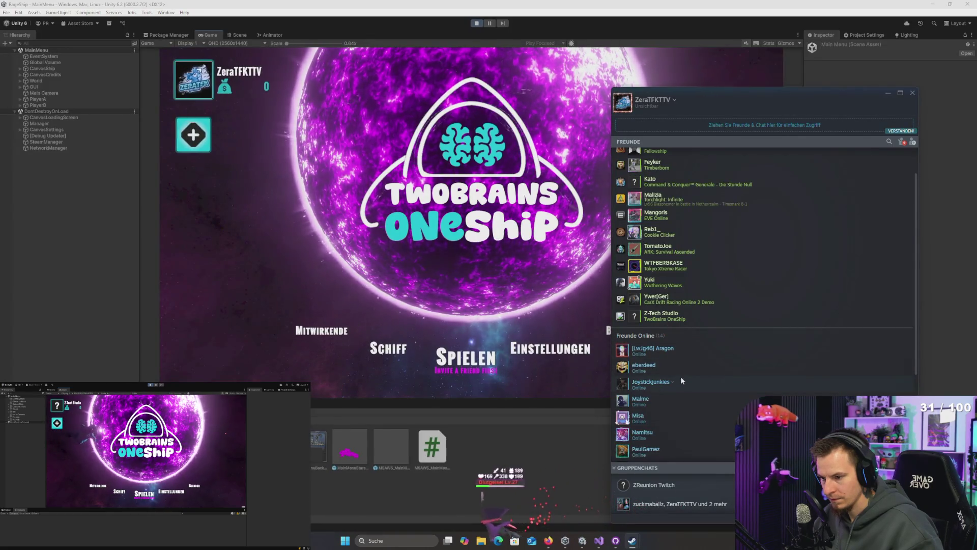
{"action": "right_click", "coordinate": [660, 318]}
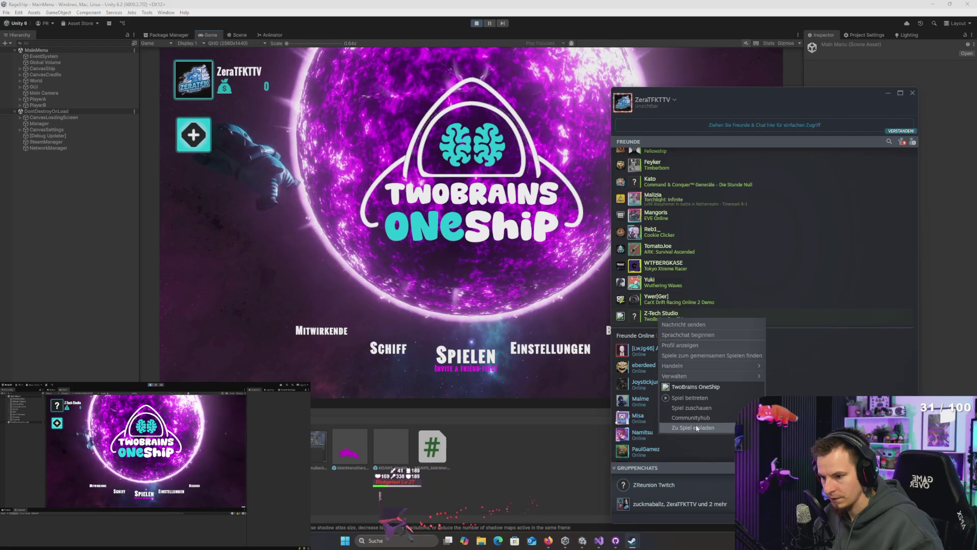
{"action": "left_click", "coordinate": [242, 301]}
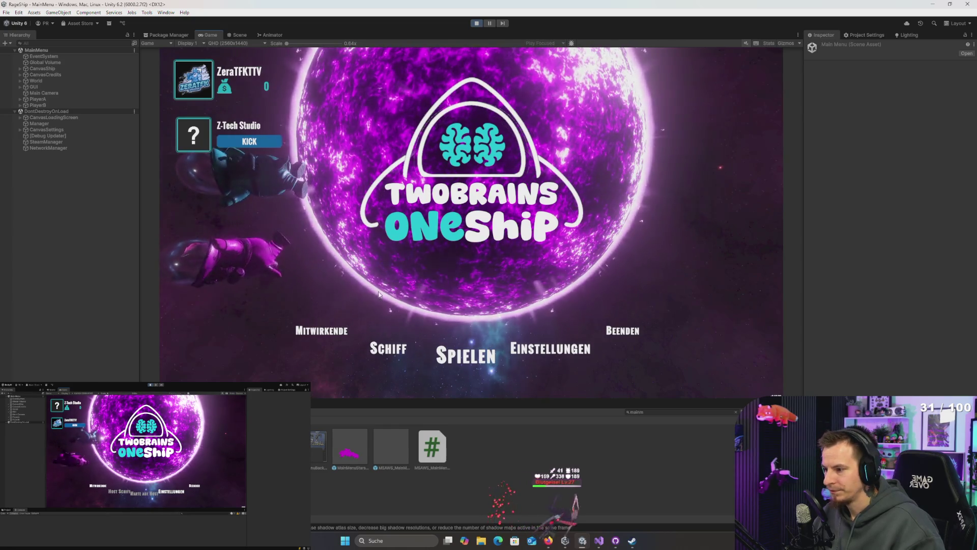
{"action": "left_click", "coordinate": [407, 358]}
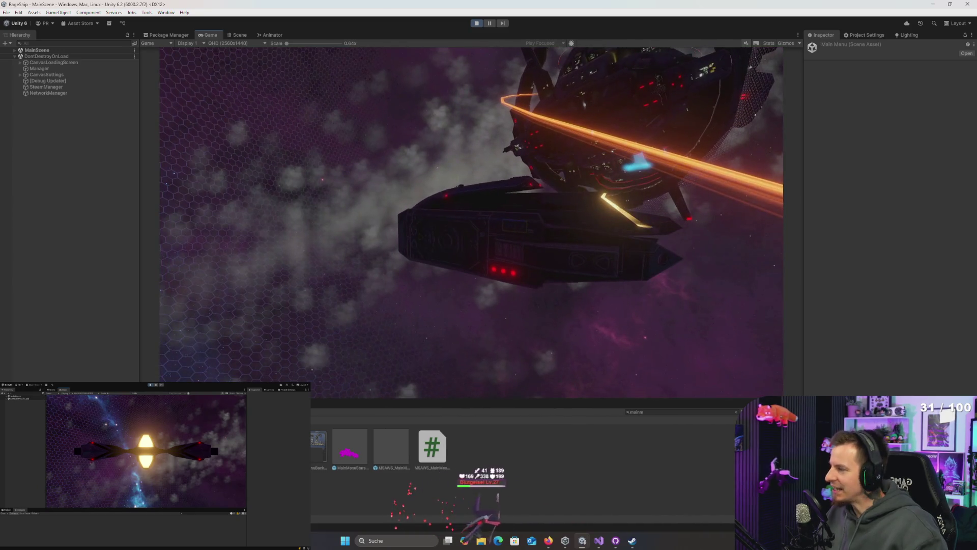
- Stop RageShip and play the OutdoorsScene project in the Game view
{"action": "key", "text": "super"}
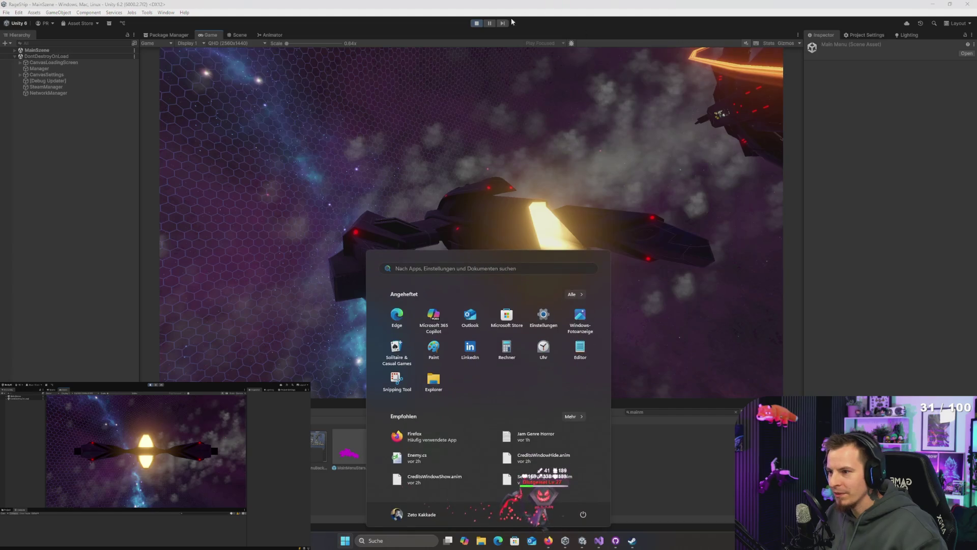
{"action": "left_click", "coordinate": [475, 24]}
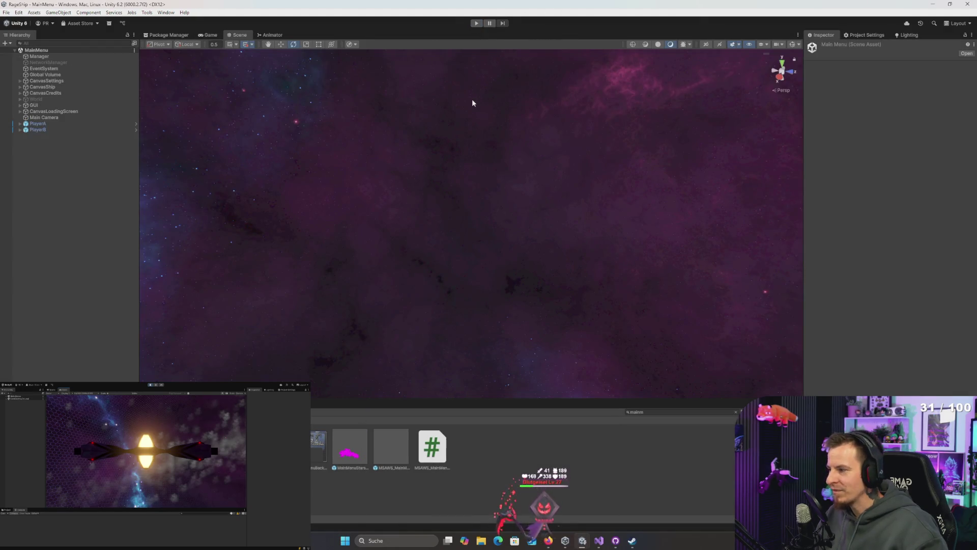
{"action": "key", "text": "alt+Tab"}
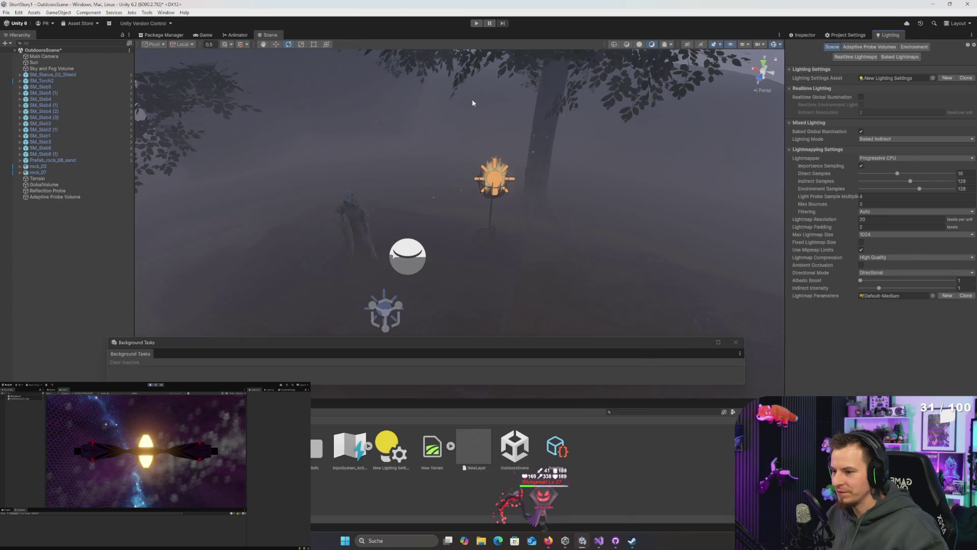
{"action": "scroll", "coordinate": [554, 211], "scroll_direction": "up", "scroll_amount": 5}
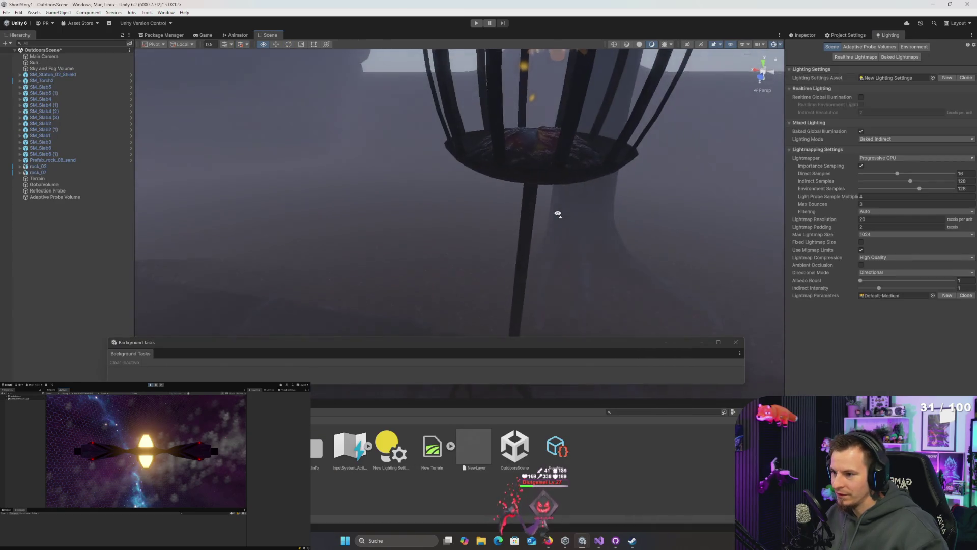
{"action": "scroll", "coordinate": [543, 226], "scroll_direction": "down", "scroll_amount": 5}
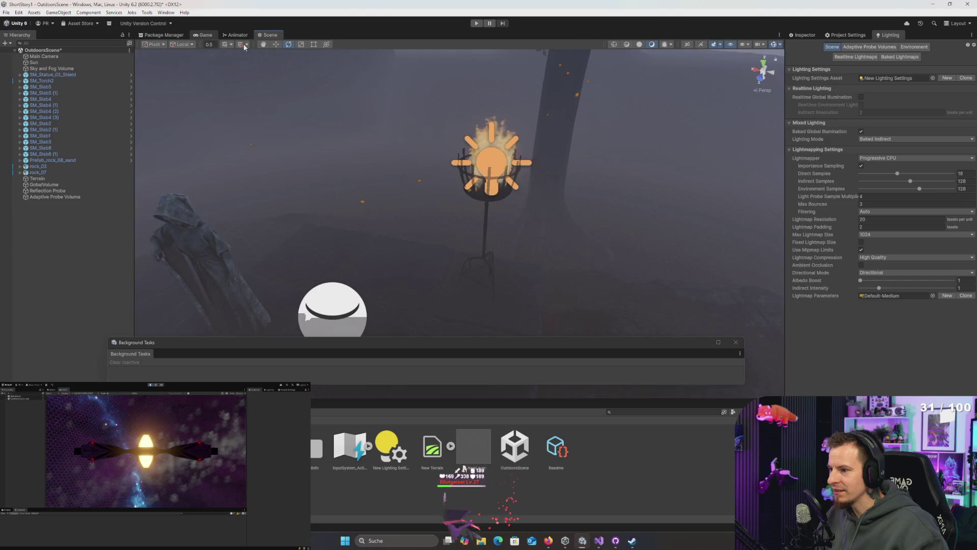
{"action": "left_click", "coordinate": [205, 35]}
{"action": "left_click", "coordinate": [476, 24]}
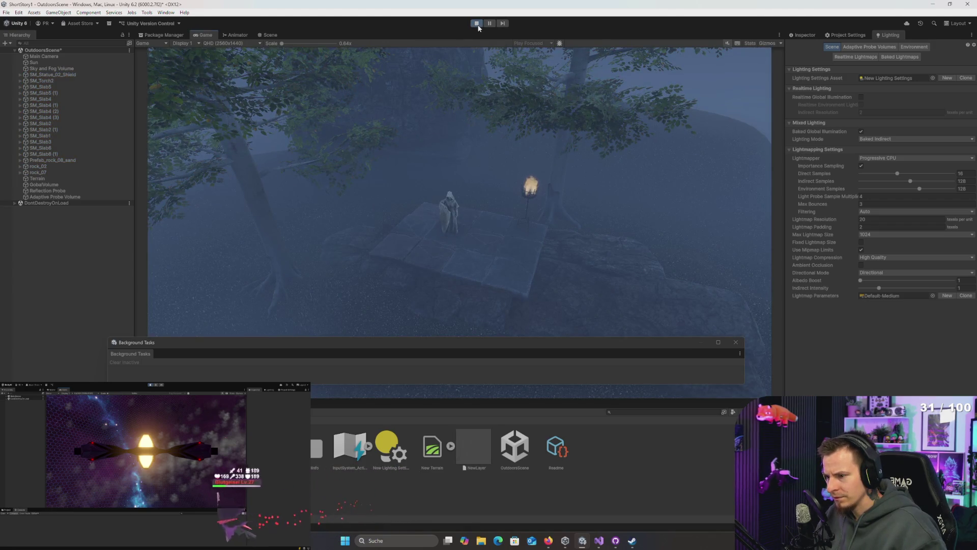
- Select the Sky and Fog Volume and show its Inspector settings
{"action": "left_click", "coordinate": [61, 58]}
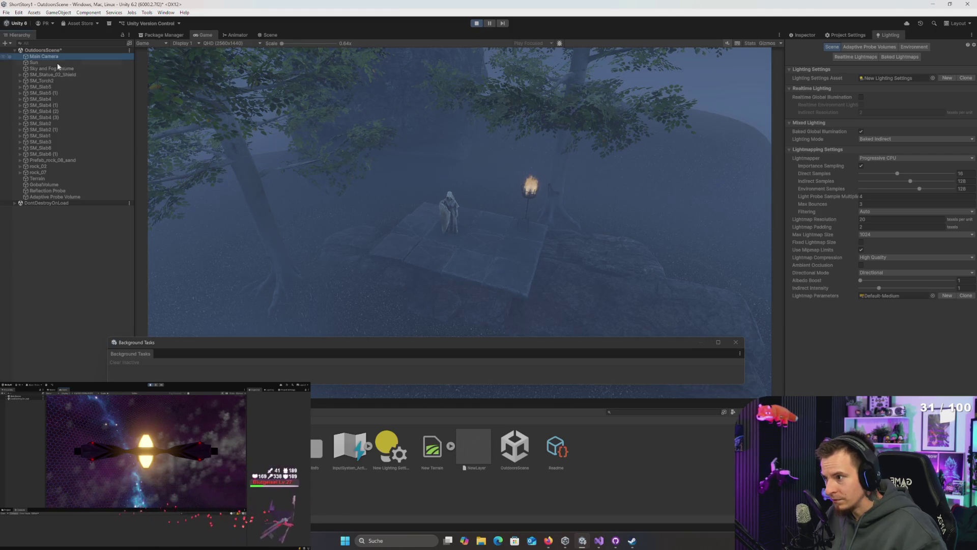
{"action": "left_click", "coordinate": [54, 71]}
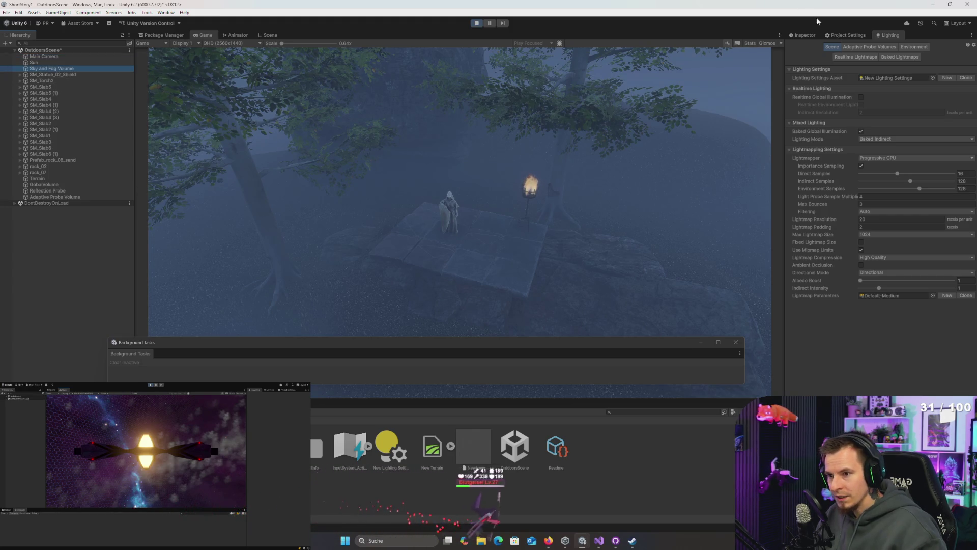
{"action": "left_click", "coordinate": [803, 35]}
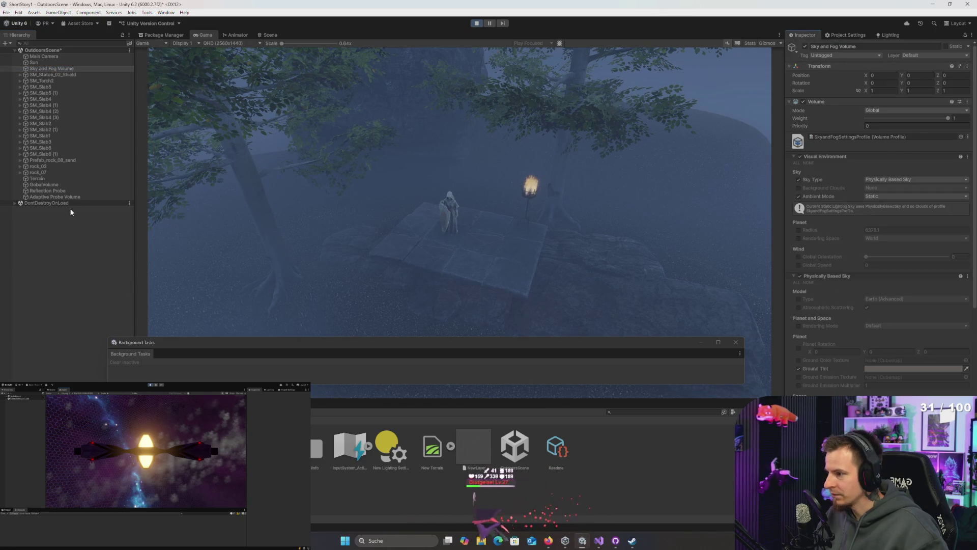
- Toggle GobalVolume off and on, then lower its Volume Weight slightly
{"action": "left_click", "coordinate": [55, 197]}
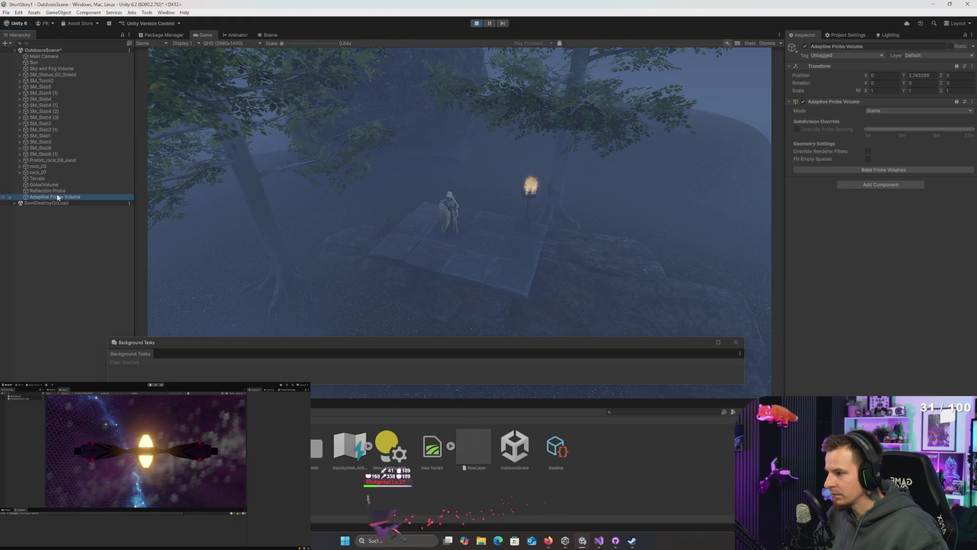
{"action": "left_click", "coordinate": [44, 184]}
{"action": "left_click", "coordinate": [805, 45]}
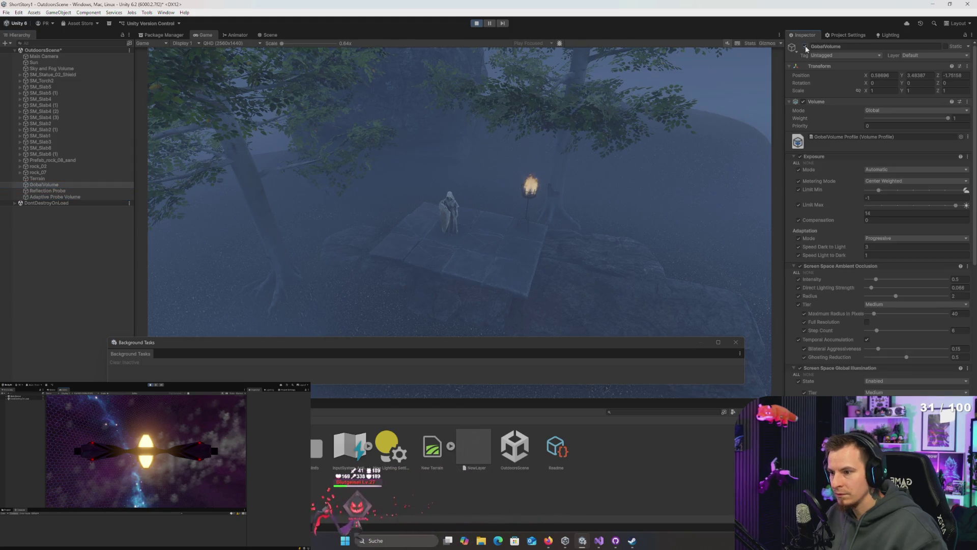
{"action": "left_click", "coordinate": [805, 46]}
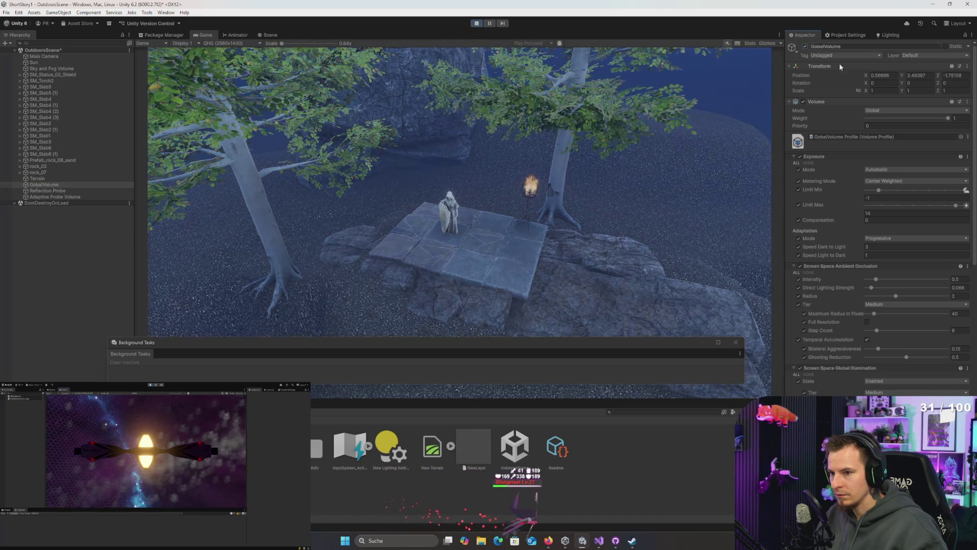
{"action": "mouse_move", "coordinate": [946, 119]}
{"action": "left_mouse_down"}
{"action": "mouse_move", "coordinate": [886, 118]}
{"action": "mouse_move", "coordinate": [950, 118]}
{"action": "left_mouse_up"}
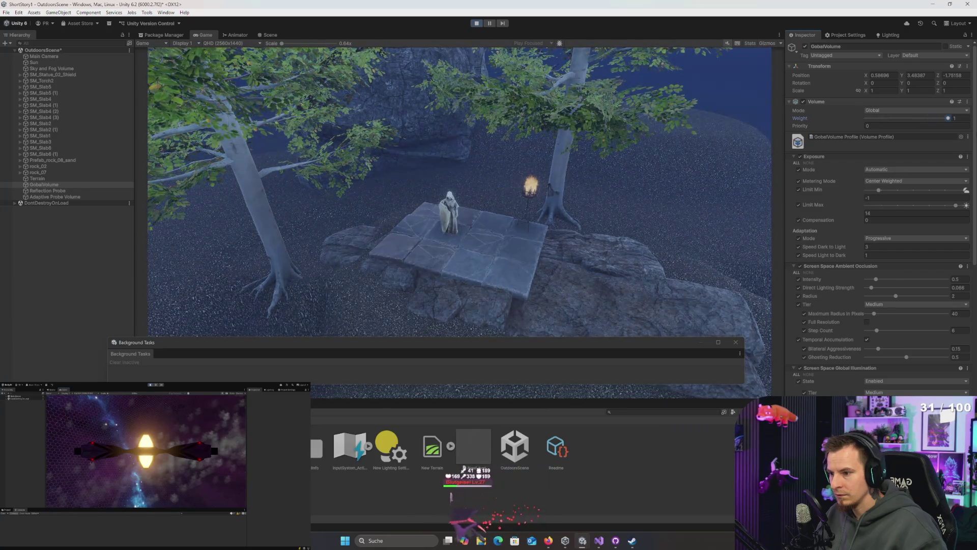
- Fade the Sky and Fog Volume weight to zero and restore it to full strength
{"action": "left_click", "coordinate": [44, 69]}
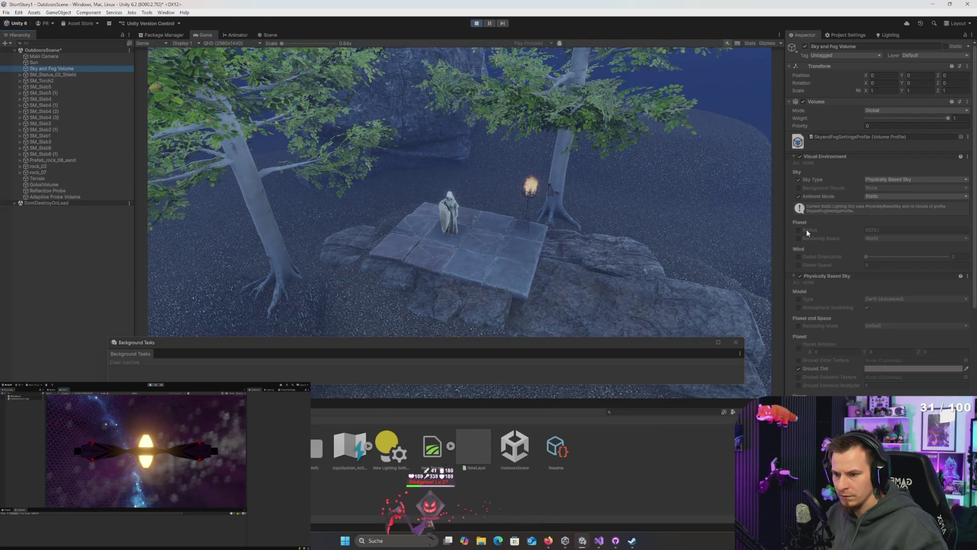
{"action": "scroll", "coordinate": [806, 233], "scroll_direction": "down", "scroll_amount": 1}
{"action": "scroll", "coordinate": [805, 229], "scroll_direction": "down", "scroll_amount": 10}
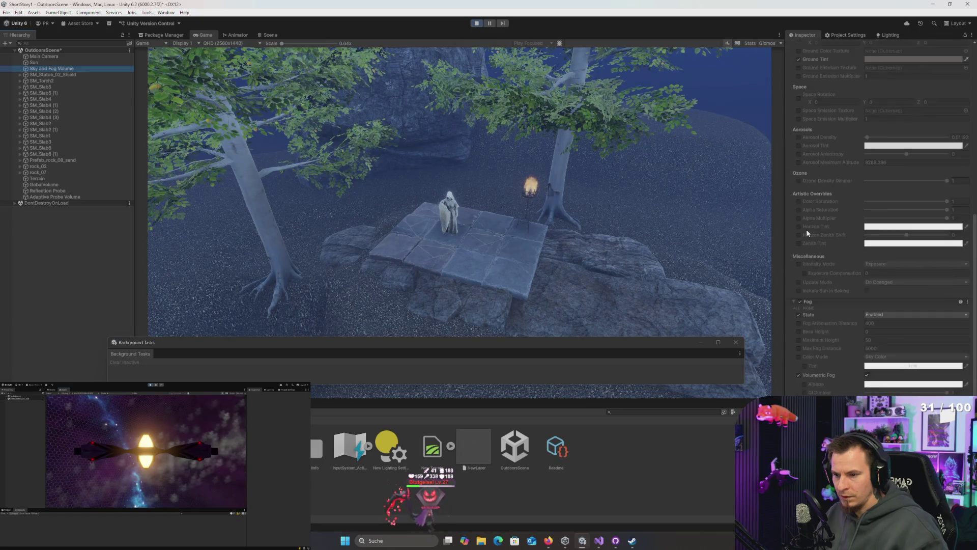
{"action": "scroll", "coordinate": [830, 235], "scroll_direction": "down", "scroll_amount": 3}
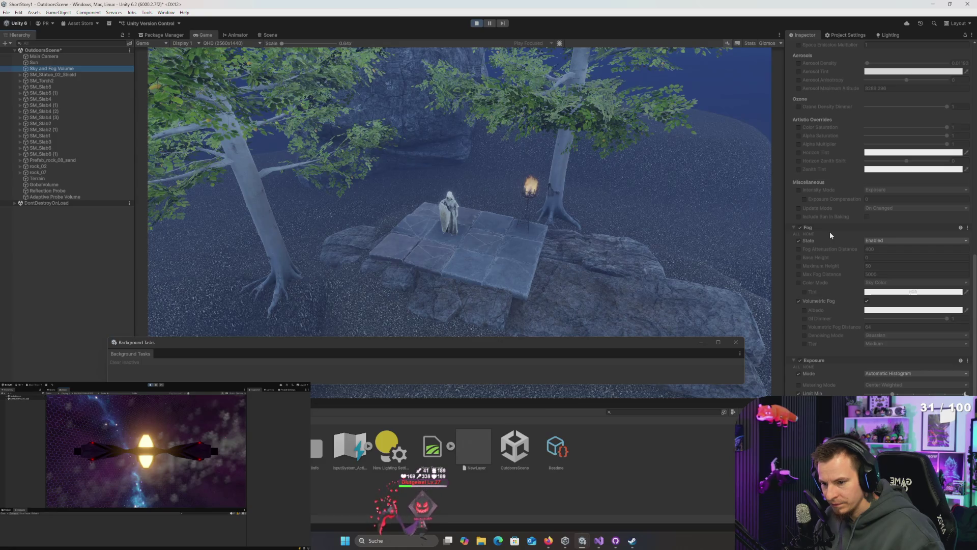
{"action": "scroll", "coordinate": [831, 235], "scroll_direction": "up", "scroll_amount": 5}
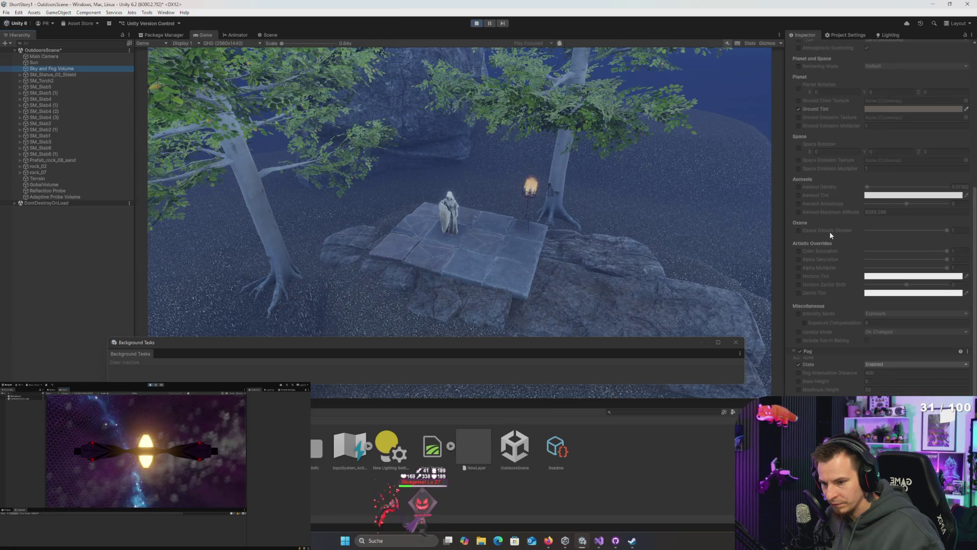
{"action": "scroll", "coordinate": [829, 231], "scroll_direction": "up", "scroll_amount": 10}
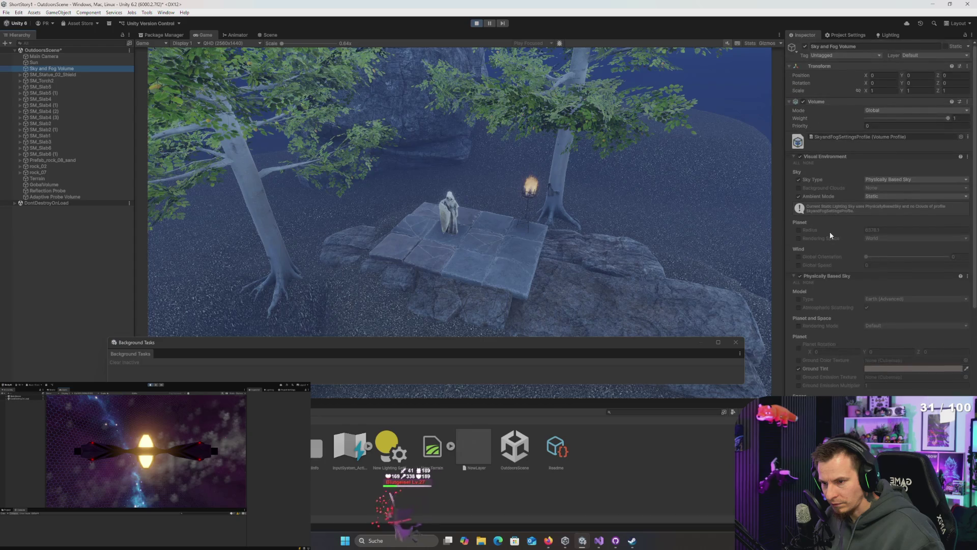
{"action": "left_click_drag", "start_coordinate": [943, 119], "coordinate": [779, 114]}
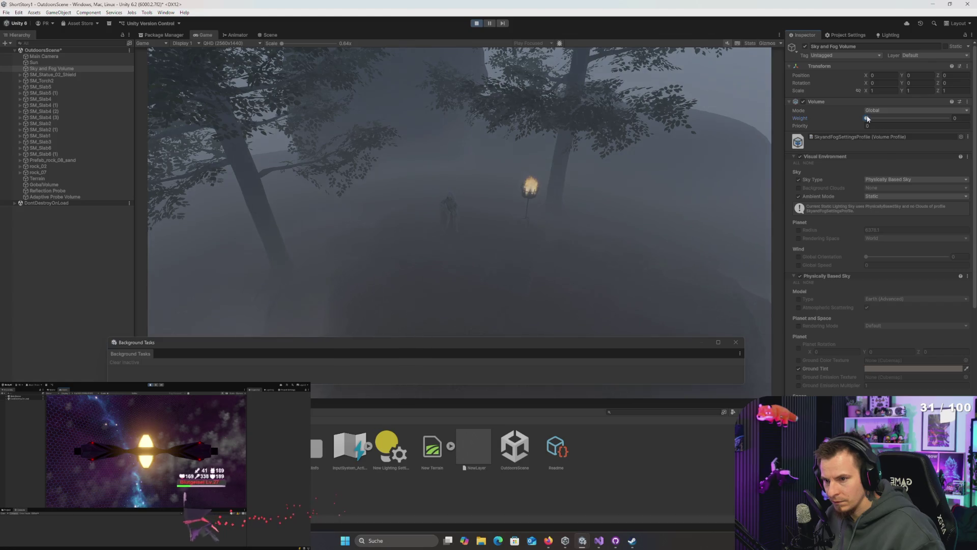
{"action": "left_click_drag", "start_coordinate": [866, 118], "coordinate": [949, 119]}
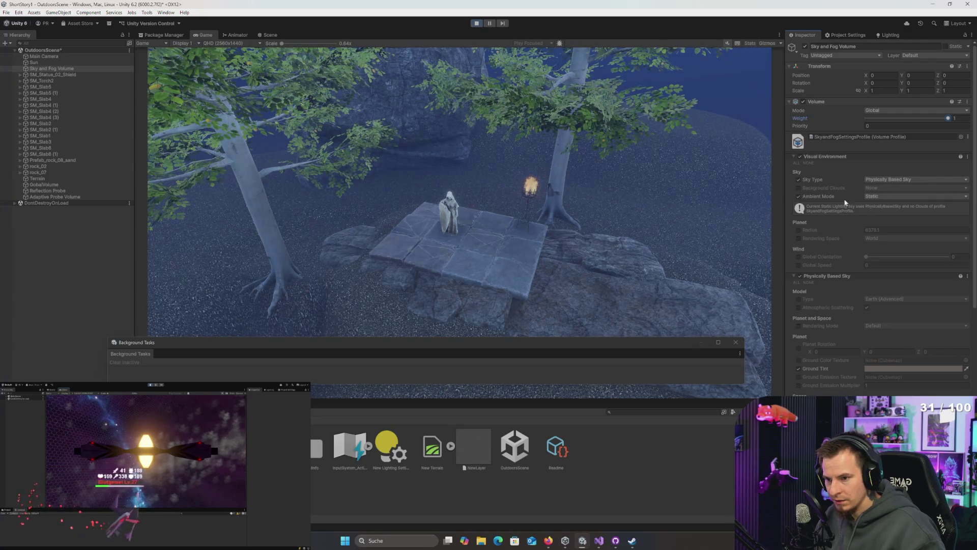
- Leave ambient mode at Static, set the Sky and Fog Volume weight to 0, and stop Play mode
{"action": "left_click", "coordinate": [881, 197]}
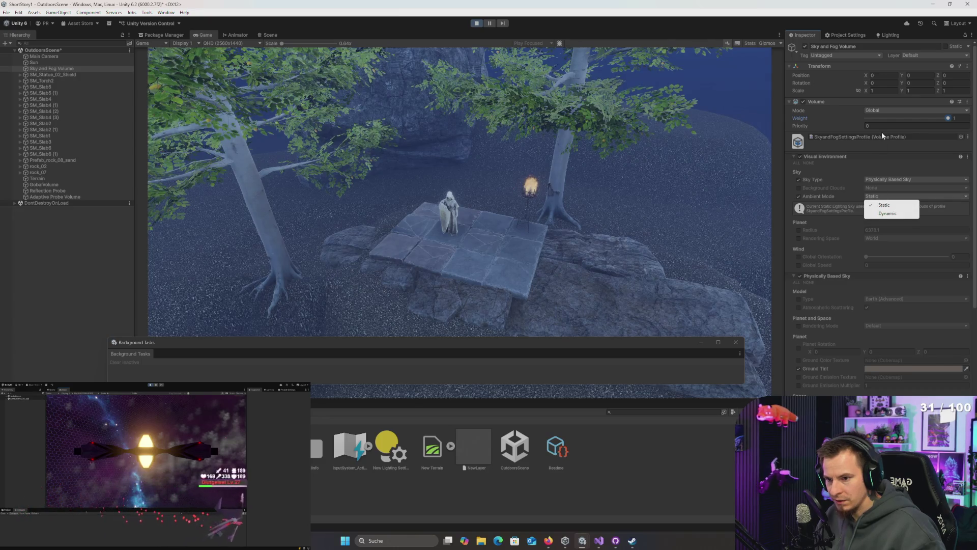
{"action": "left_click", "coordinate": [899, 160]}
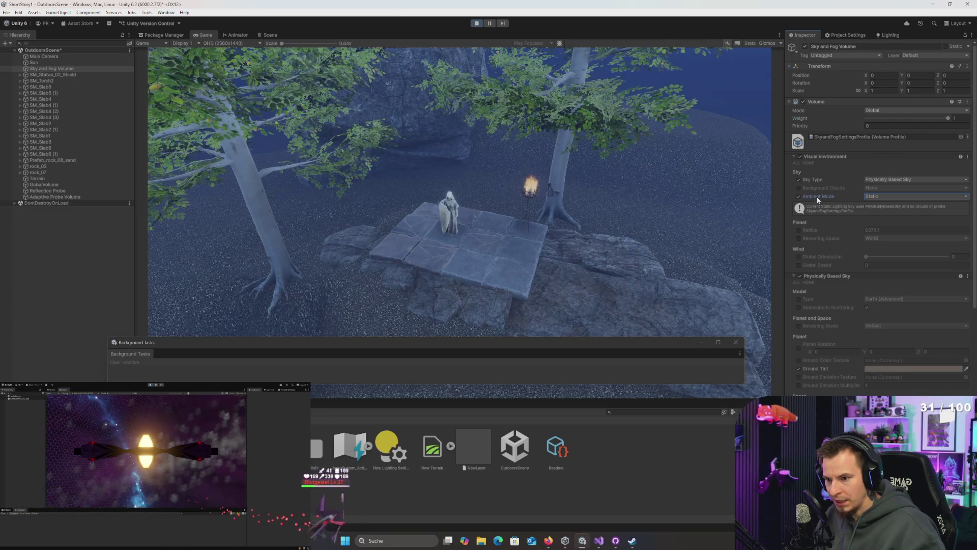
{"action": "scroll", "coordinate": [830, 285], "scroll_direction": "down", "scroll_amount": 9}
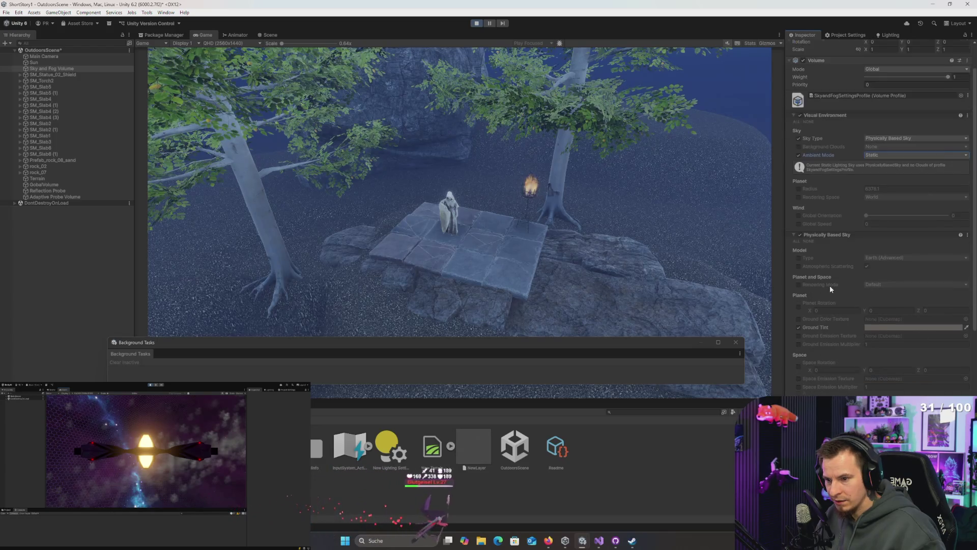
{"action": "scroll", "coordinate": [829, 285], "scroll_direction": "down", "scroll_amount": 10}
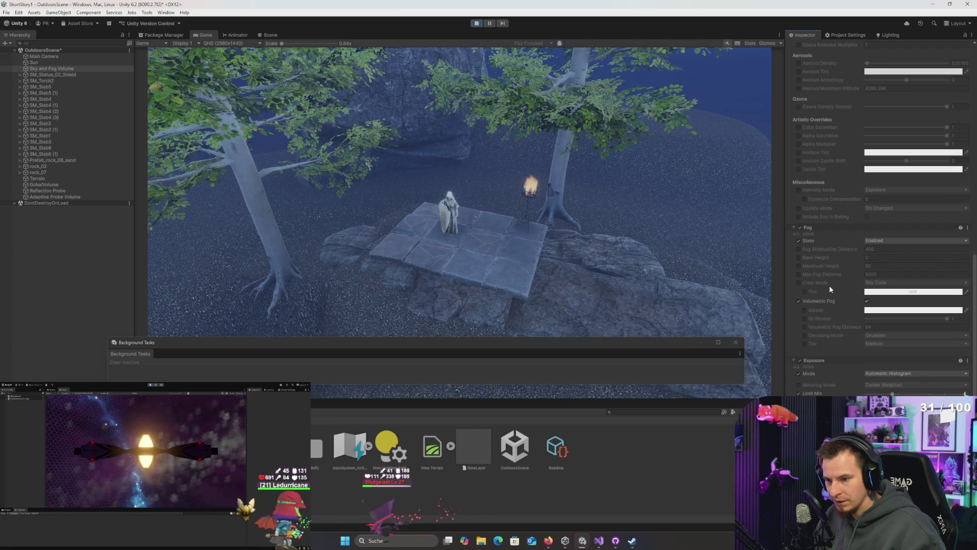
{"action": "scroll", "coordinate": [828, 270], "scroll_direction": "up", "scroll_amount": 20}
{"action": "left_click_drag", "start_coordinate": [799, 118], "coordinate": [787, 120]}
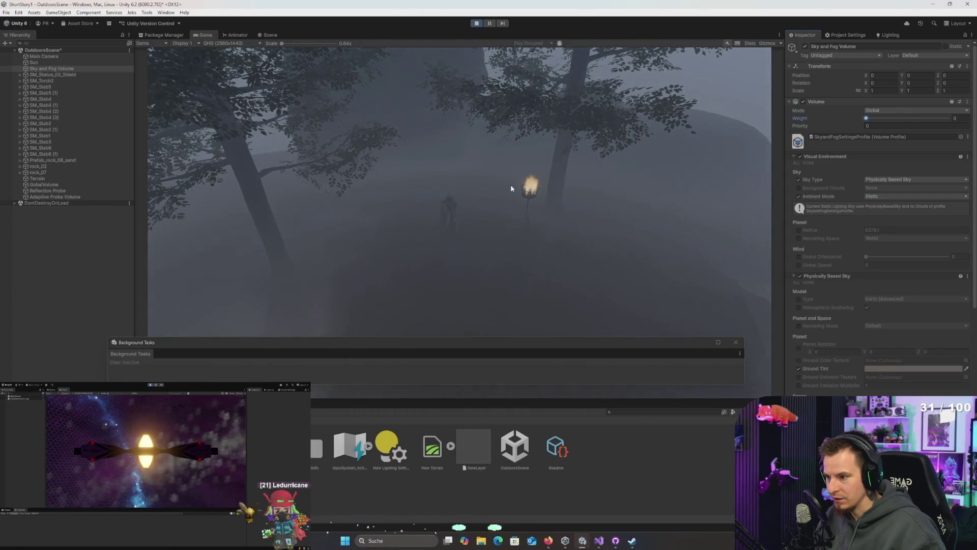
{"action": "left_click", "coordinate": [474, 23]}
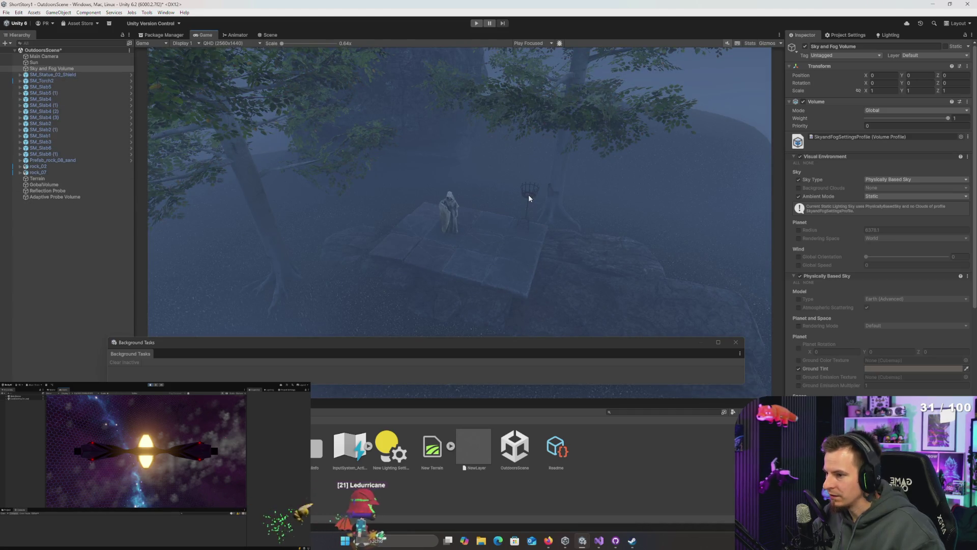
- Set the Sun's temperature to 20000 K and its intensity to the maximum 91240.3 Lux
{"action": "left_click", "coordinate": [33, 62]}
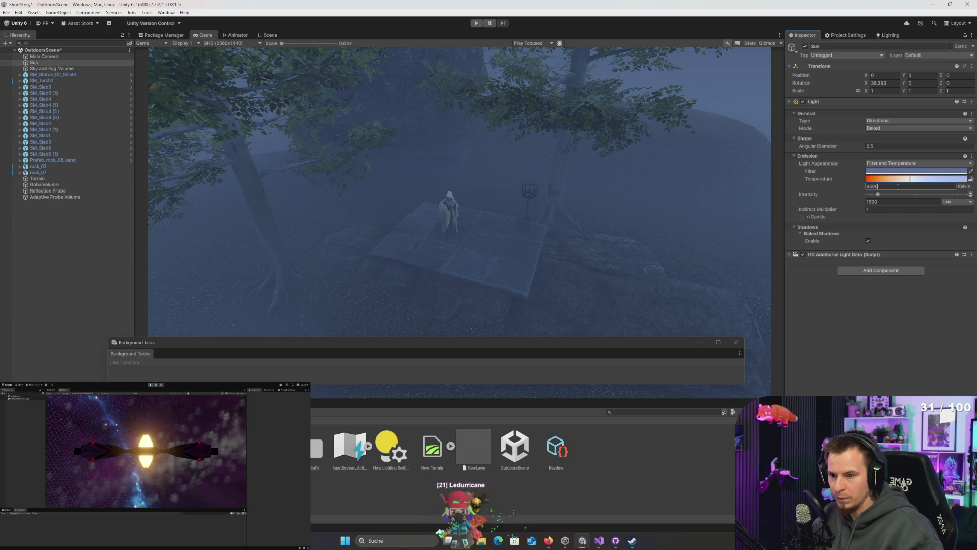
{"action": "type", "text": "0"}
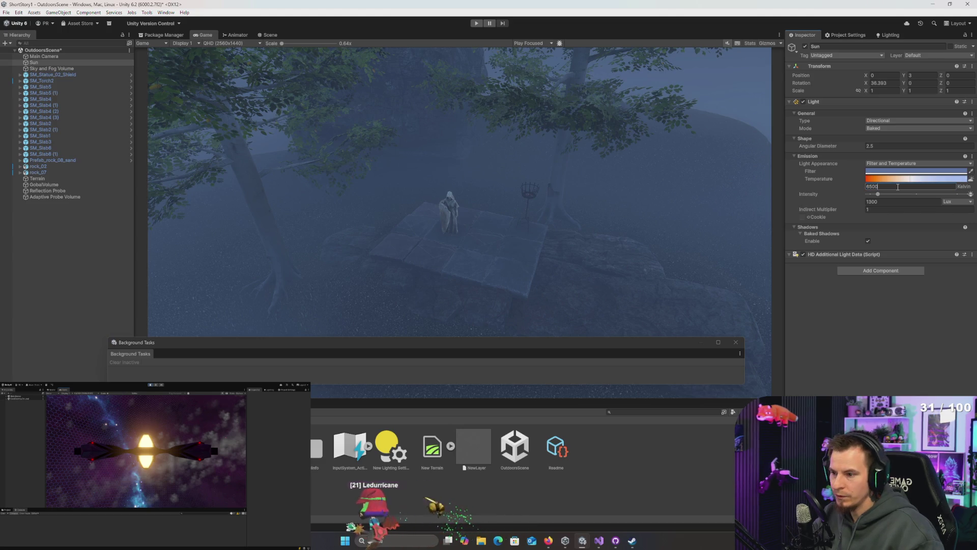
{"action": "type", "text": "20000"}
{"action": "key", "text": "Return"}
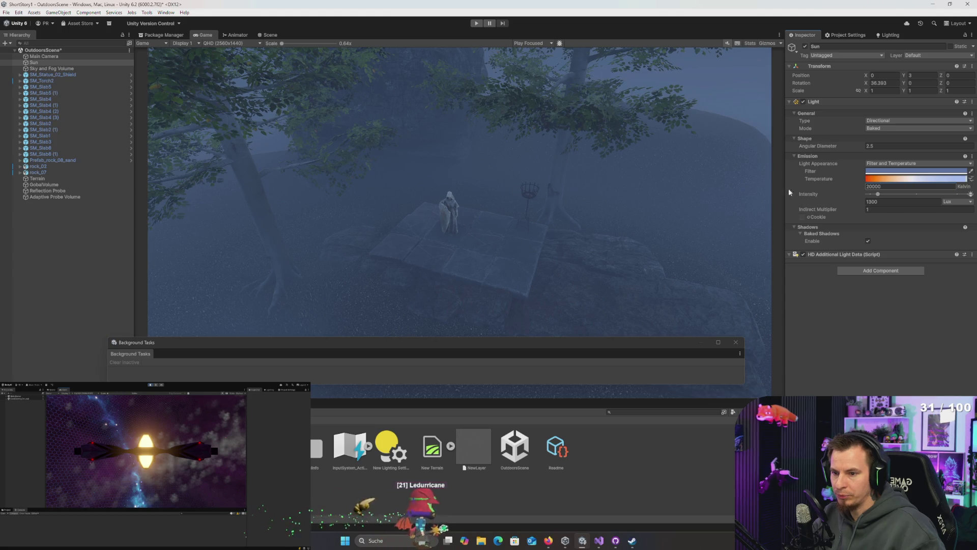
{"action": "left_click", "coordinate": [958, 193]}
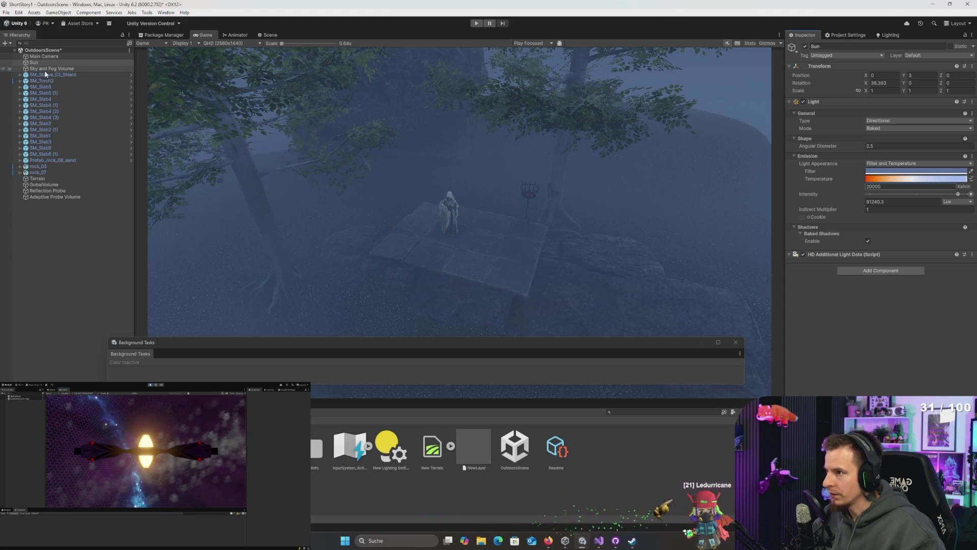
- Select Prefab_rock_08_sand in the Hierarchy and briefly expand its children
{"action": "left_click", "coordinate": [47, 167]}
{"action": "left_click", "coordinate": [56, 197]}
{"action": "left_click", "coordinate": [57, 160]}
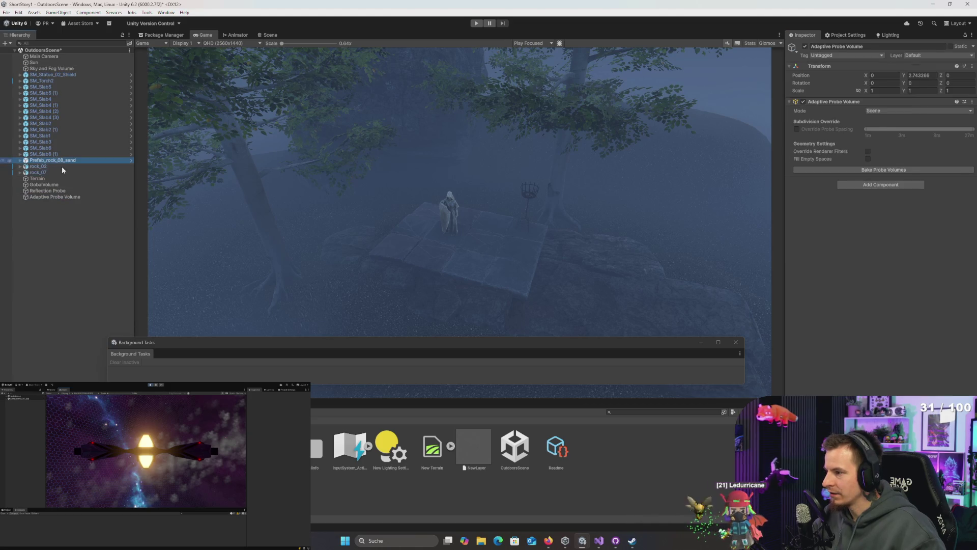
{"action": "key", "text": "Right"}
{"action": "key", "text": "Left"}
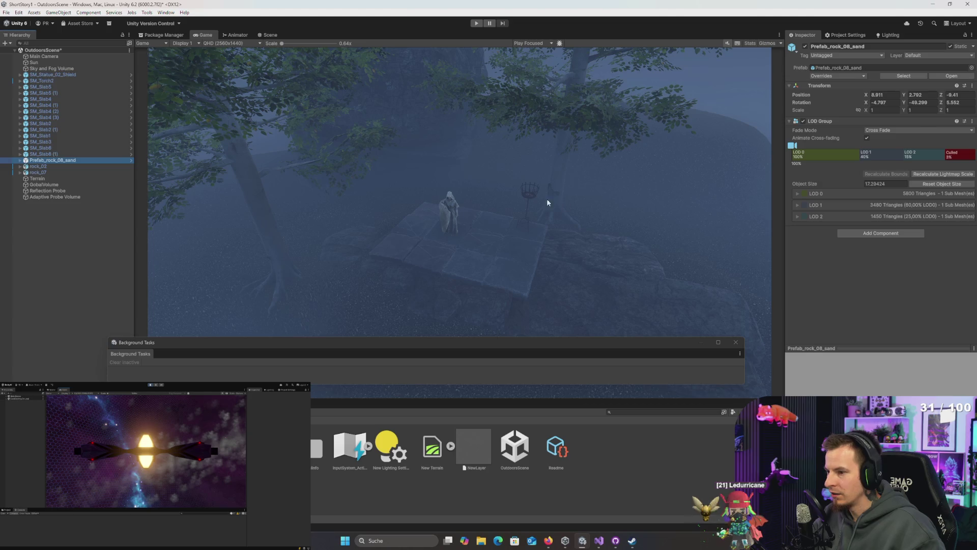
{"action": "left_click", "coordinate": [531, 197]}
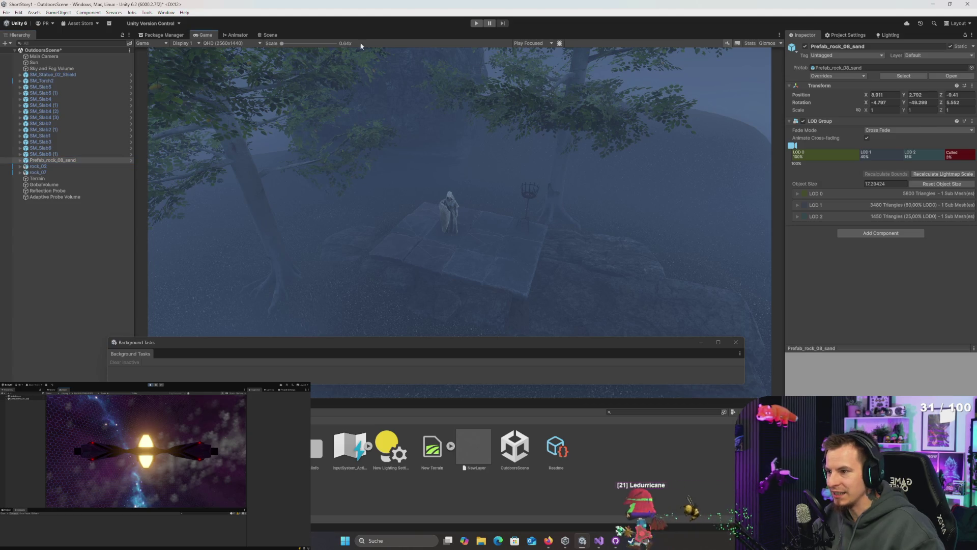
- Set the torch's Point Light to 6000 lumen with an indirect multiplier of 2
{"action": "left_click", "coordinate": [271, 35]}
{"action": "left_click", "coordinate": [492, 166]}
{"action": "key", "text": "alt+Right"}
{"action": "left_click", "coordinate": [117, 111]}
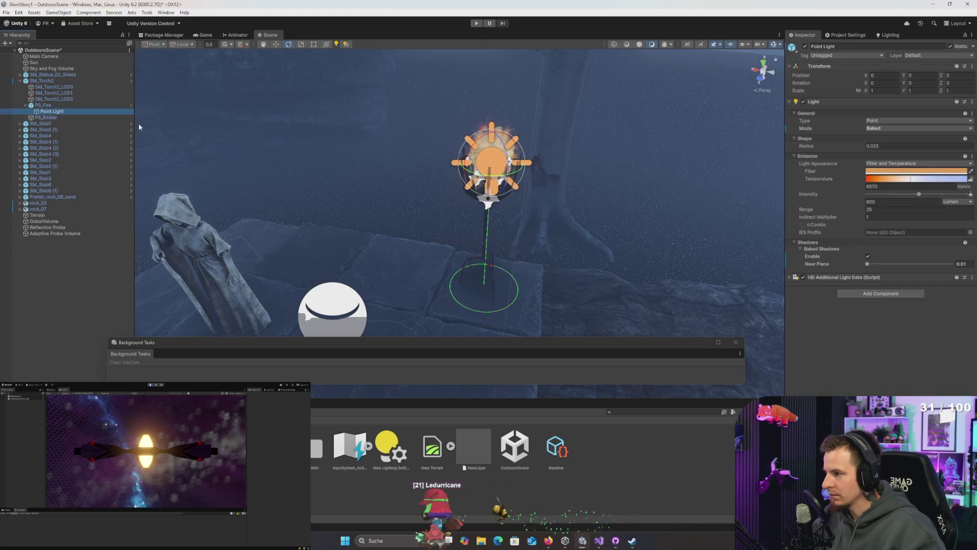
{"action": "left_click", "coordinate": [890, 201]}
{"action": "type", "text": "6000"}
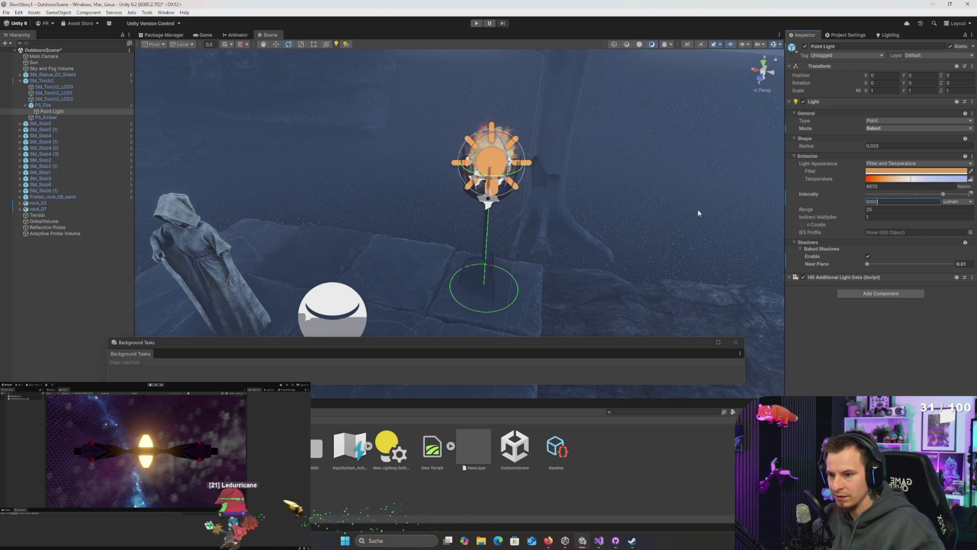
{"action": "left_click_drag", "start_coordinate": [698, 213], "coordinate": [735, 237]}
{"action": "left_click_drag", "start_coordinate": [636, 212], "coordinate": [595, 223]}
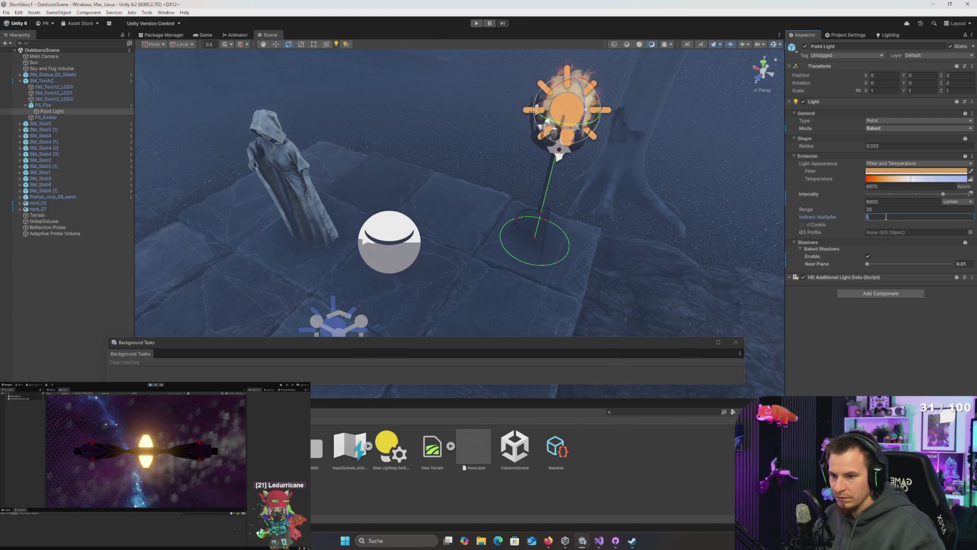
{"action": "type", "text": "2"}
{"action": "left_click_drag", "start_coordinate": [591, 242], "coordinate": [598, 238]}
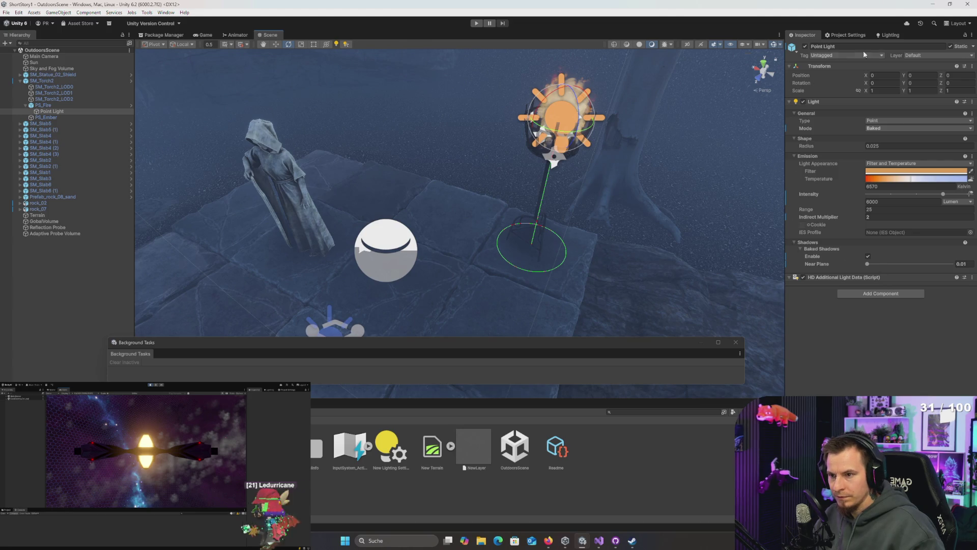
{"action": "left_click", "coordinate": [888, 35]}
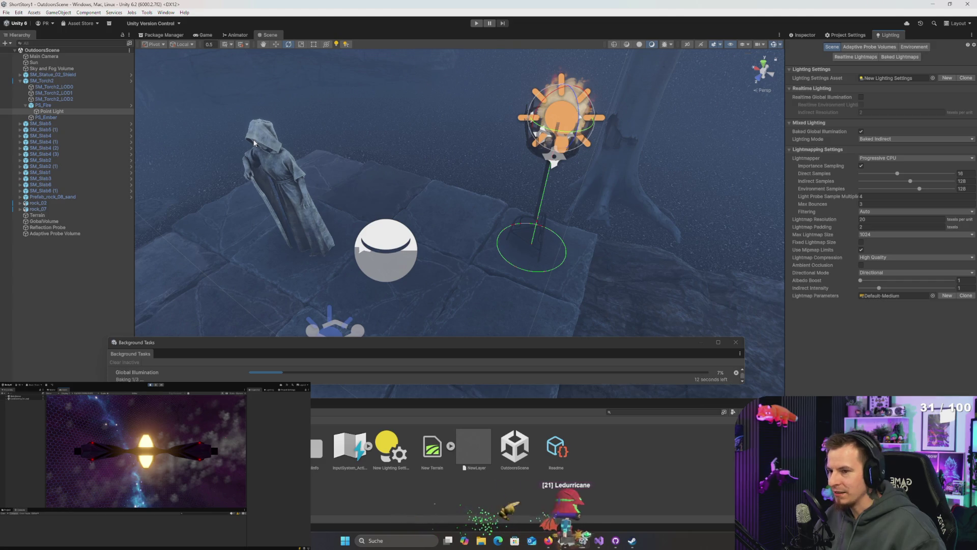
- Untick Baked Global Illumination and tick Realtime Global Illumination in the Lighting settings
{"action": "mouse_move", "coordinate": [458, 214]}
{"action": "left_mouse_down"}
{"action": "mouse_move", "coordinate": [443, 220]}
{"action": "mouse_move", "coordinate": [471, 190]}
{"action": "mouse_move", "coordinate": [439, 234]}
{"action": "left_mouse_up"}
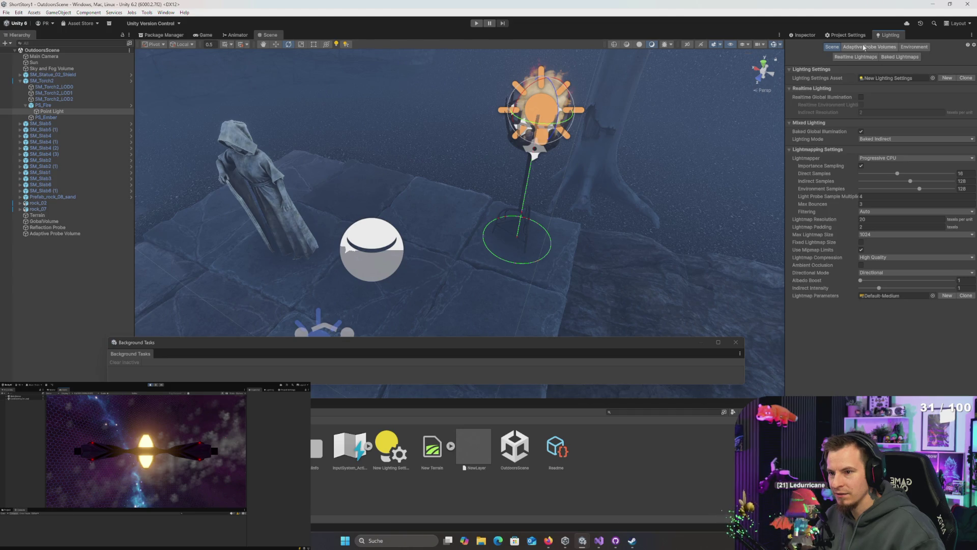
{"action": "left_click", "coordinate": [861, 132]}
{"action": "left_click", "coordinate": [861, 97]}
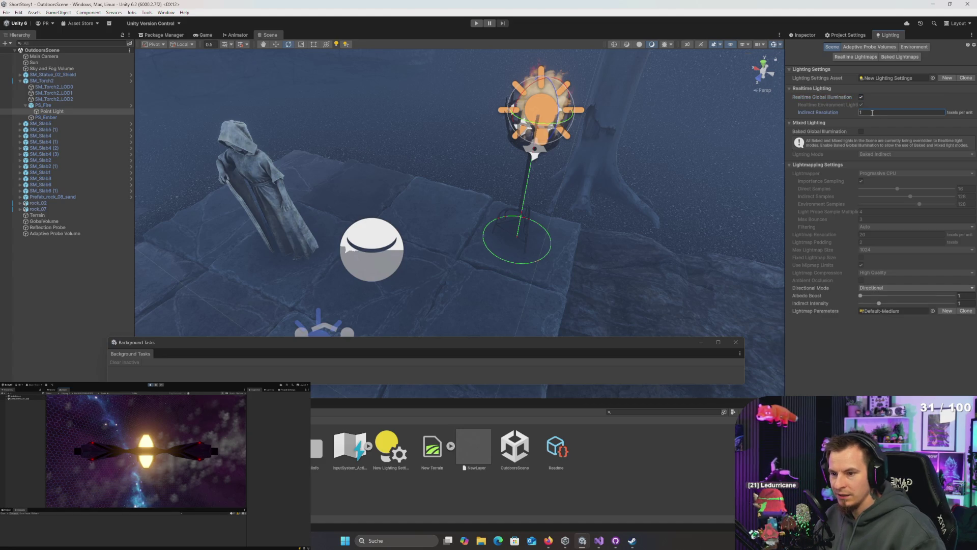
{"action": "scroll", "coordinate": [642, 188], "scroll_direction": "down", "scroll_amount": 5}
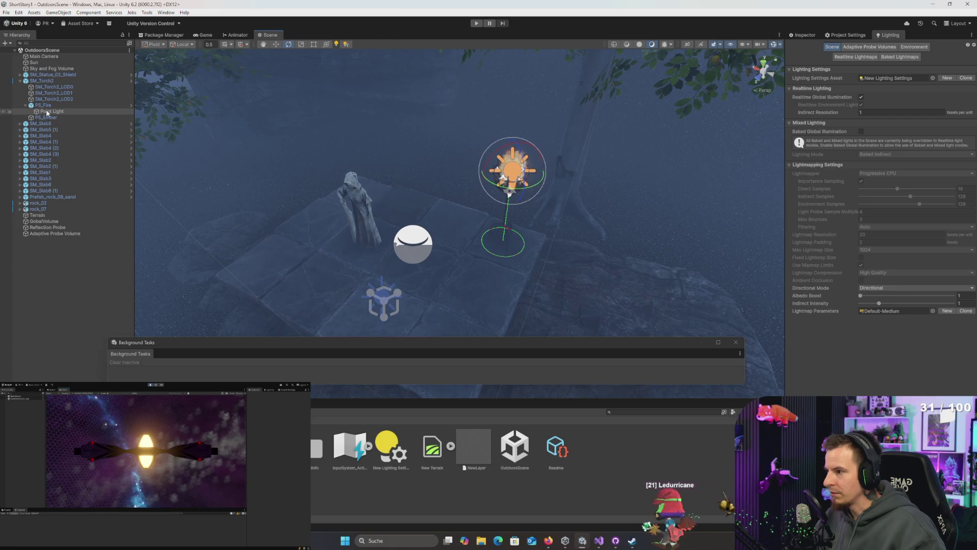
{"action": "key", "text": "ctrl+3"}
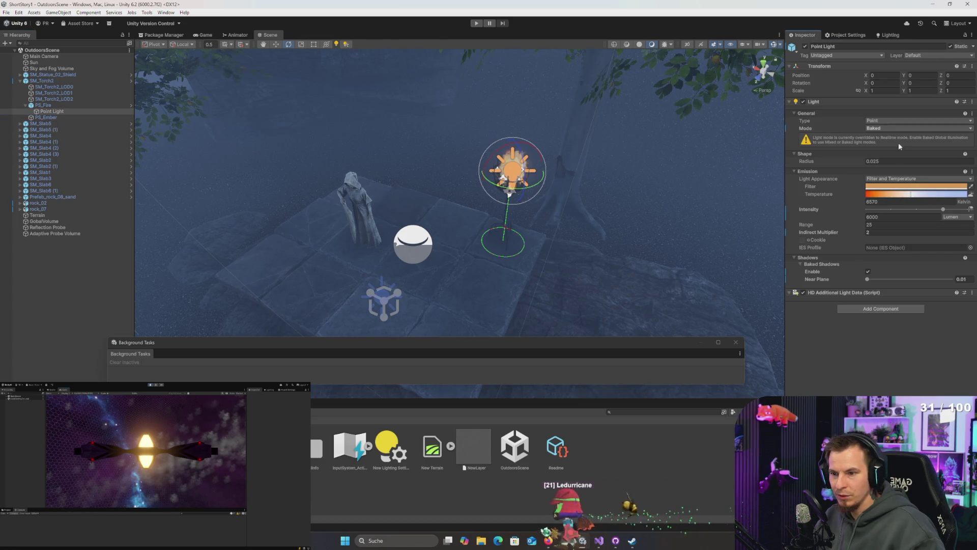
- Change both the torch Point Light and the Sun light Mode from Baked to Realtime
{"action": "left_click", "coordinate": [886, 130]}
{"action": "left_click", "coordinate": [896, 136]}
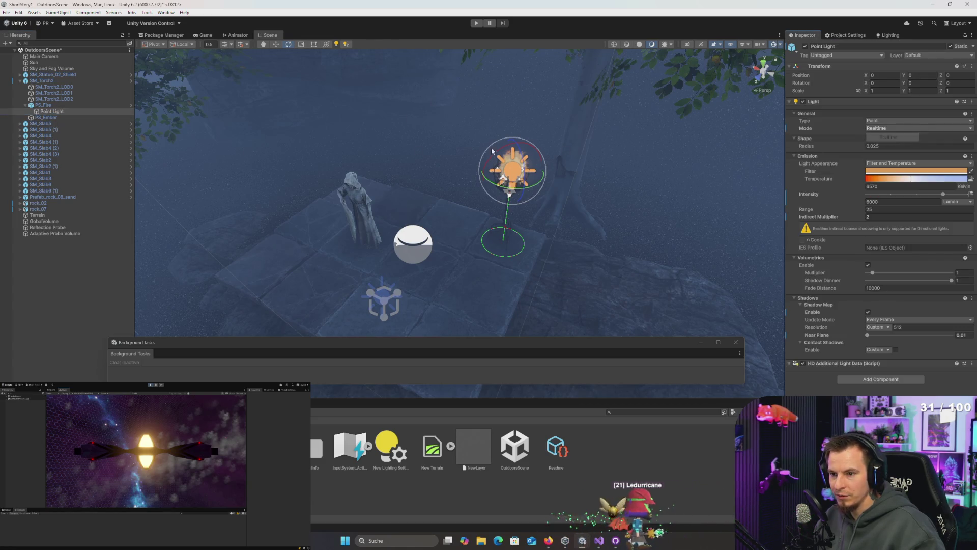
{"action": "left_click", "coordinate": [58, 69]}
{"action": "left_click", "coordinate": [34, 62]}
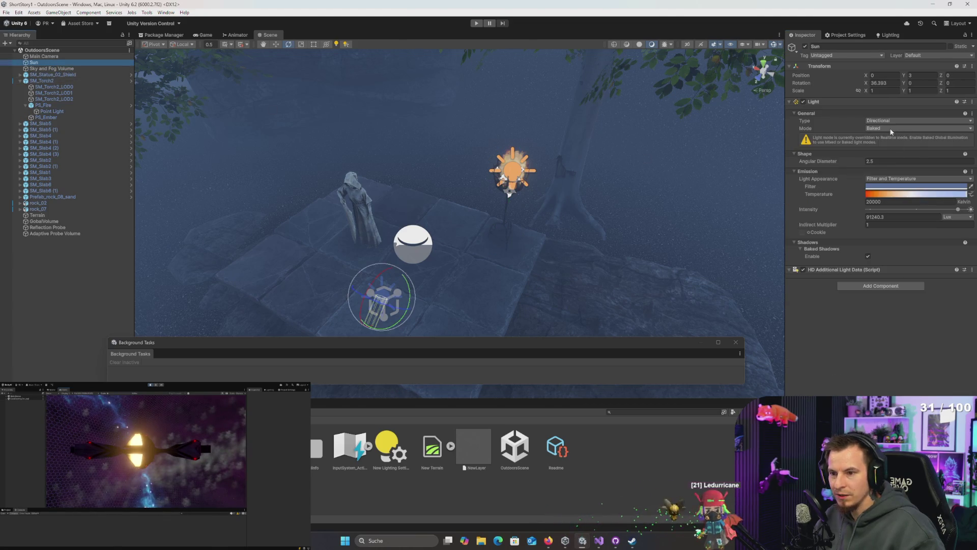
{"action": "left_click", "coordinate": [890, 129]}
{"action": "left_click", "coordinate": [897, 137]}
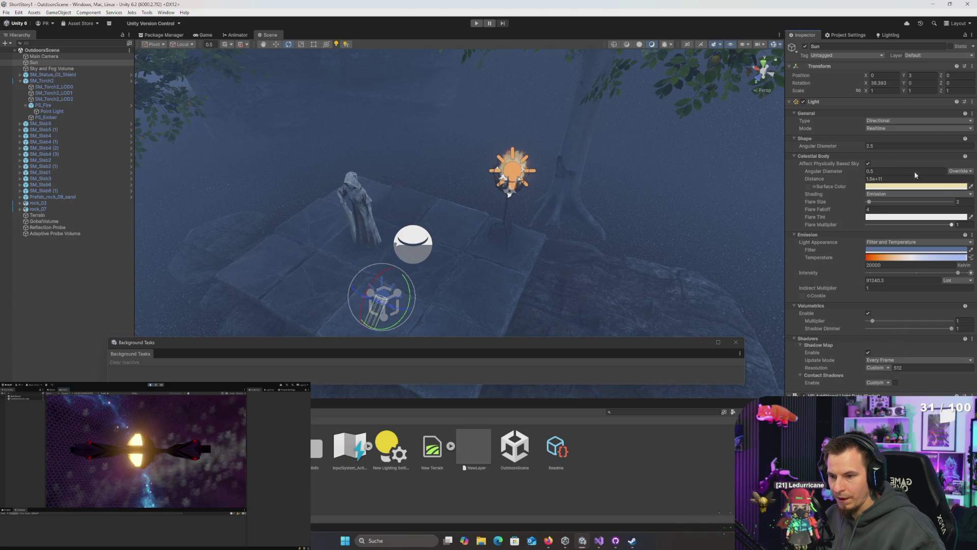
{"action": "left_click_drag", "start_coordinate": [634, 200], "coordinate": [623, 205]}
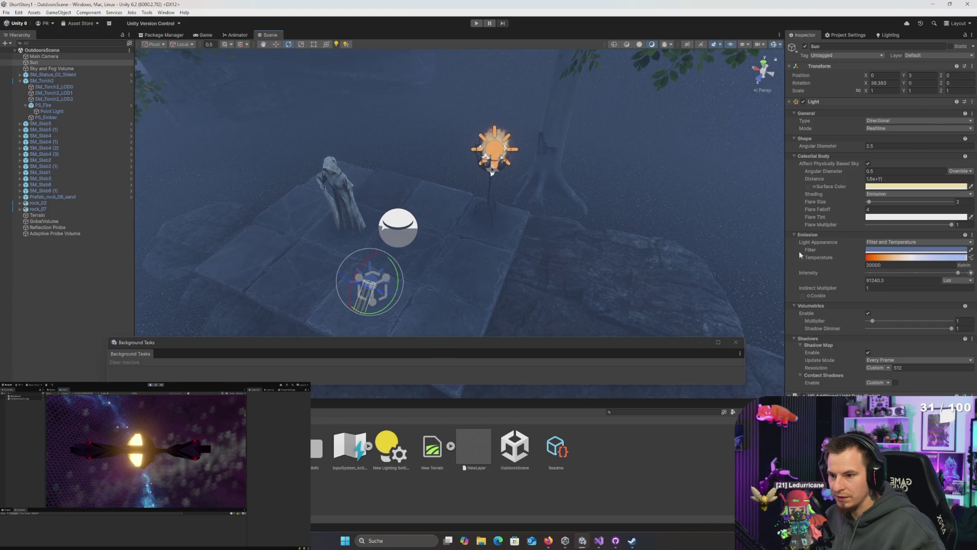
{"action": "mouse_move", "coordinate": [420, 187]}
{"action": "left_mouse_down"}
{"action": "mouse_move", "coordinate": [414, 170]}
{"action": "mouse_move", "coordinate": [199, 162]}
{"action": "left_mouse_up"}
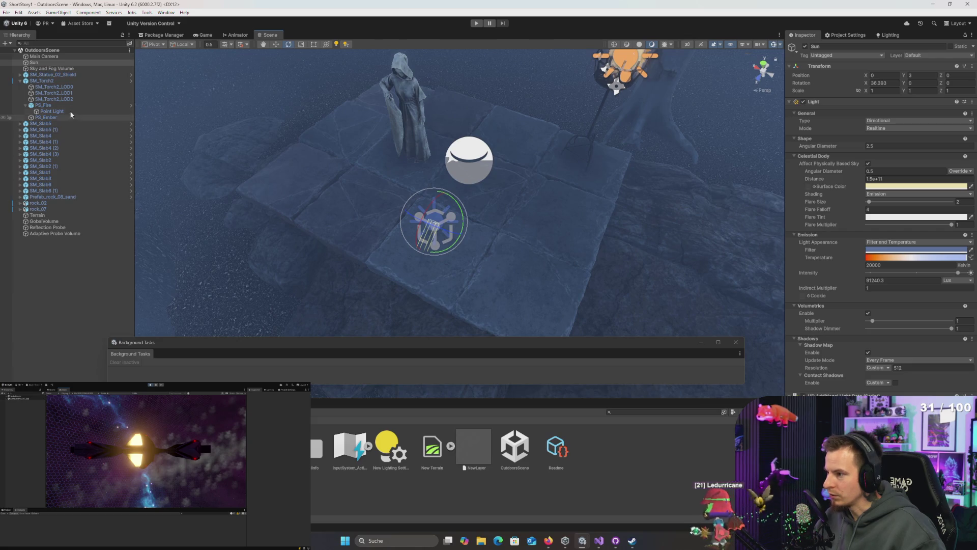
{"action": "left_click", "coordinate": [66, 154]}
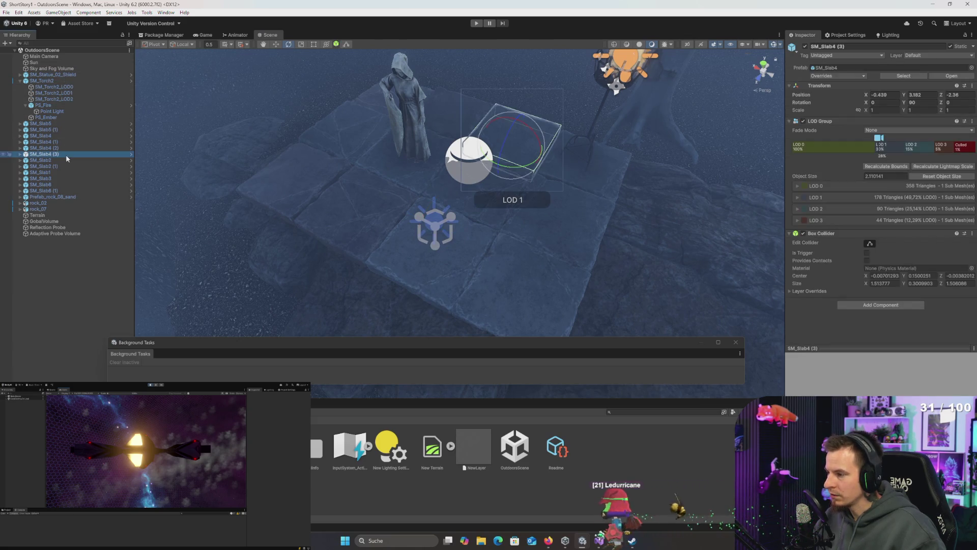
{"action": "left_click", "coordinate": [63, 172]}
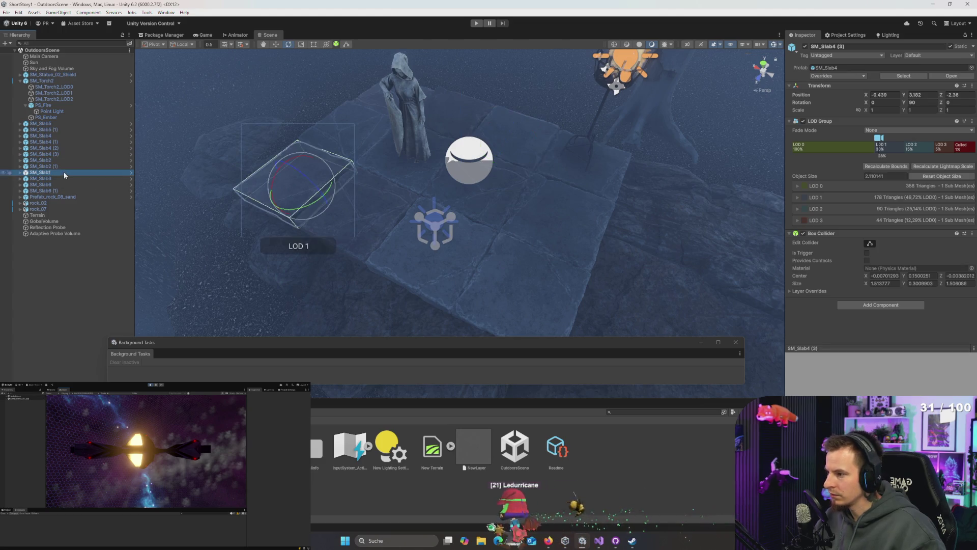
{"action": "left_click", "coordinate": [51, 166]}
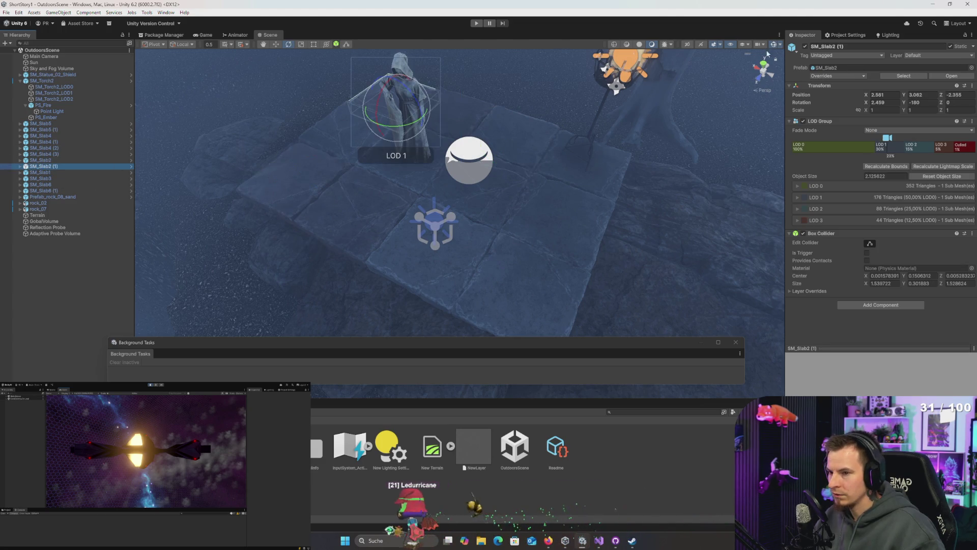
{"action": "left_click", "coordinate": [888, 34]}
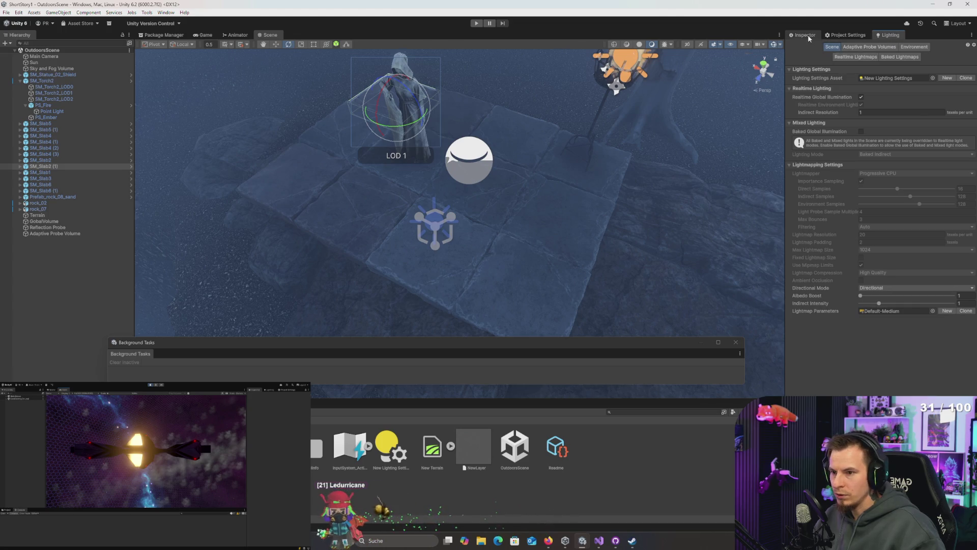
{"action": "left_click", "coordinate": [806, 35]}
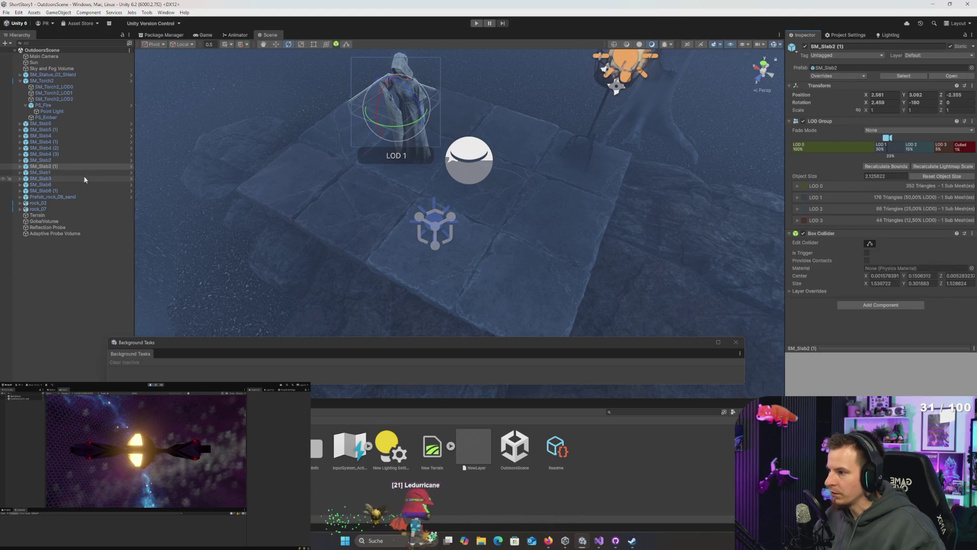
{"action": "left_click", "coordinate": [399, 261]}
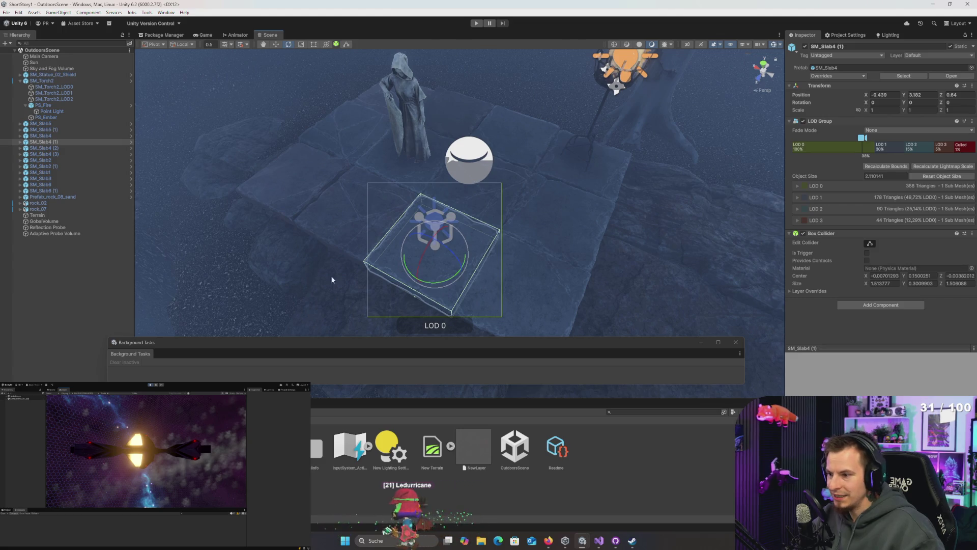
{"action": "left_click", "coordinate": [391, 258]}
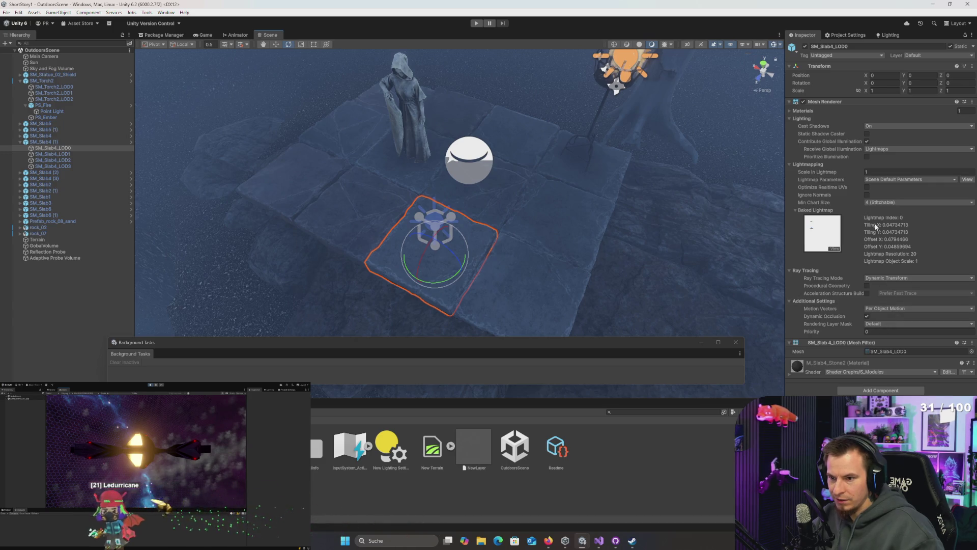
{"action": "left_click", "coordinate": [885, 149]}
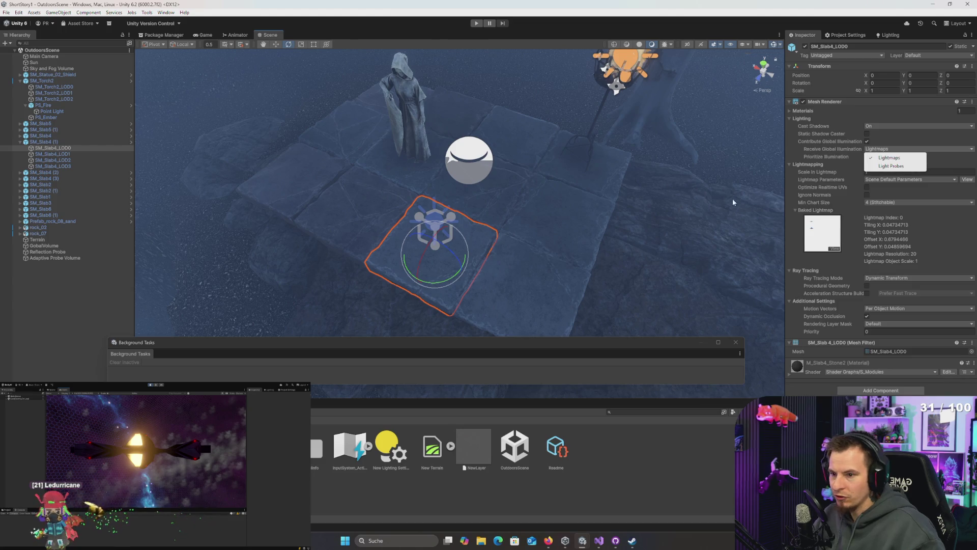
{"action": "left_click", "coordinate": [59, 150]}
{"action": "left_click", "coordinate": [45, 142]}
{"action": "key", "text": "Left"}
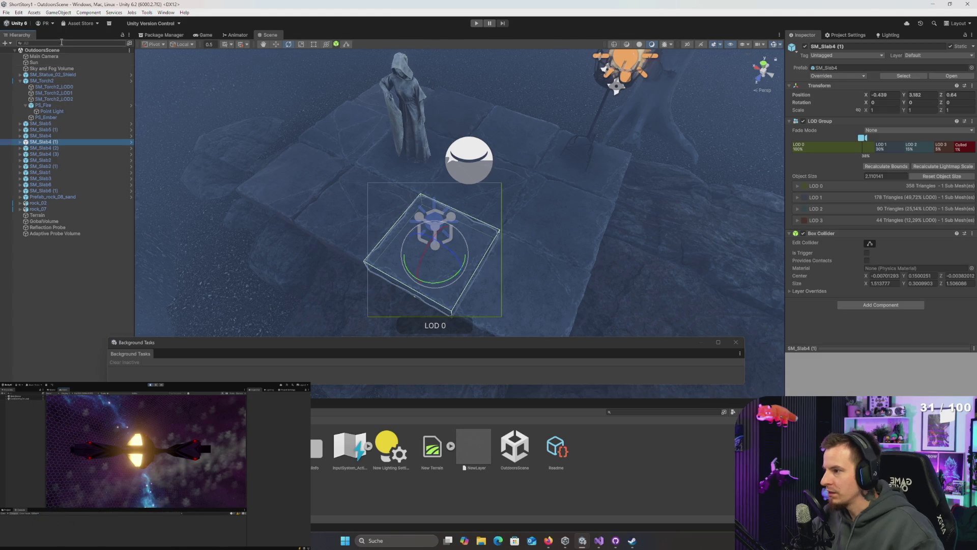
- Search the hierarchy with a Mesh Renderer filter and select all 60 results in the scene
{"action": "left_click", "coordinate": [130, 44]}
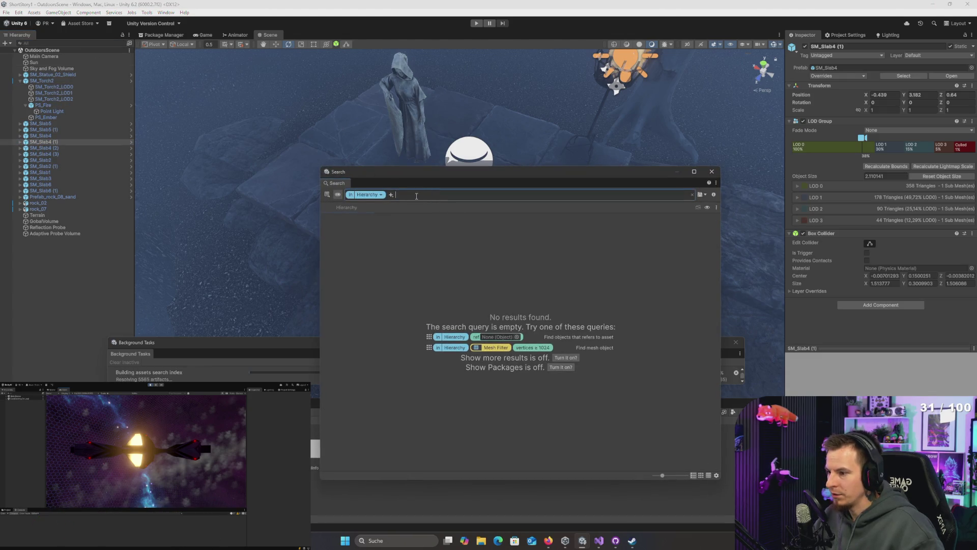
{"action": "left_click", "coordinate": [391, 196]}
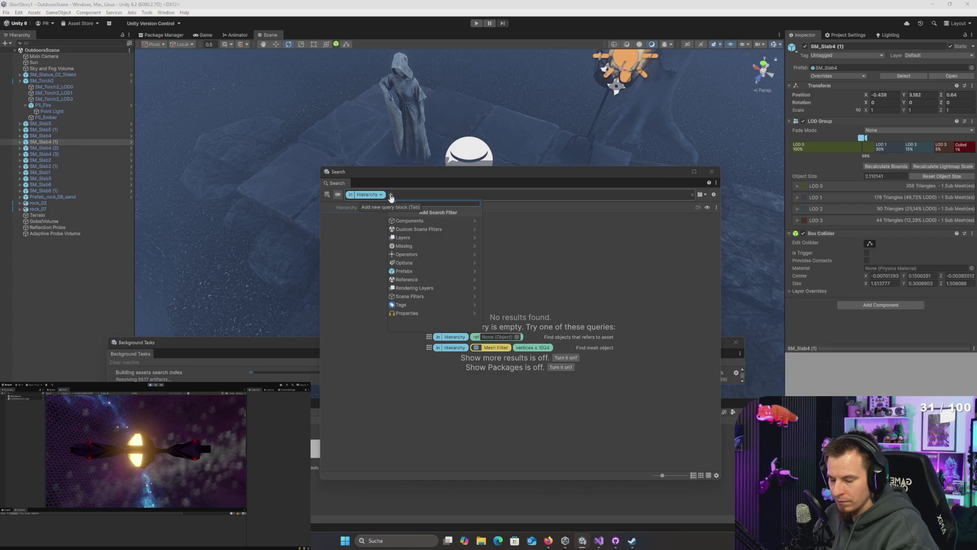
{"action": "type", "text": "mesh renderer"}
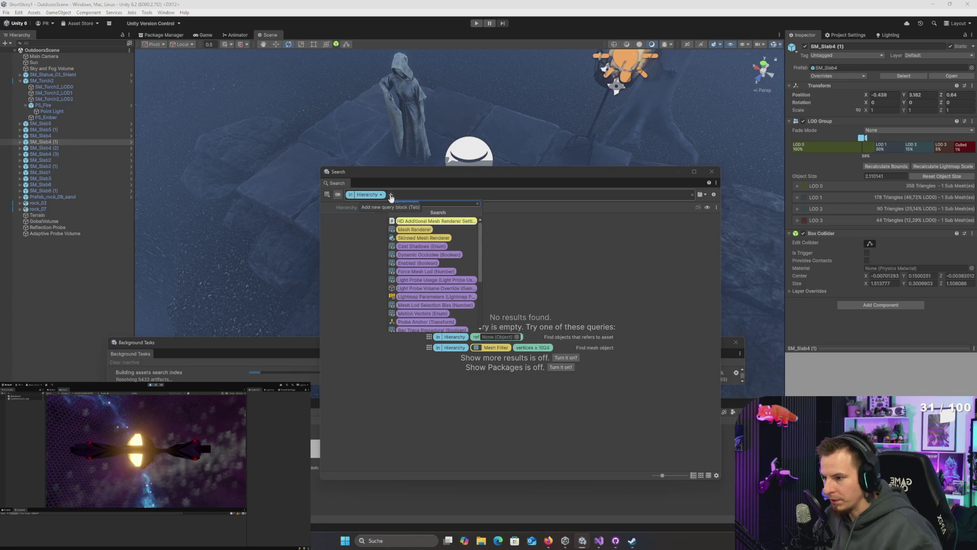
{"action": "left_click", "coordinate": [415, 229]}
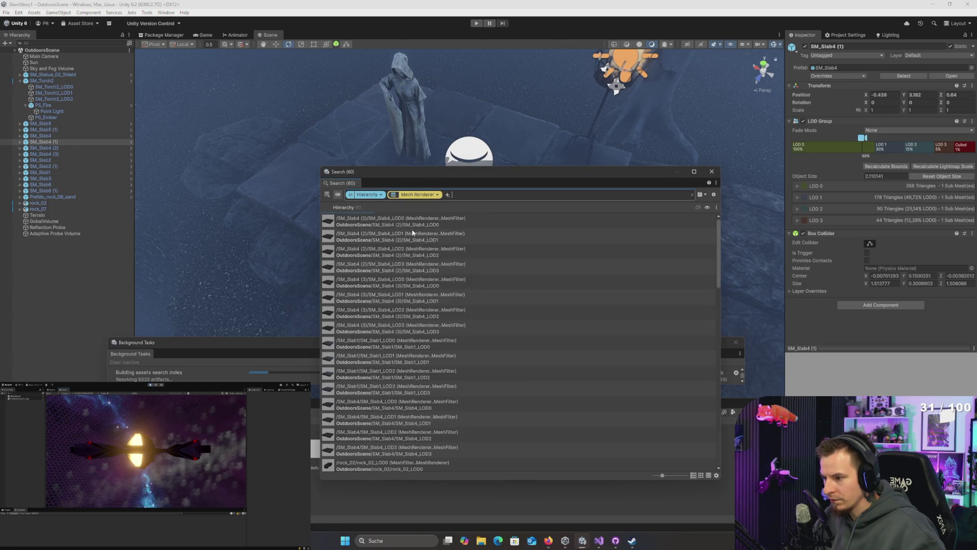
{"action": "left_click", "coordinate": [396, 269]}
{"action": "key", "text": "ctrl+a"}
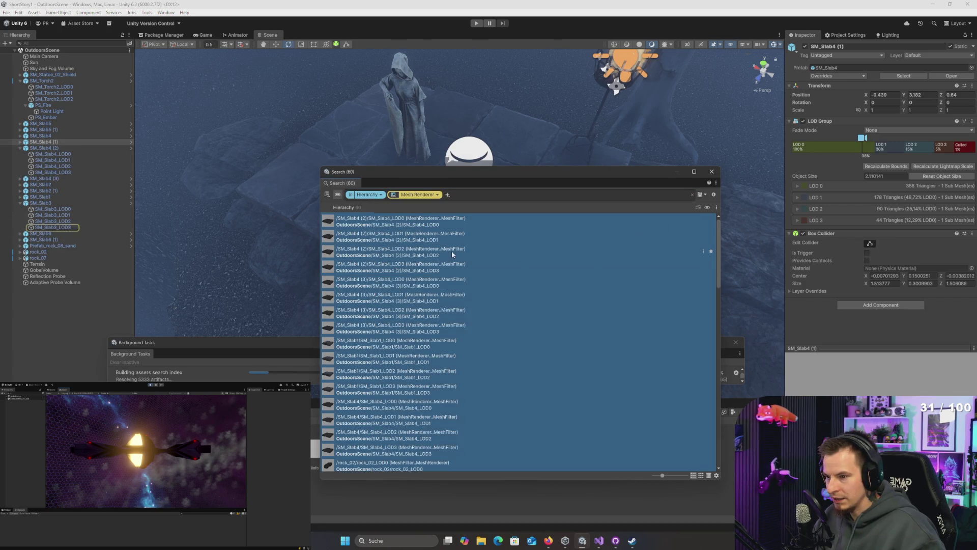
{"action": "right_click", "coordinate": [452, 253]}
{"action": "left_click", "coordinate": [486, 257]}
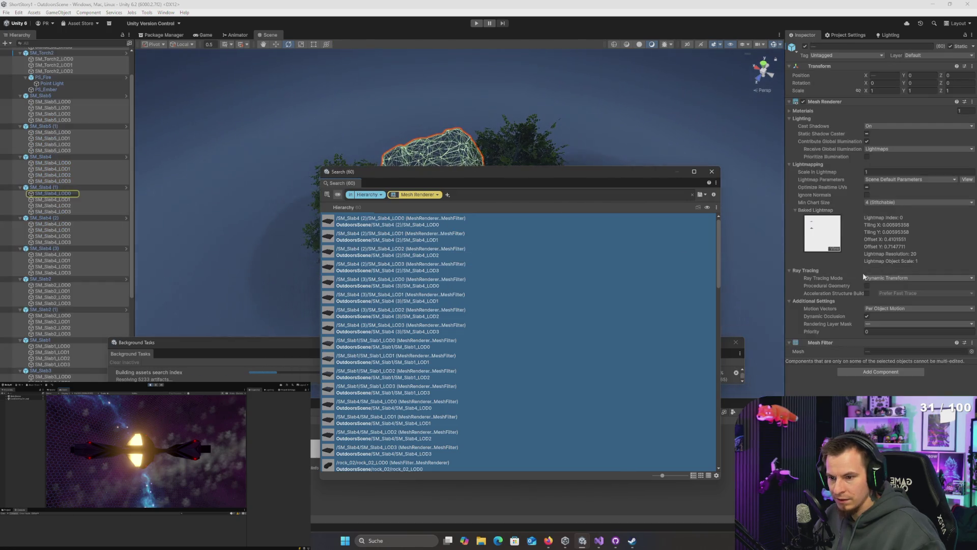
- Set Receive Global Illumination to Light Probes for all selected meshes, then frame and inspect them
{"action": "left_click", "coordinate": [882, 149]}
{"action": "left_click", "coordinate": [893, 167]}
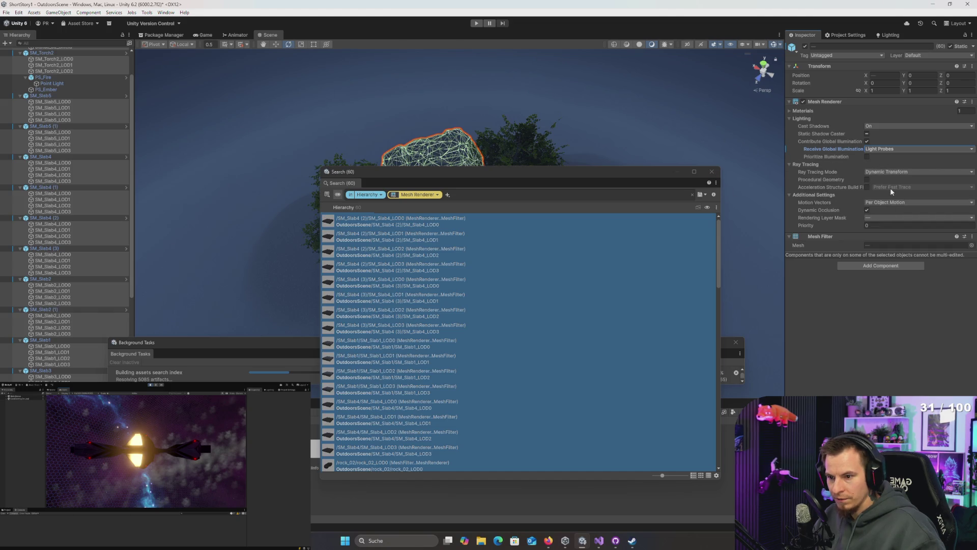
{"action": "key", "text": "f"}
{"action": "left_click", "coordinate": [713, 172]}
{"action": "left_click_drag", "start_coordinate": [662, 163], "coordinate": [608, 122]}
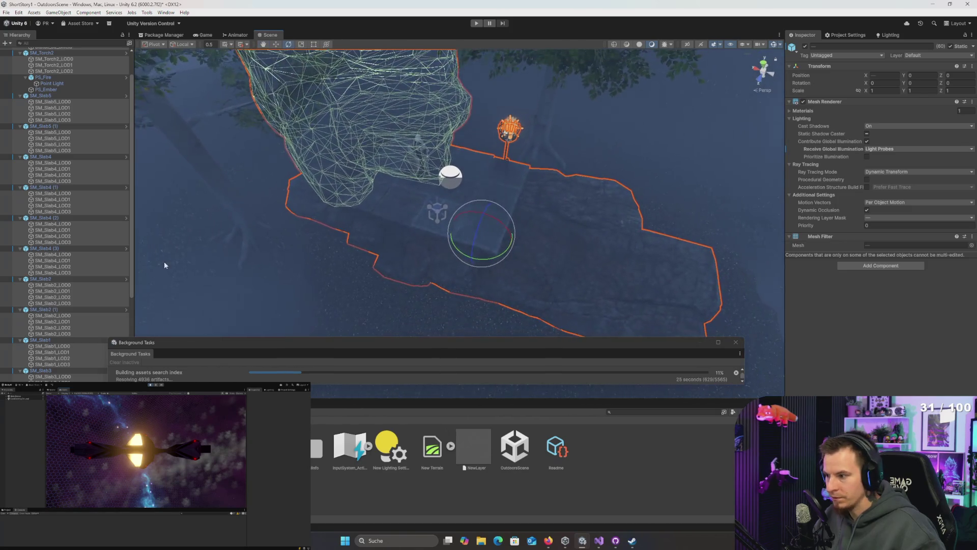
- Select and frame slabs SM_Slab5 (1) and SM_Slab5, then select every scene object
{"action": "double_click", "coordinate": [51, 127]}
{"action": "left_click", "coordinate": [20, 126]}
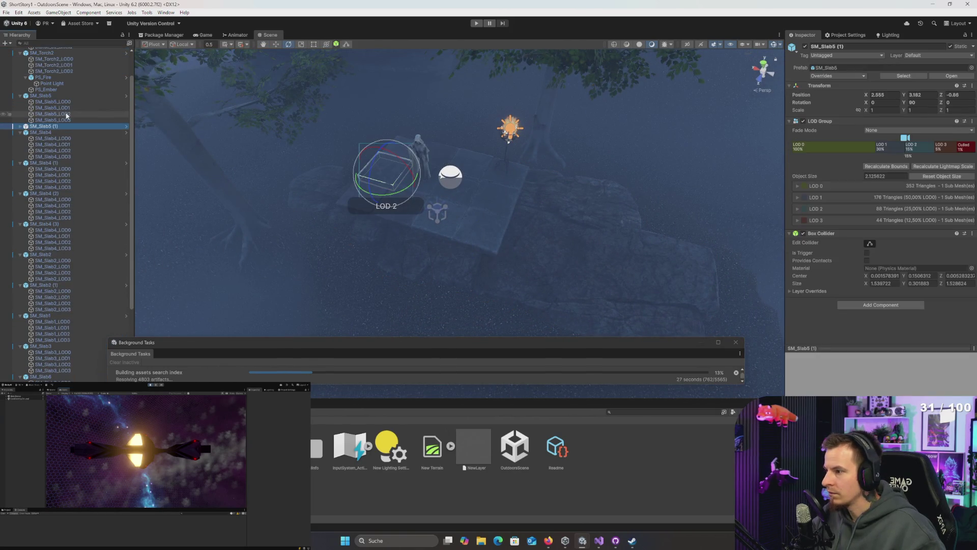
{"action": "double_click", "coordinate": [45, 96]}
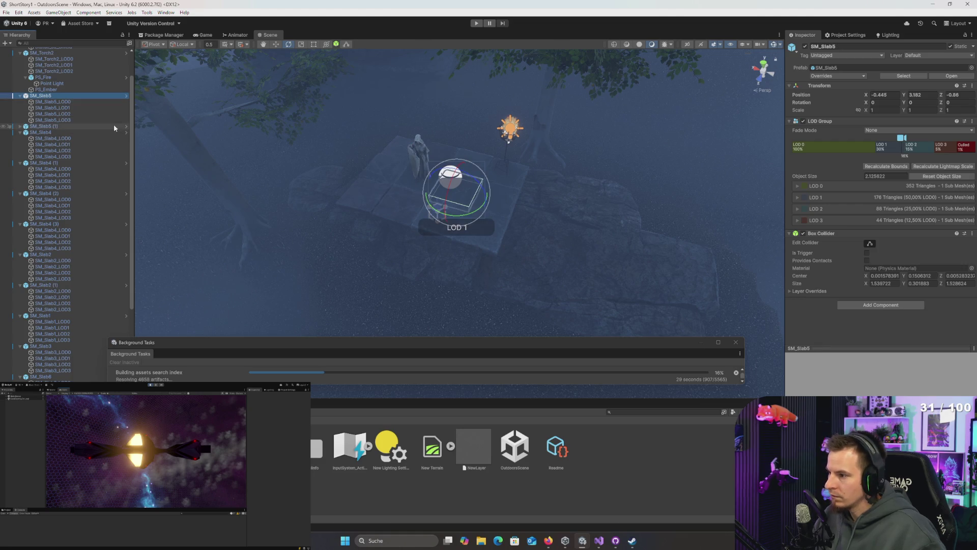
{"action": "key", "text": "ctrl+a"}
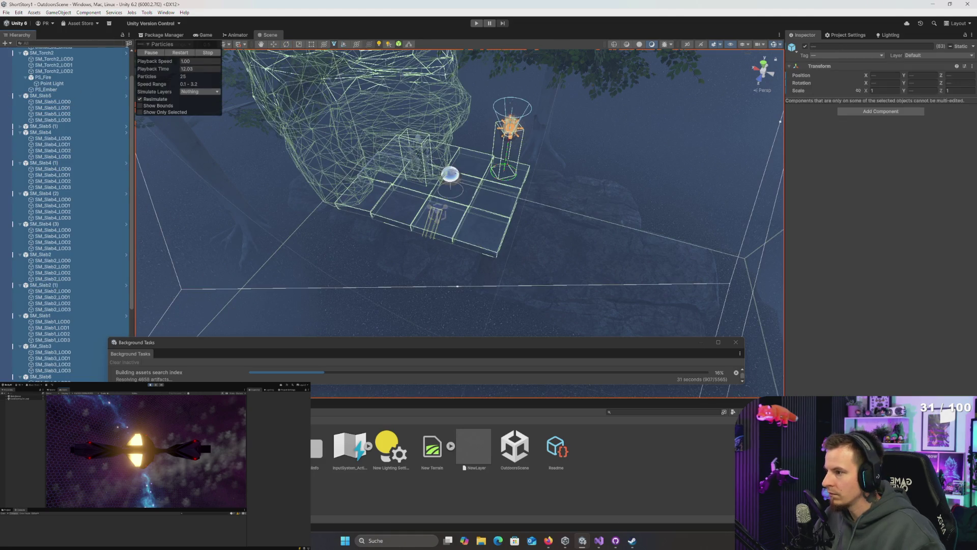
- Reopen the hierarchy search filtered to Mesh Renderer and reselect all 60 results in the scene
{"action": "left_click", "coordinate": [129, 44]}
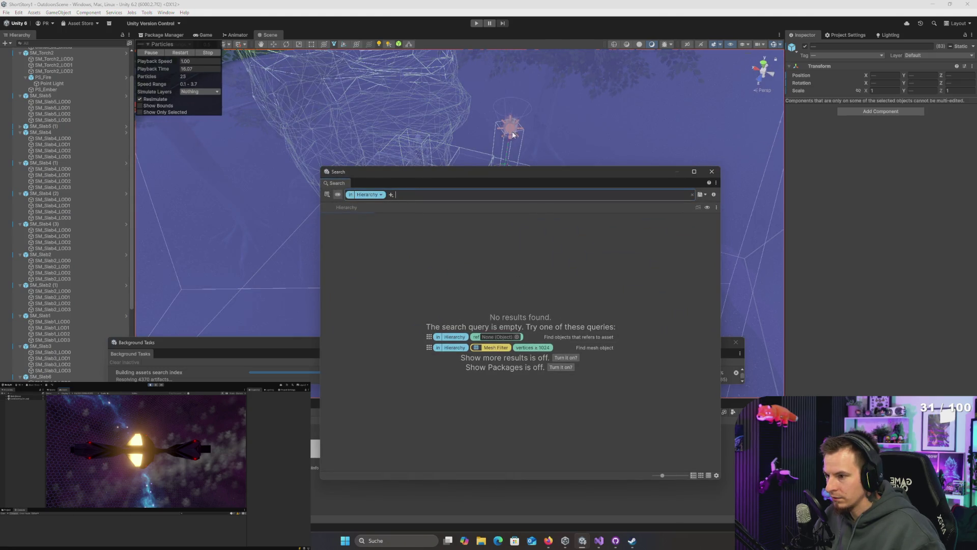
{"action": "left_click", "coordinate": [391, 194]}
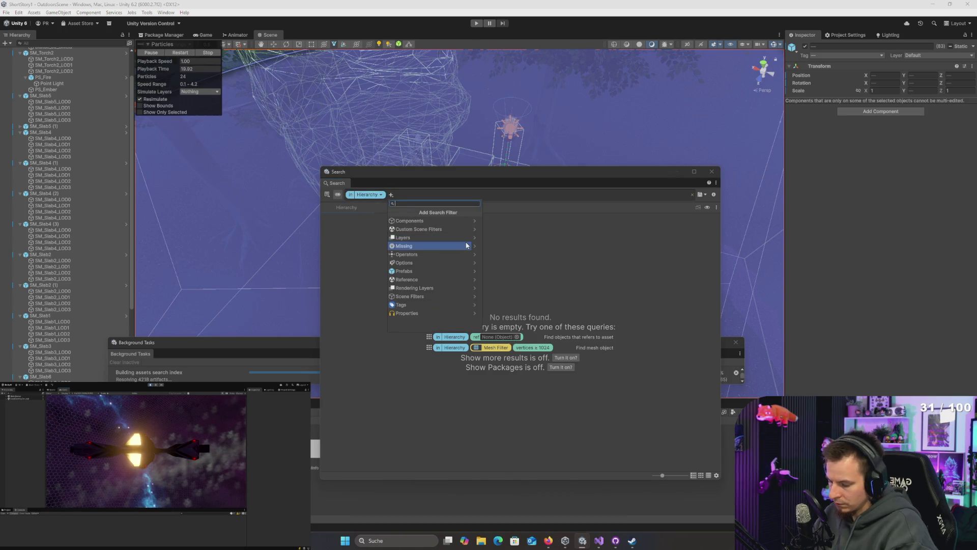
{"action": "type", "text": "mesh"}
{"action": "left_click", "coordinate": [414, 228]}
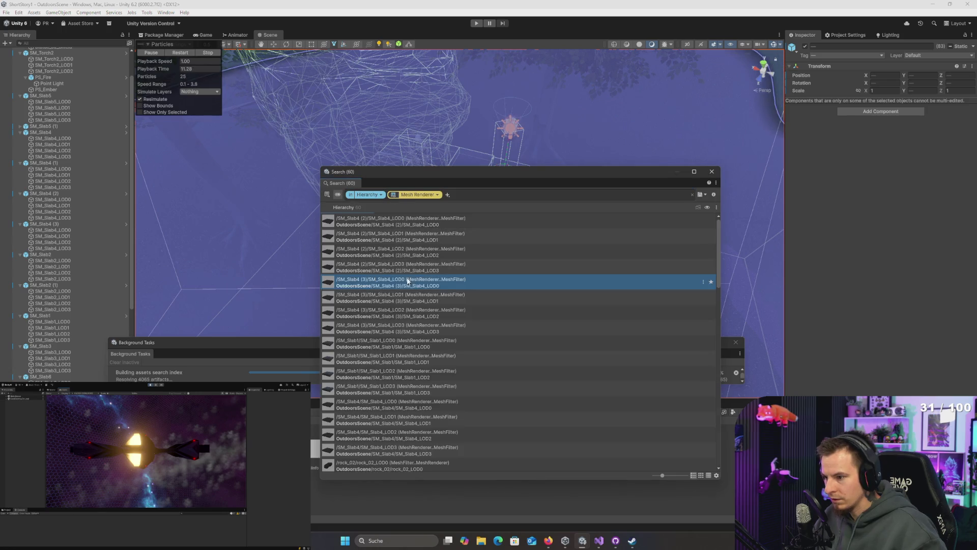
{"action": "key", "text": "ctrl+a"}
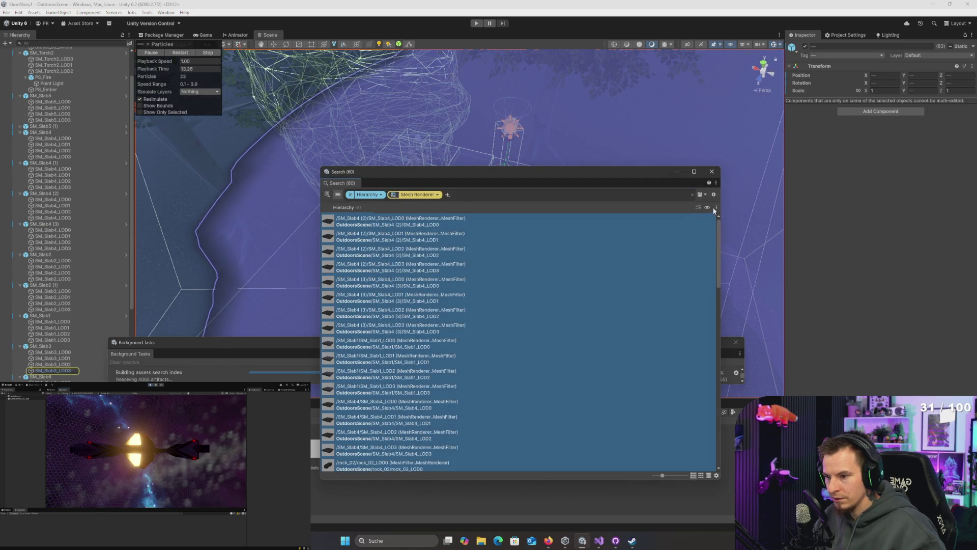
{"action": "right_click", "coordinate": [339, 270]}
{"action": "left_click", "coordinate": [373, 276]}
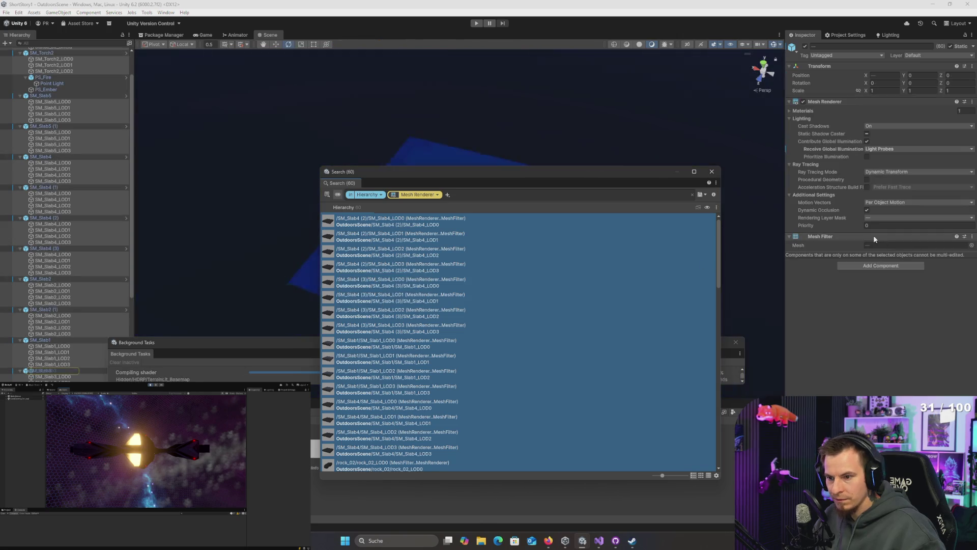
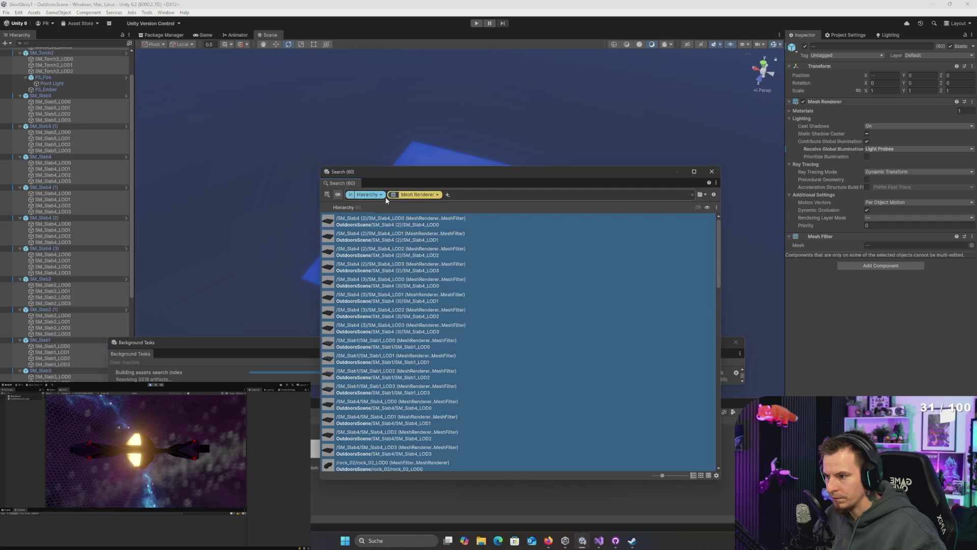
- Close the search results, select SM_Slab4_LOD2 and view its Lighting settings, then switch to the RageShip editor
{"action": "left_click", "coordinate": [715, 175]}
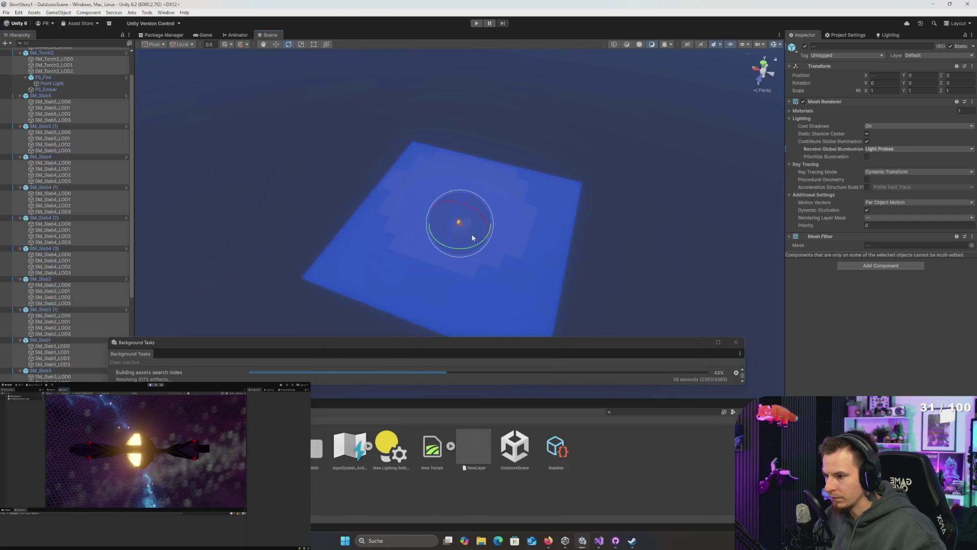
{"action": "left_click", "coordinate": [53, 175]}
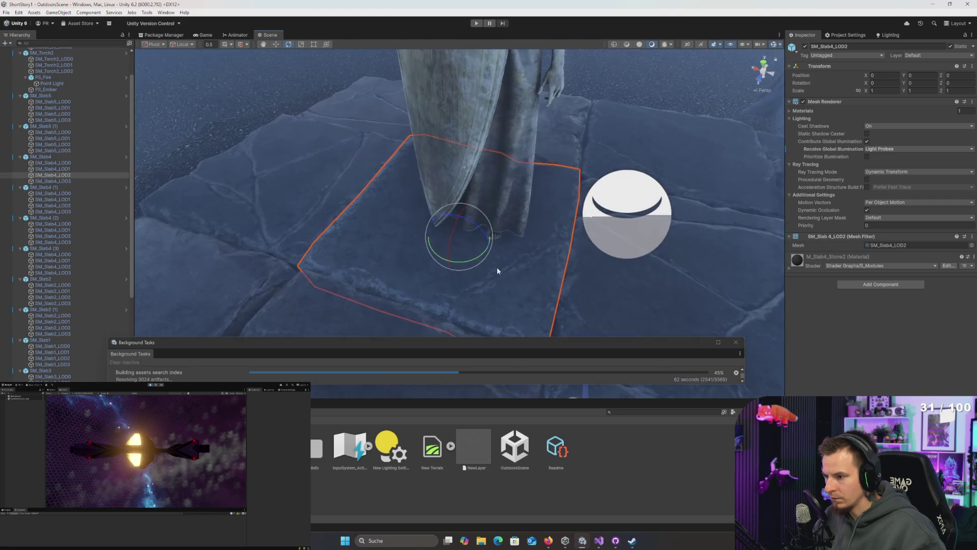
{"action": "scroll", "coordinate": [497, 271], "scroll_direction": "down", "scroll_amount": 5}
{"action": "mouse_move", "coordinate": [498, 263]}
{"action": "left_mouse_down"}
{"action": "mouse_move", "coordinate": [505, 250]}
{"action": "mouse_move", "coordinate": [366, 271]}
{"action": "mouse_move", "coordinate": [517, 262]}
{"action": "mouse_move", "coordinate": [523, 226]}
{"action": "mouse_move", "coordinate": [520, 248]}
{"action": "mouse_move", "coordinate": [524, 239]}
{"action": "left_mouse_up"}
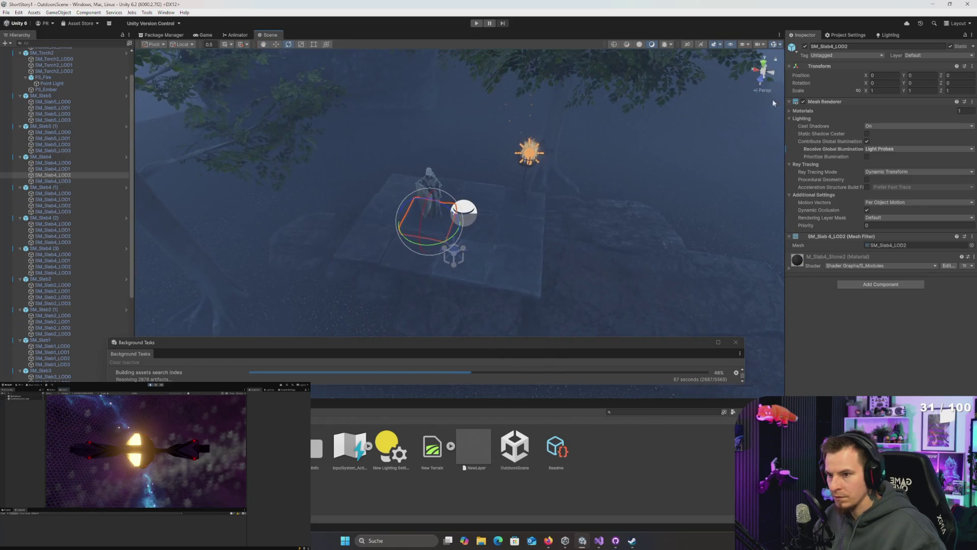
{"action": "left_click", "coordinate": [895, 36]}
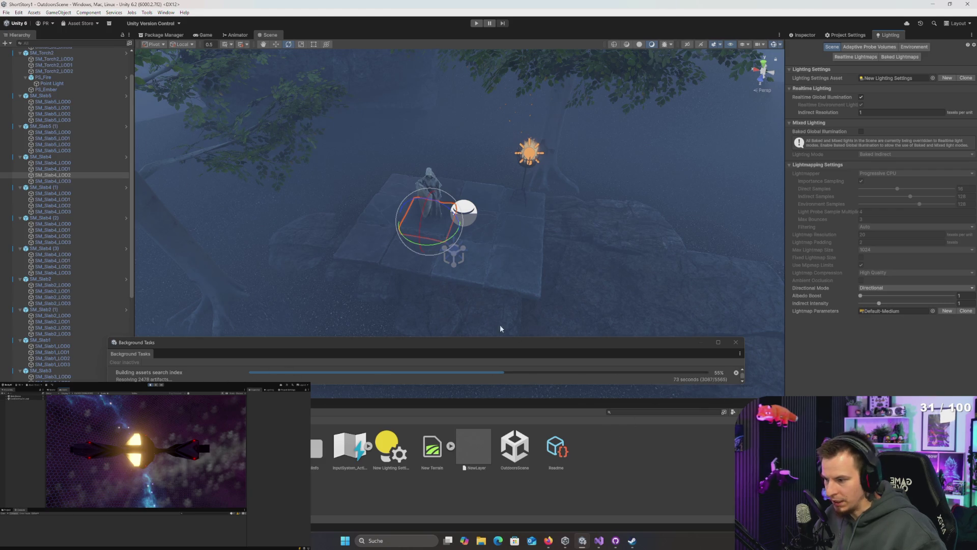
{"action": "key", "text": "alt+Tab"}
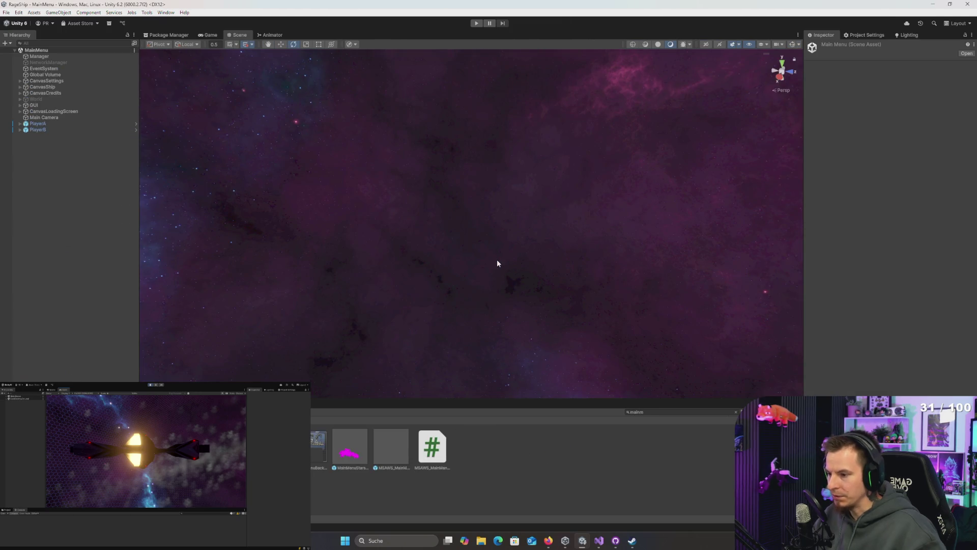
- Search the Project panel and load the MainSzene scene, orbiting the view around the ships
{"action": "mouse_move", "coordinate": [521, 254]}
{"action": "left_mouse_down"}
{"action": "mouse_move", "coordinate": [635, 135]}
{"action": "mouse_move", "coordinate": [639, 148]}
{"action": "mouse_move", "coordinate": [636, 134]}
{"action": "left_mouse_up"}
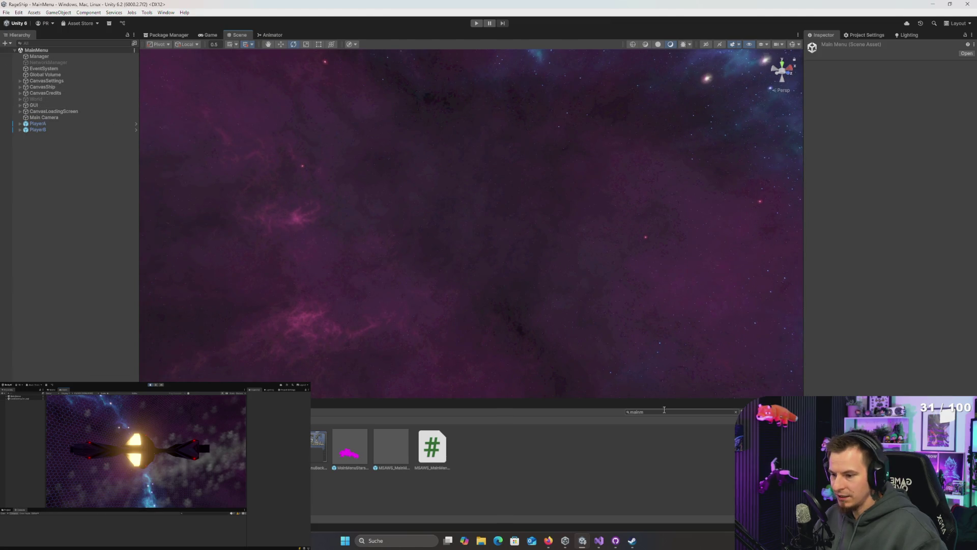
{"action": "type", "text": "ain"}
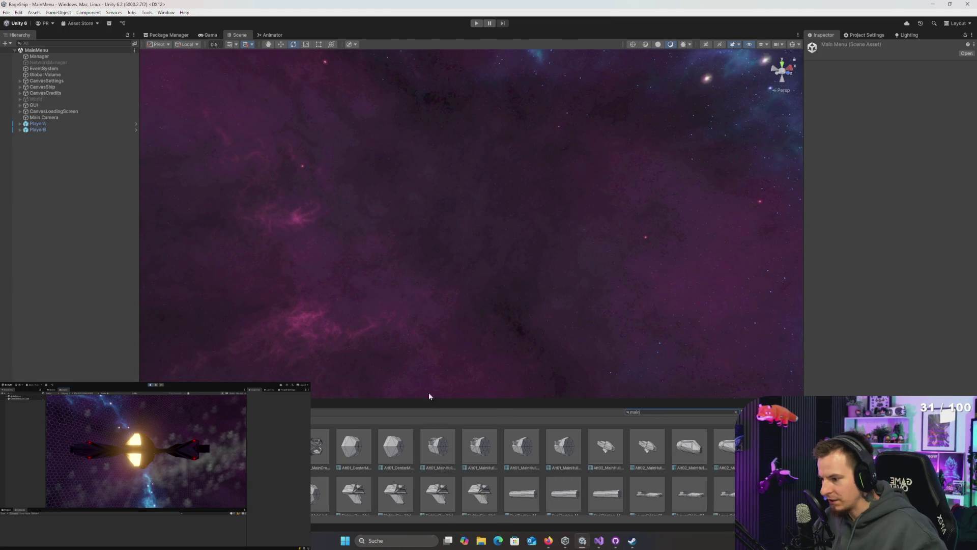
{"action": "type", "text": "s"}
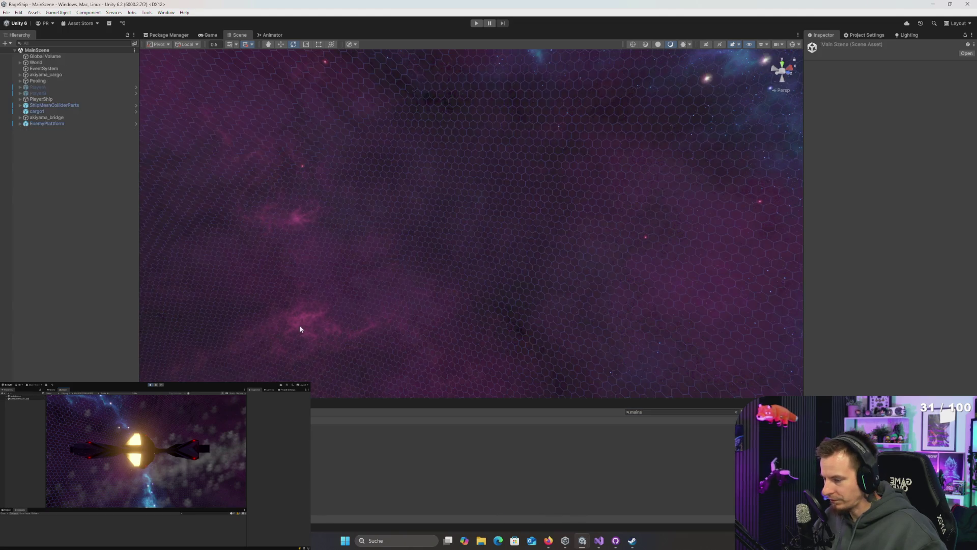
{"action": "mouse_move", "coordinate": [422, 242]}
{"action": "left_mouse_down"}
{"action": "mouse_move", "coordinate": [178, 222]}
{"action": "mouse_move", "coordinate": [257, 356]}
{"action": "mouse_move", "coordinate": [266, 301]}
{"action": "mouse_move", "coordinate": [251, 296]}
{"action": "mouse_move", "coordinate": [254, 286]}
{"action": "mouse_move", "coordinate": [326, 250]}
{"action": "left_mouse_up"}
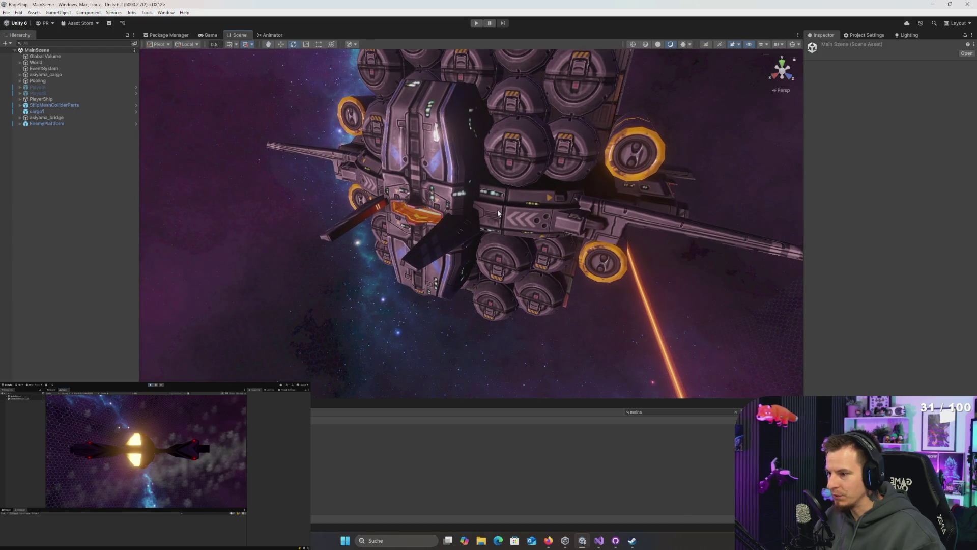
{"action": "left_click", "coordinate": [498, 213]}
{"action": "left_click_drag", "start_coordinate": [498, 213], "coordinate": [459, 281]}
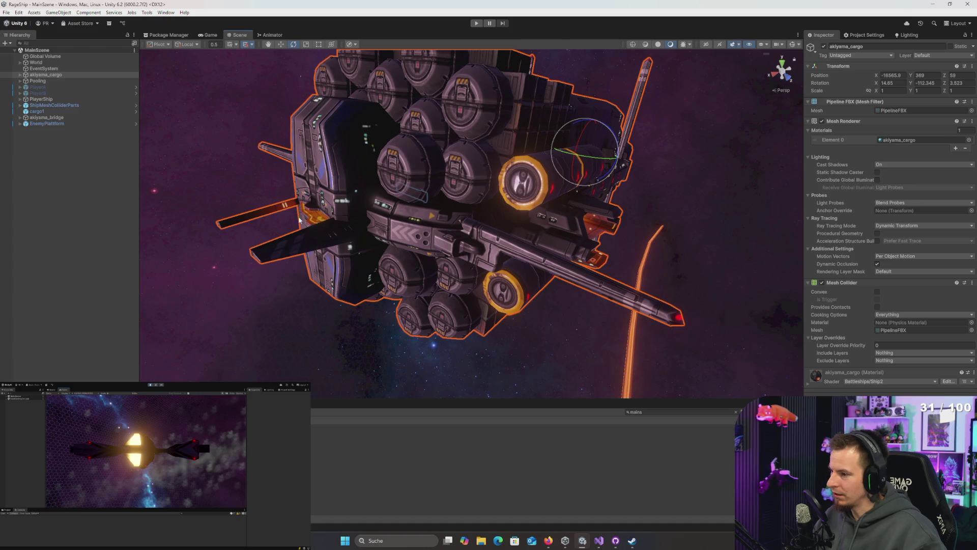
{"action": "left_click_drag", "start_coordinate": [479, 333], "coordinate": [422, 318]}
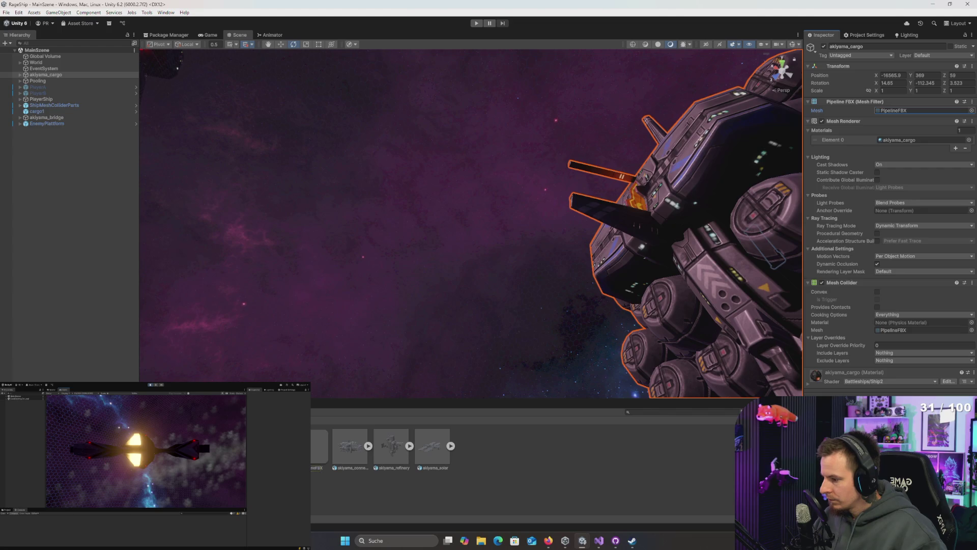
{"action": "mouse_move", "coordinate": [297, 355]}
{"action": "left_mouse_down"}
{"action": "mouse_move", "coordinate": [366, 305]}
{"action": "mouse_move", "coordinate": [372, 285]}
{"action": "left_mouse_up"}
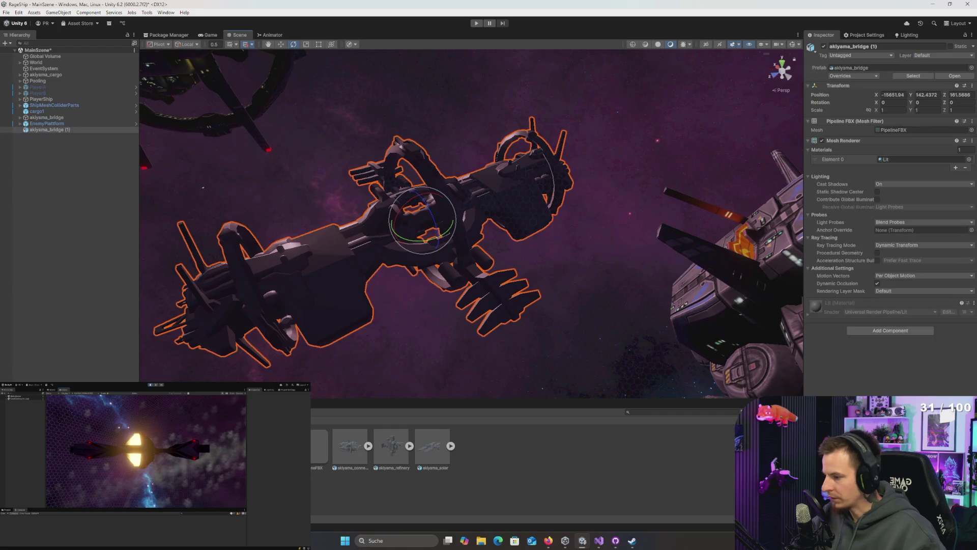
{"action": "key", "text": "ctrl+z"}
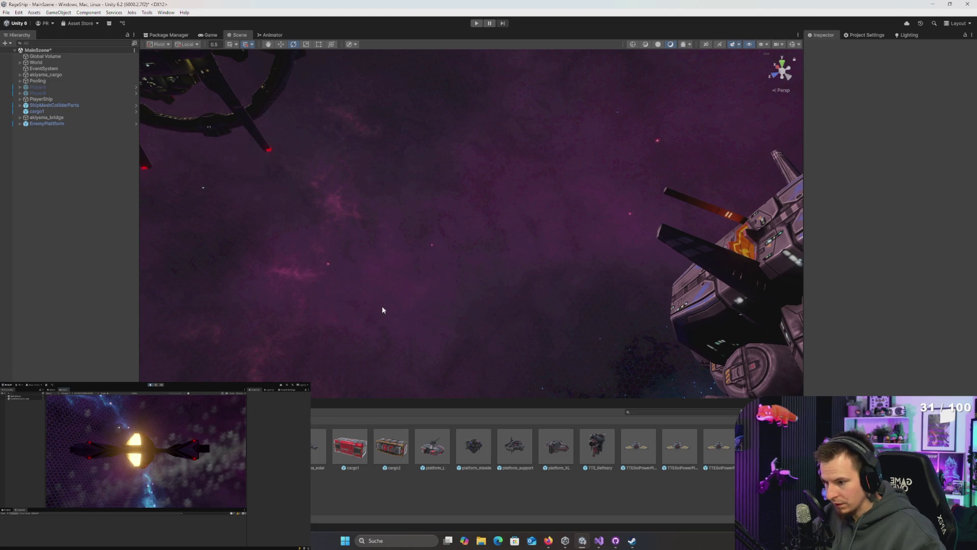
- Place a TTE_Refinery prefab, frame and inspect it, then delete it
{"action": "left_click_drag", "start_coordinate": [383, 309], "coordinate": [542, 427]}
{"action": "left_click_drag", "start_coordinate": [602, 451], "coordinate": [509, 257]}
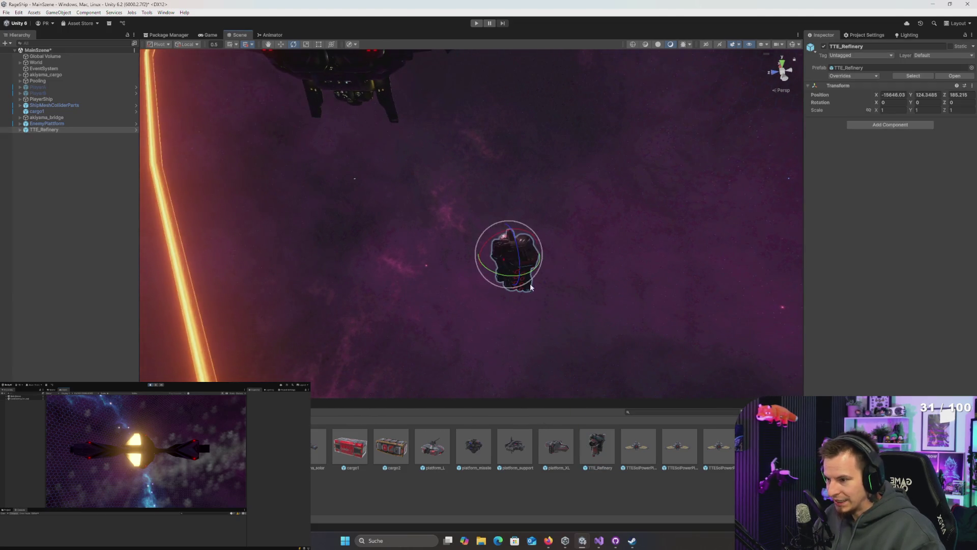
{"action": "key", "text": "f"}
{"action": "mouse_move", "coordinate": [552, 281]}
{"action": "left_mouse_down"}
{"action": "mouse_move", "coordinate": [462, 268]}
{"action": "mouse_move", "coordinate": [168, 277]}
{"action": "mouse_move", "coordinate": [37, 246]}
{"action": "mouse_move", "coordinate": [898, 264]}
{"action": "mouse_move", "coordinate": [837, 260]}
{"action": "mouse_move", "coordinate": [764, 209]}
{"action": "mouse_move", "coordinate": [682, 251]}
{"action": "mouse_move", "coordinate": [696, 150]}
{"action": "mouse_move", "coordinate": [778, 155]}
{"action": "mouse_move", "coordinate": [676, 190]}
{"action": "mouse_move", "coordinate": [576, 383]}
{"action": "mouse_move", "coordinate": [602, 375]}
{"action": "mouse_move", "coordinate": [700, 425]}
{"action": "mouse_move", "coordinate": [709, 403]}
{"action": "mouse_move", "coordinate": [597, 368]}
{"action": "mouse_move", "coordinate": [603, 329]}
{"action": "mouse_move", "coordinate": [622, 331]}
{"action": "mouse_move", "coordinate": [585, 367]}
{"action": "left_mouse_up"}
{"action": "key", "text": "Delete"}
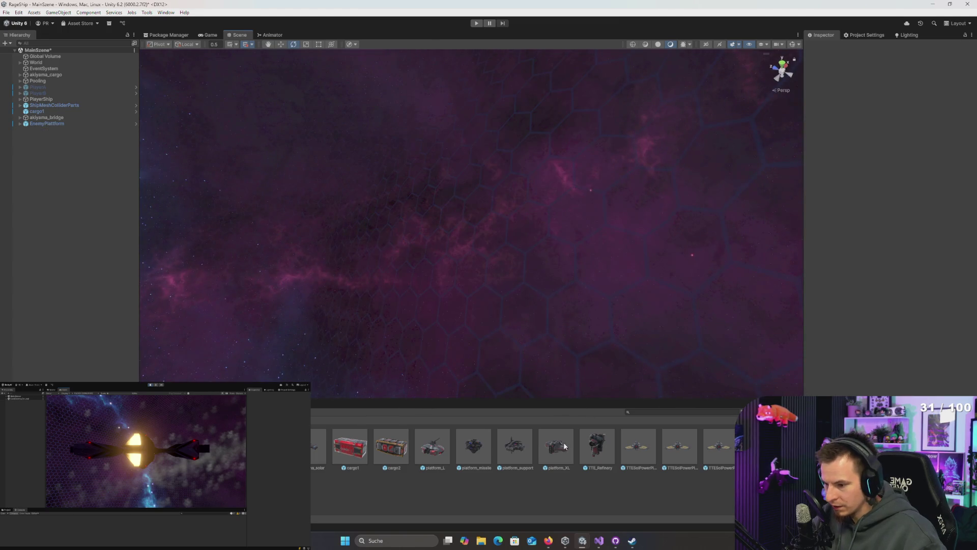
- Try out the platform_missile, platform_XL and power plant prefabs, deleting each one
{"action": "mouse_move", "coordinate": [464, 386]}
{"action": "left_mouse_down"}
{"action": "mouse_move", "coordinate": [542, 236]}
{"action": "mouse_move", "coordinate": [434, 465]}
{"action": "left_mouse_up"}
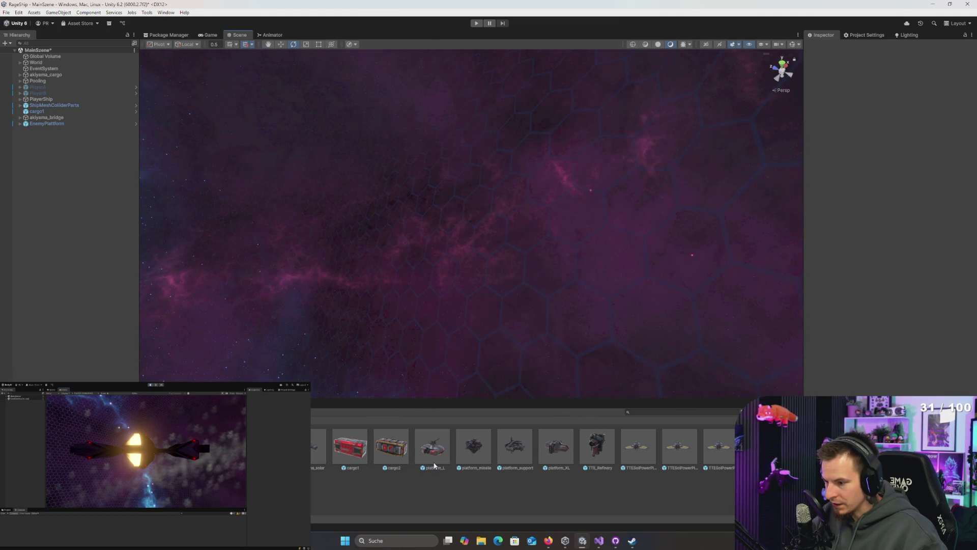
{"action": "left_click_drag", "start_coordinate": [491, 371], "coordinate": [488, 234]}
{"action": "key", "text": "Delete"}
{"action": "mouse_move", "coordinate": [517, 457]}
{"action": "left_mouse_down"}
{"action": "mouse_move", "coordinate": [496, 249]}
{"action": "mouse_move", "coordinate": [541, 382]}
{"action": "mouse_move", "coordinate": [550, 447]}
{"action": "mouse_move", "coordinate": [494, 223]}
{"action": "left_mouse_up"}
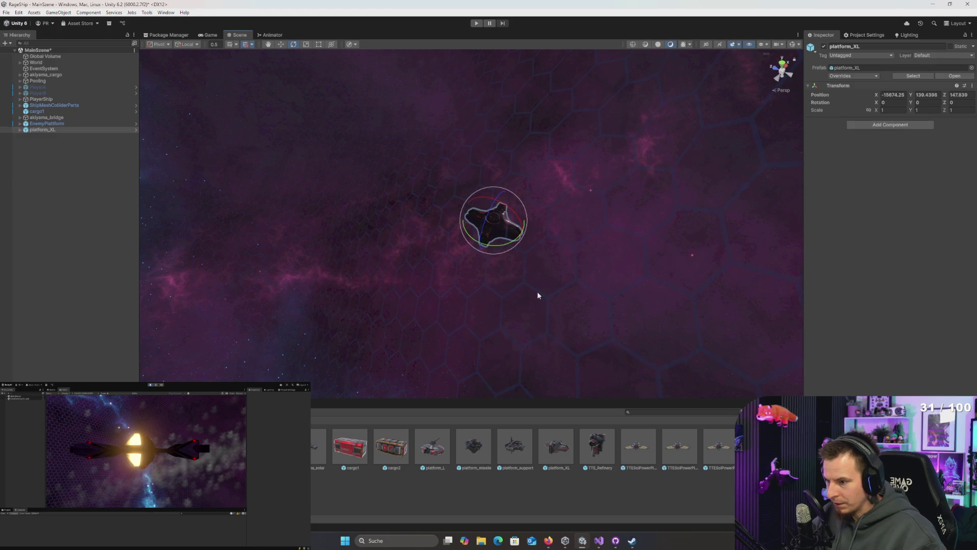
{"action": "key", "text": "Delete"}
{"action": "mouse_move", "coordinate": [574, 352]}
{"action": "left_mouse_down"}
{"action": "mouse_move", "coordinate": [448, 130]}
{"action": "mouse_move", "coordinate": [409, 173]}
{"action": "mouse_move", "coordinate": [498, 214]}
{"action": "mouse_move", "coordinate": [536, 193]}
{"action": "mouse_move", "coordinate": [610, 239]}
{"action": "mouse_move", "coordinate": [962, 291]}
{"action": "mouse_move", "coordinate": [91, 291]}
{"action": "mouse_move", "coordinate": [374, 334]}
{"action": "left_mouse_up"}
{"action": "key", "text": "Delete"}
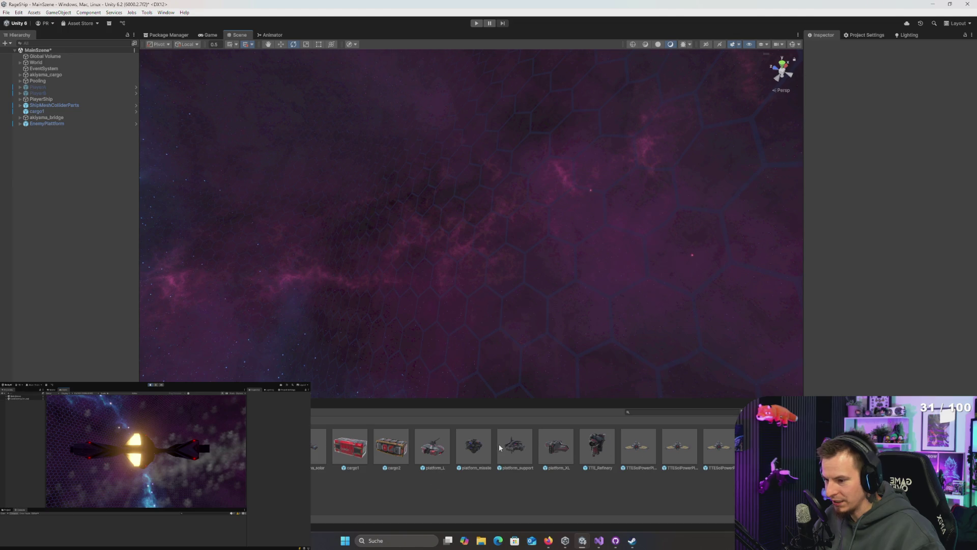
- Remove akiyama_solar and place the refinery prefab into the scene as akiyama_refinery
{"action": "mouse_move", "coordinate": [417, 355]}
{"action": "left_mouse_down"}
{"action": "mouse_move", "coordinate": [355, 127]}
{"action": "mouse_move", "coordinate": [418, 145]}
{"action": "mouse_move", "coordinate": [364, 104]}
{"action": "mouse_move", "coordinate": [292, 87]}
{"action": "mouse_move", "coordinate": [716, 56]}
{"action": "mouse_move", "coordinate": [443, 224]}
{"action": "mouse_move", "coordinate": [414, 219]}
{"action": "mouse_move", "coordinate": [411, 229]}
{"action": "mouse_move", "coordinate": [418, 182]}
{"action": "mouse_move", "coordinate": [362, 327]}
{"action": "left_mouse_up"}
{"action": "key", "text": "ctrl+z"}
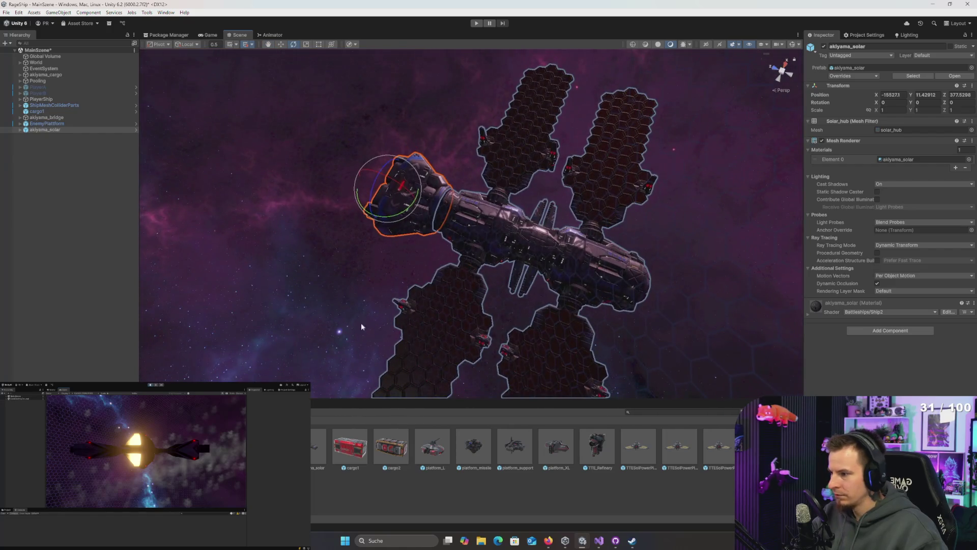
{"action": "key", "text": "Delete"}
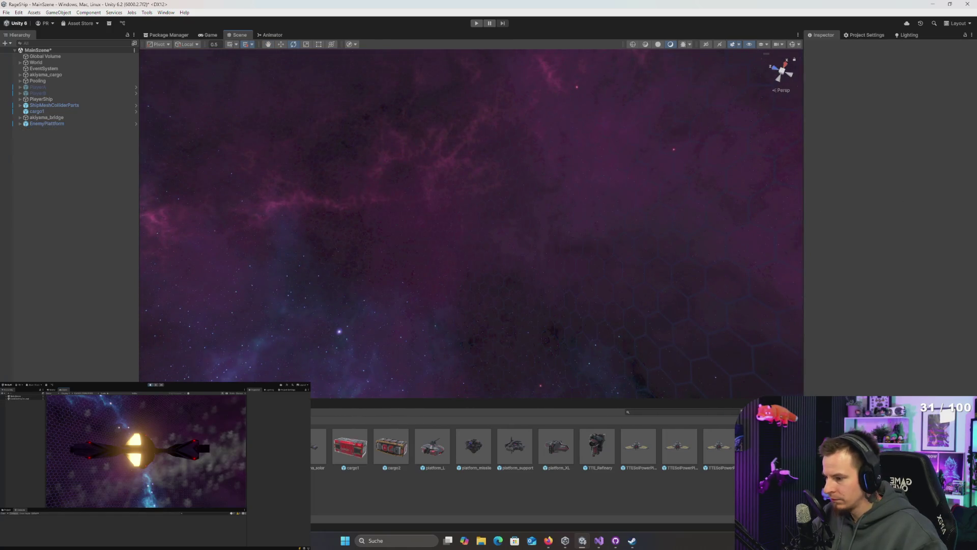
{"action": "mouse_move", "coordinate": [597, 446]}
{"action": "left_mouse_down"}
{"action": "mouse_move", "coordinate": [585, 194]}
{"action": "mouse_move", "coordinate": [508, 168]}
{"action": "mouse_move", "coordinate": [508, 138]}
{"action": "mouse_move", "coordinate": [534, 173]}
{"action": "mouse_move", "coordinate": [584, 288]}
{"action": "mouse_move", "coordinate": [541, 214]}
{"action": "mouse_move", "coordinate": [447, 165]}
{"action": "mouse_move", "coordinate": [556, 126]}
{"action": "mouse_move", "coordinate": [589, 278]}
{"action": "mouse_move", "coordinate": [529, 157]}
{"action": "mouse_move", "coordinate": [259, 47]}
{"action": "mouse_move", "coordinate": [253, 121]}
{"action": "mouse_move", "coordinate": [224, 158]}
{"action": "left_mouse_up"}
{"action": "scroll", "coordinate": [512, 138], "scroll_direction": "up", "scroll_amount": 6}
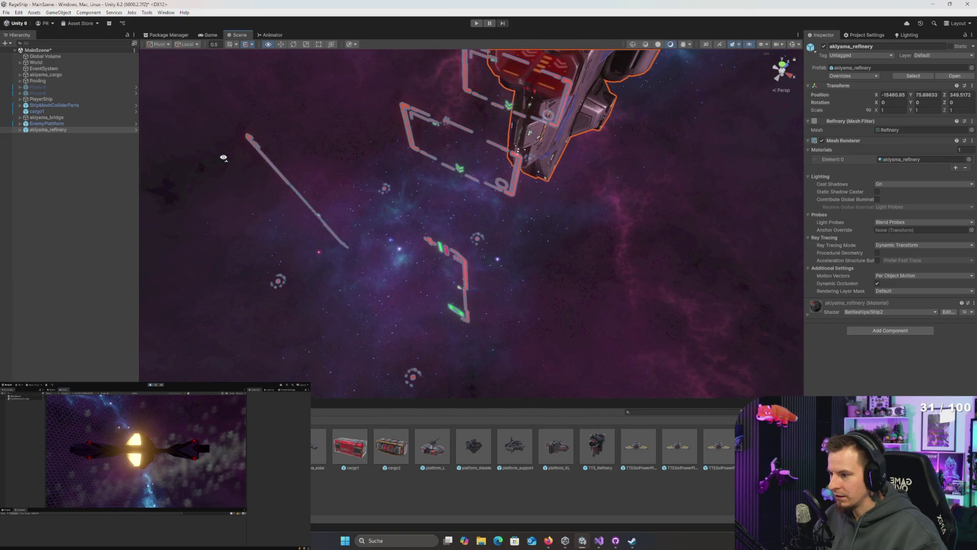
- Select akiyama_refinery and rotate it about half a turn on X to expose its underside
{"action": "mouse_move", "coordinate": [466, 269]}
{"action": "left_mouse_down"}
{"action": "mouse_move", "coordinate": [552, 129]}
{"action": "mouse_move", "coordinate": [533, 143]}
{"action": "left_mouse_up"}
{"action": "left_click", "coordinate": [533, 164]}
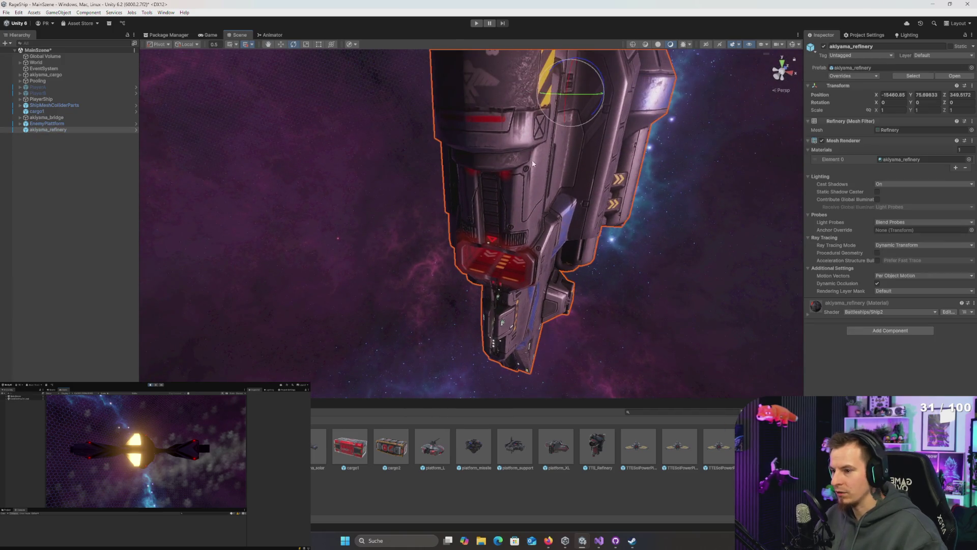
{"action": "left_click_drag", "start_coordinate": [592, 198], "coordinate": [582, 161]}
{"action": "mouse_move", "coordinate": [564, 133]}
{"action": "left_mouse_down"}
{"action": "mouse_move", "coordinate": [462, 124]}
{"action": "mouse_move", "coordinate": [464, 111]}
{"action": "mouse_move", "coordinate": [614, 48]}
{"action": "mouse_move", "coordinate": [832, 73]}
{"action": "mouse_move", "coordinate": [865, 96]}
{"action": "mouse_move", "coordinate": [838, 128]}
{"action": "mouse_move", "coordinate": [778, 154]}
{"action": "mouse_move", "coordinate": [713, 124]}
{"action": "mouse_move", "coordinate": [418, 132]}
{"action": "mouse_move", "coordinate": [447, 200]}
{"action": "mouse_move", "coordinate": [424, 159]}
{"action": "mouse_move", "coordinate": [438, 111]}
{"action": "mouse_move", "coordinate": [432, 145]}
{"action": "mouse_move", "coordinate": [346, 229]}
{"action": "mouse_move", "coordinate": [95, 229]}
{"action": "mouse_move", "coordinate": [101, 235]}
{"action": "left_mouse_up"}
{"action": "left_click_drag", "start_coordinate": [433, 228], "coordinate": [465, 229]}
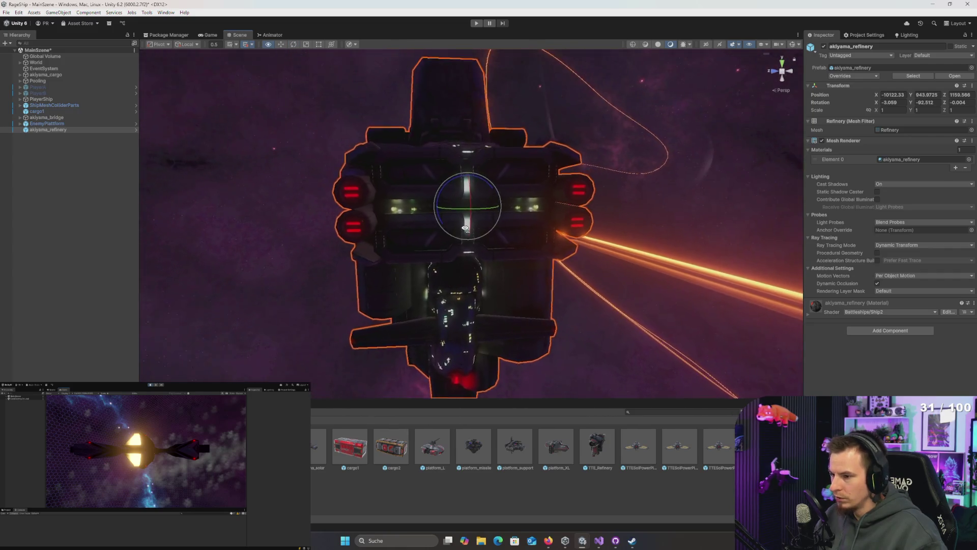
{"action": "mouse_move", "coordinate": [476, 192]}
{"action": "left_mouse_down"}
{"action": "mouse_move", "coordinate": [480, 251]}
{"action": "mouse_move", "coordinate": [482, 72]}
{"action": "mouse_move", "coordinate": [474, 543]}
{"action": "left_mouse_up"}
{"action": "mouse_move", "coordinate": [583, 318]}
{"action": "left_mouse_down"}
{"action": "mouse_move", "coordinate": [572, 309]}
{"action": "mouse_move", "coordinate": [666, 324]}
{"action": "mouse_move", "coordinate": [692, 312]}
{"action": "mouse_move", "coordinate": [643, 323]}
{"action": "mouse_move", "coordinate": [569, 284]}
{"action": "mouse_move", "coordinate": [575, 304]}
{"action": "mouse_move", "coordinate": [468, 284]}
{"action": "mouse_move", "coordinate": [438, 246]}
{"action": "mouse_move", "coordinate": [651, 303]}
{"action": "mouse_move", "coordinate": [647, 279]}
{"action": "mouse_move", "coordinate": [567, 257]}
{"action": "mouse_move", "coordinate": [528, 279]}
{"action": "mouse_move", "coordinate": [475, 280]}
{"action": "mouse_move", "coordinate": [536, 303]}
{"action": "left_mouse_up"}
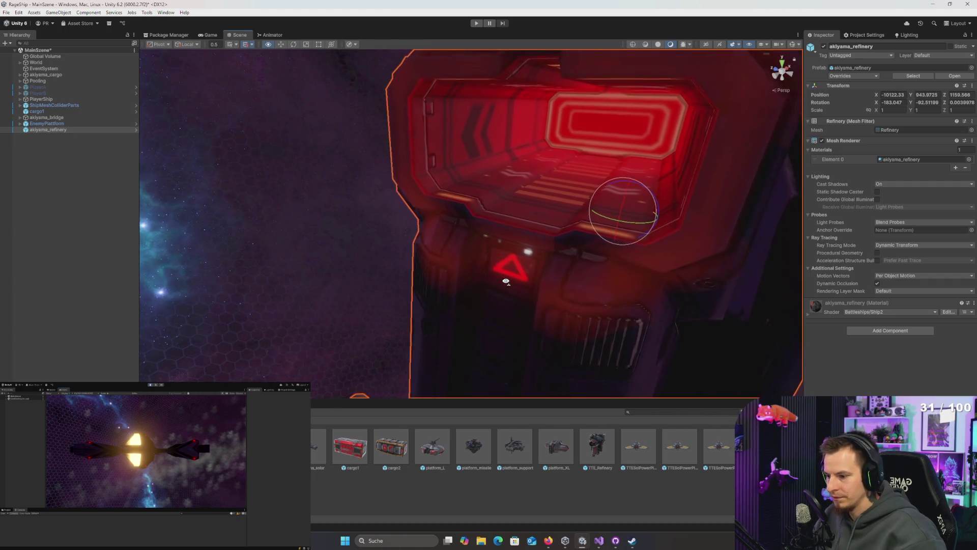
{"action": "left_click", "coordinate": [548, 283]}
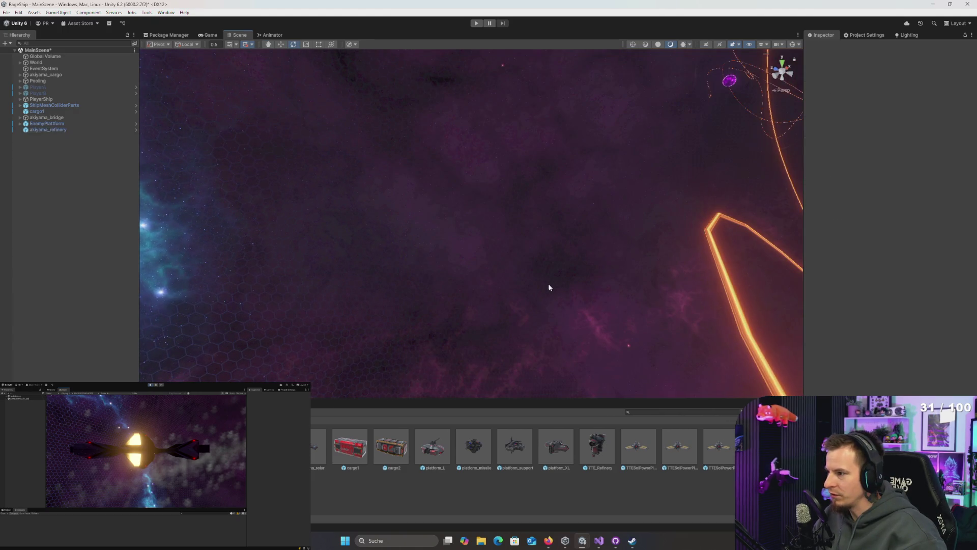
- Select akiyama_refinery and orbit the view to find its holo gates child
{"action": "left_click", "coordinate": [93, 130]}
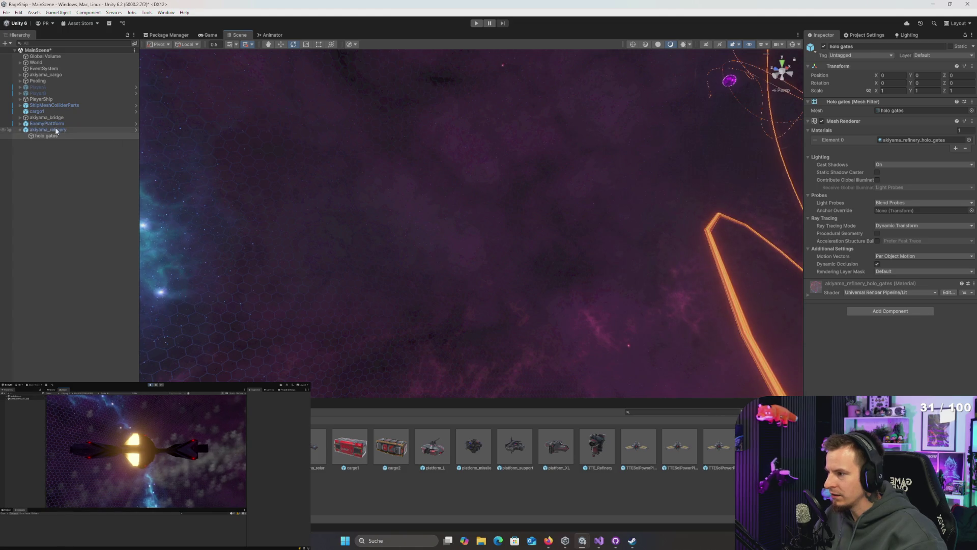
{"action": "mouse_move", "coordinate": [432, 212]}
{"action": "left_mouse_down"}
{"action": "mouse_move", "coordinate": [486, 199]}
{"action": "mouse_move", "coordinate": [480, 148]}
{"action": "left_mouse_up"}
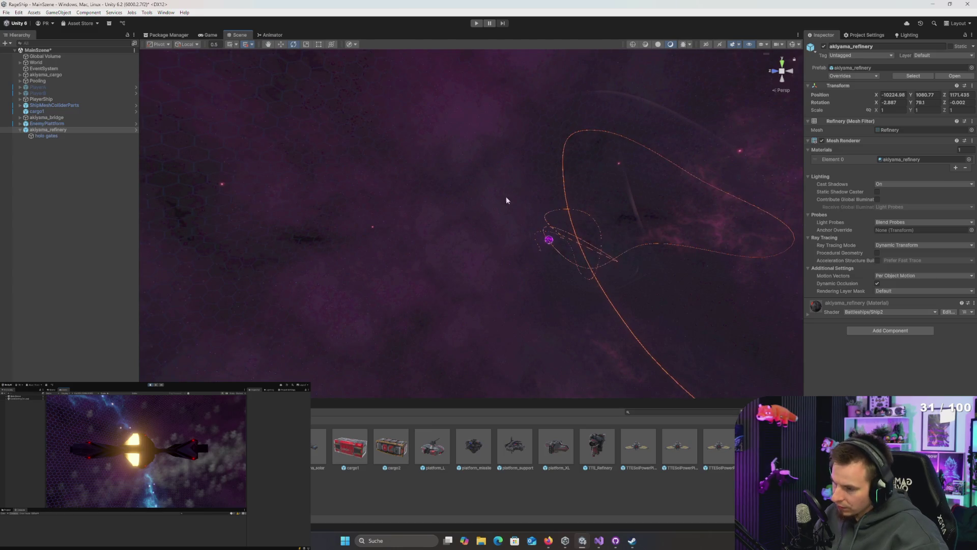
{"action": "scroll", "coordinate": [512, 214], "scroll_direction": "down", "scroll_amount": 10}
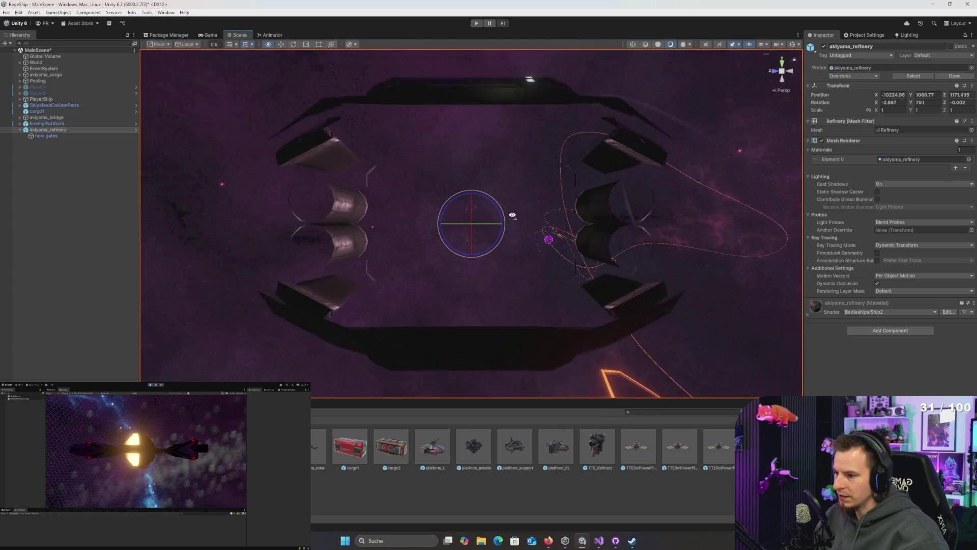
{"action": "scroll", "coordinate": [512, 215], "scroll_direction": "down", "scroll_amount": 10}
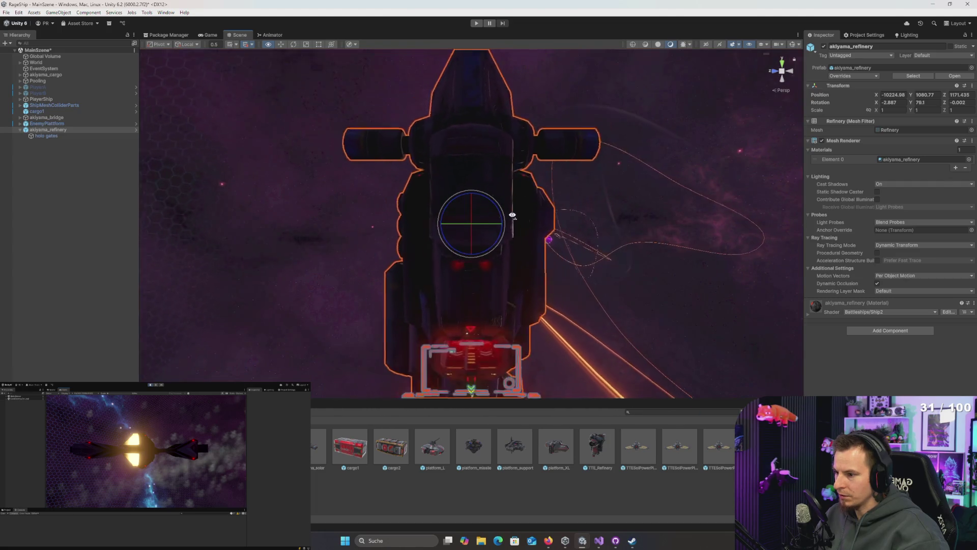
{"action": "scroll", "coordinate": [521, 237], "scroll_direction": "up", "scroll_amount": 10}
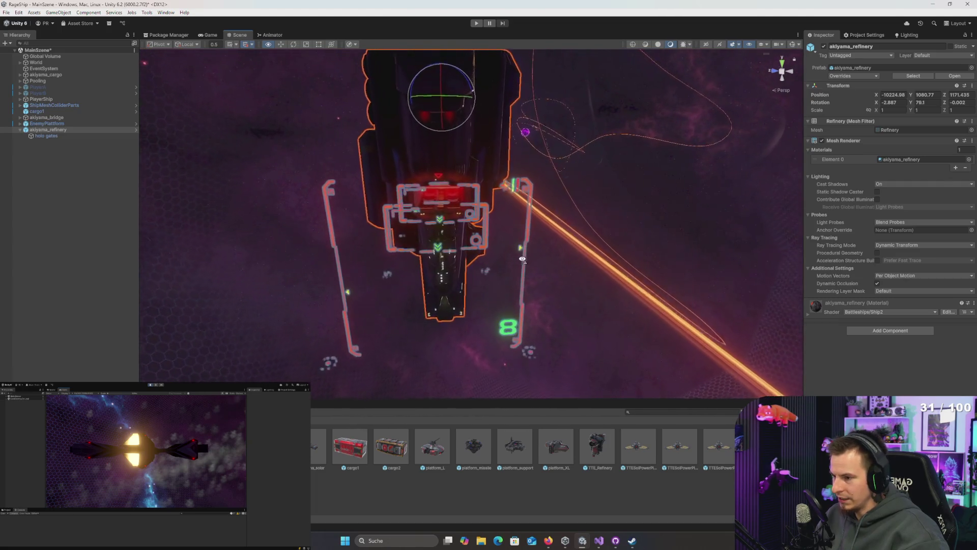
{"action": "left_click_drag", "start_coordinate": [522, 260], "coordinate": [507, 210]}
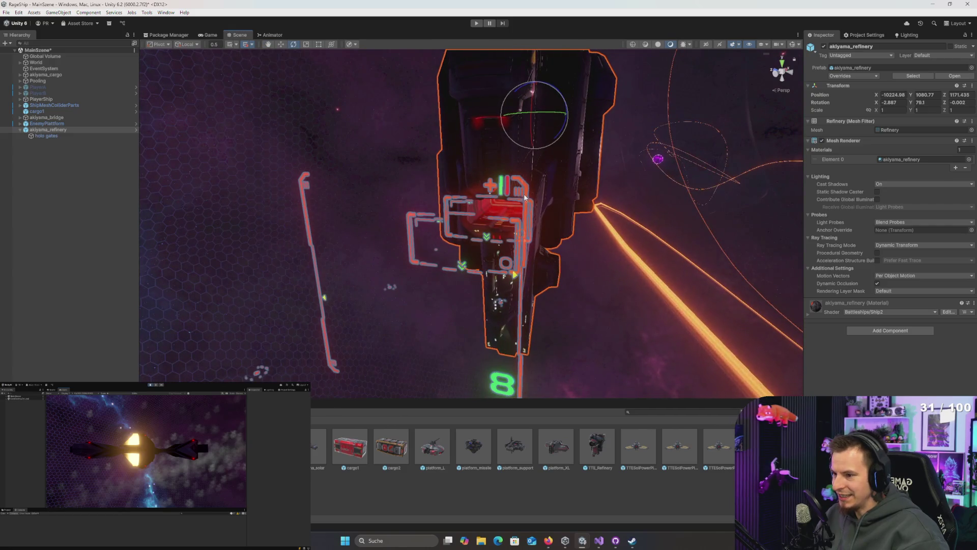
{"action": "left_click", "coordinate": [525, 197]}
{"action": "scroll", "coordinate": [578, 299], "scroll_direction": "up", "scroll_amount": 5}
{"action": "mouse_move", "coordinate": [578, 299]}
{"action": "left_mouse_down"}
{"action": "mouse_move", "coordinate": [602, 371]}
{"action": "mouse_move", "coordinate": [617, 260]}
{"action": "mouse_move", "coordinate": [623, 278]}
{"action": "mouse_move", "coordinate": [410, 238]}
{"action": "mouse_move", "coordinate": [236, 236]}
{"action": "mouse_move", "coordinate": [185, 258]}
{"action": "mouse_move", "coordinate": [289, 178]}
{"action": "left_mouse_up"}
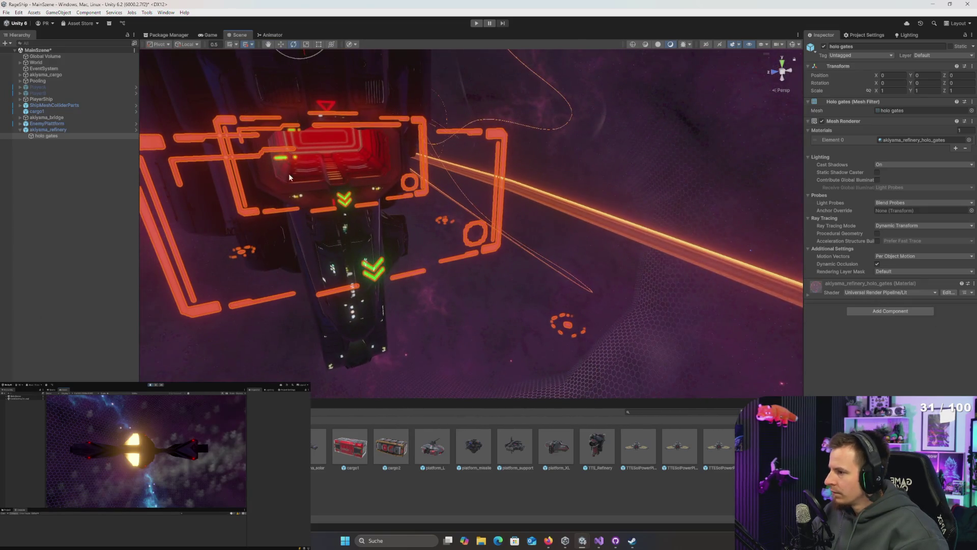
- Delete the holo gates object and fly the camera into the red hangar corridor
{"action": "left_click", "coordinate": [52, 136]}
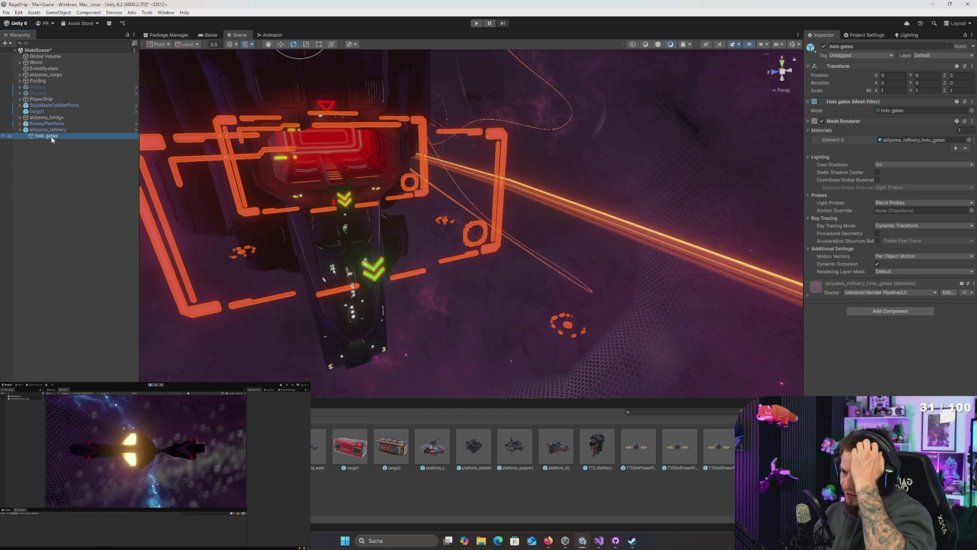
{"action": "key", "text": "f"}
{"action": "key", "text": "Delete"}
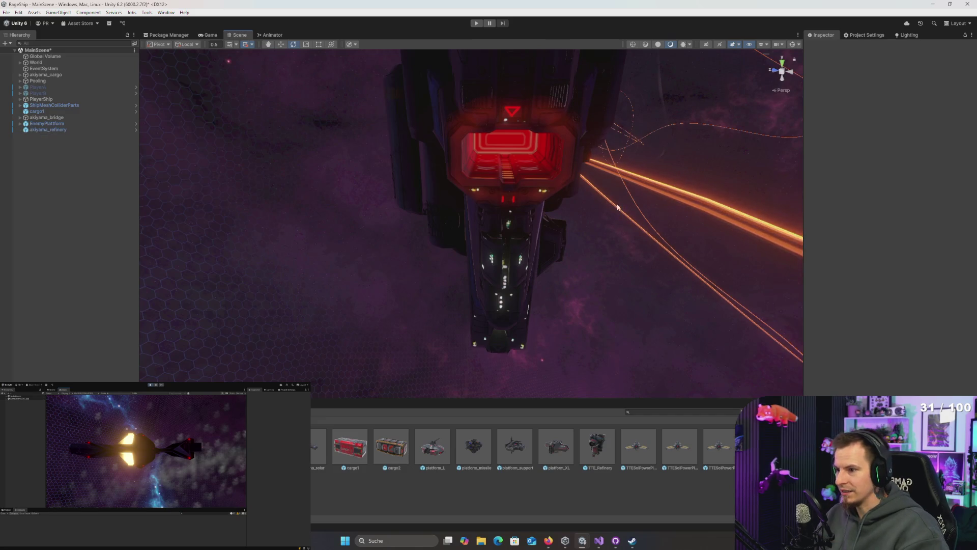
{"action": "key", "text": "w"}
{"action": "mouse_move", "coordinate": [629, 160]}
{"action": "left_mouse_down"}
{"action": "mouse_move", "coordinate": [229, 157]}
{"action": "mouse_move", "coordinate": [375, 199]}
{"action": "mouse_move", "coordinate": [519, 199]}
{"action": "mouse_move", "coordinate": [623, 187]}
{"action": "mouse_move", "coordinate": [639, 108]}
{"action": "mouse_move", "coordinate": [631, 199]}
{"action": "left_mouse_up"}
- Add a Mesh Collider to akiyama_refinery by searching 'mesh' in Add Component
{"action": "right_click", "coordinate": [58, 129]}
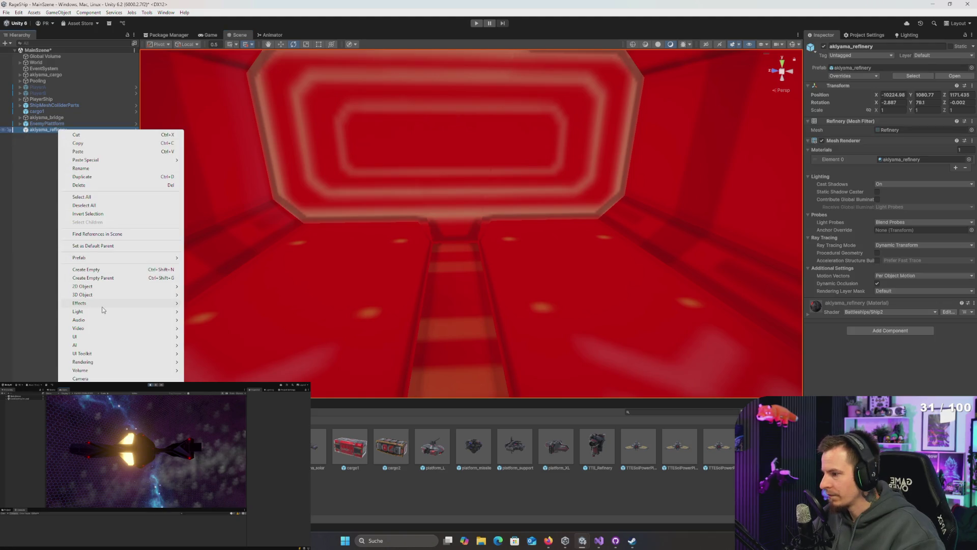
{"action": "left_click", "coordinate": [891, 351]}
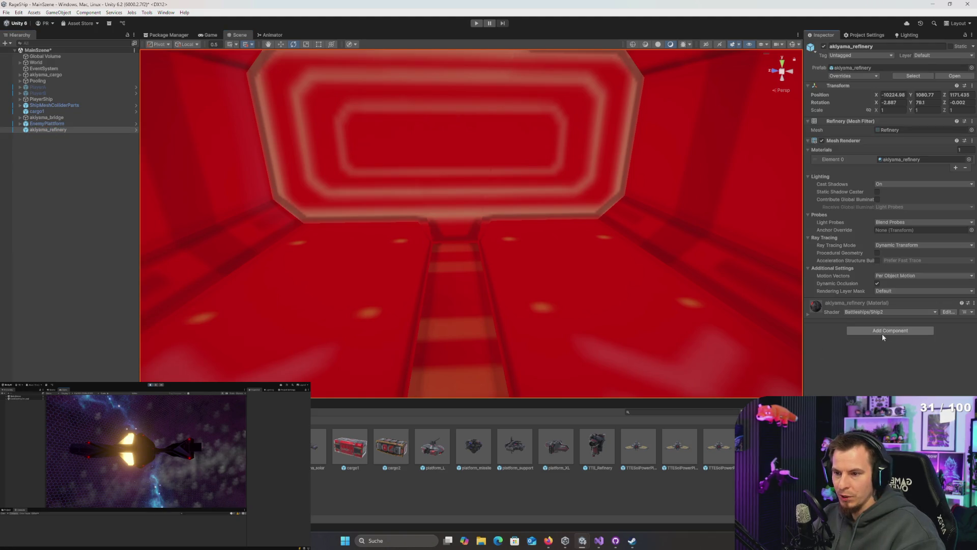
{"action": "left_click", "coordinate": [881, 331]}
{"action": "type", "text": "mesh"}
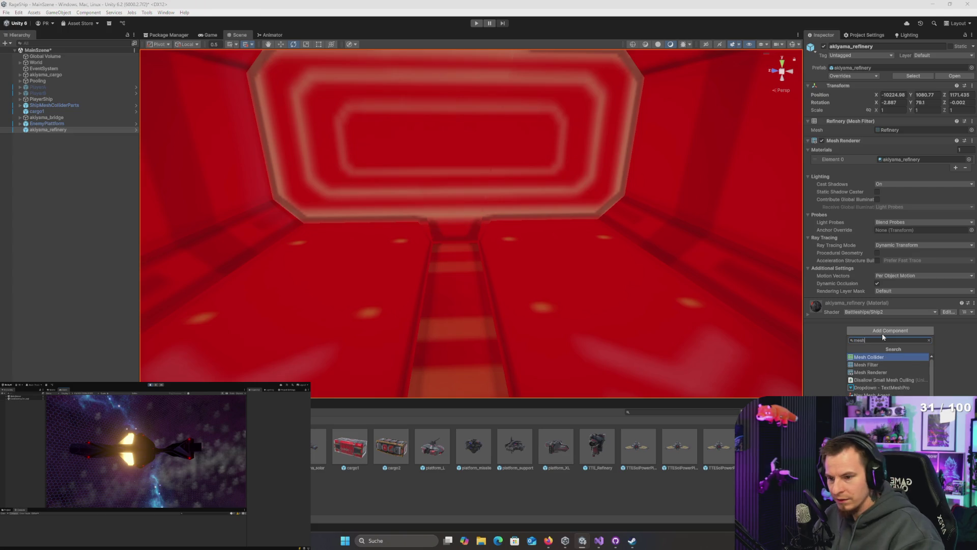
{"action": "key", "text": "Return"}
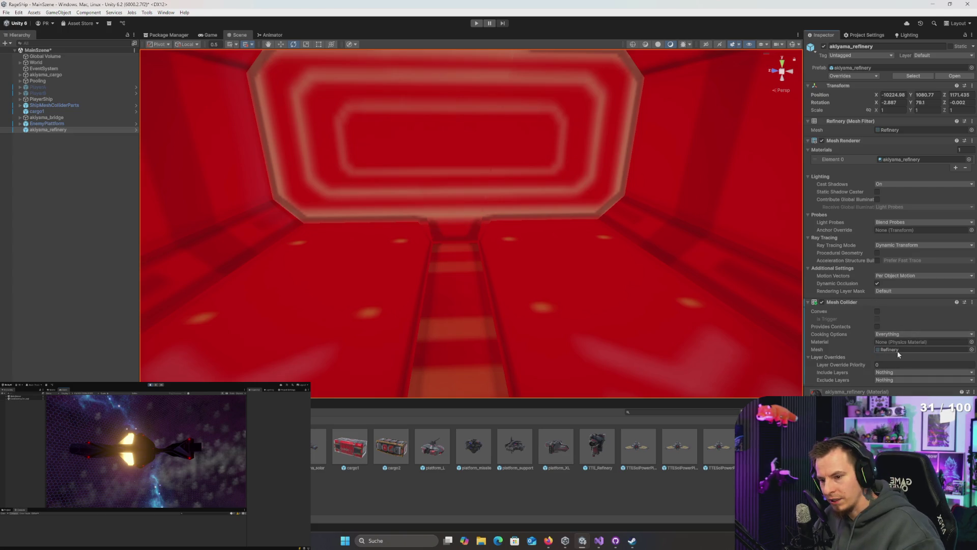
{"action": "scroll", "coordinate": [541, 307], "scroll_direction": "down", "scroll_amount": 5}
- Enable Convex on the refinery's Mesh Collider
{"action": "mouse_move", "coordinate": [540, 307]}
{"action": "left_mouse_down"}
{"action": "mouse_move", "coordinate": [464, 246]}
{"action": "mouse_move", "coordinate": [551, 265]}
{"action": "left_mouse_up"}
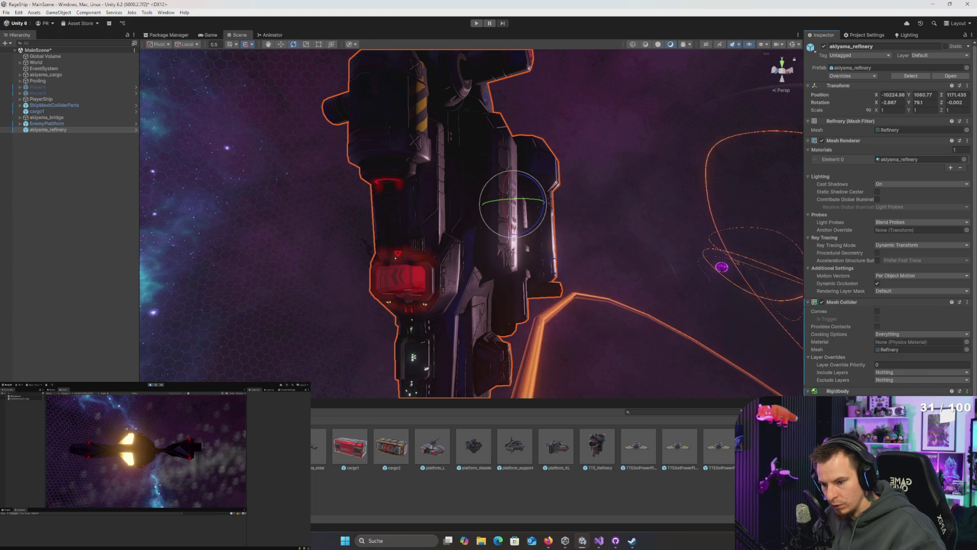
{"action": "mouse_move", "coordinate": [671, 334]}
{"action": "left_mouse_down"}
{"action": "mouse_move", "coordinate": [624, 299]}
{"action": "mouse_move", "coordinate": [622, 319]}
{"action": "left_mouse_up"}
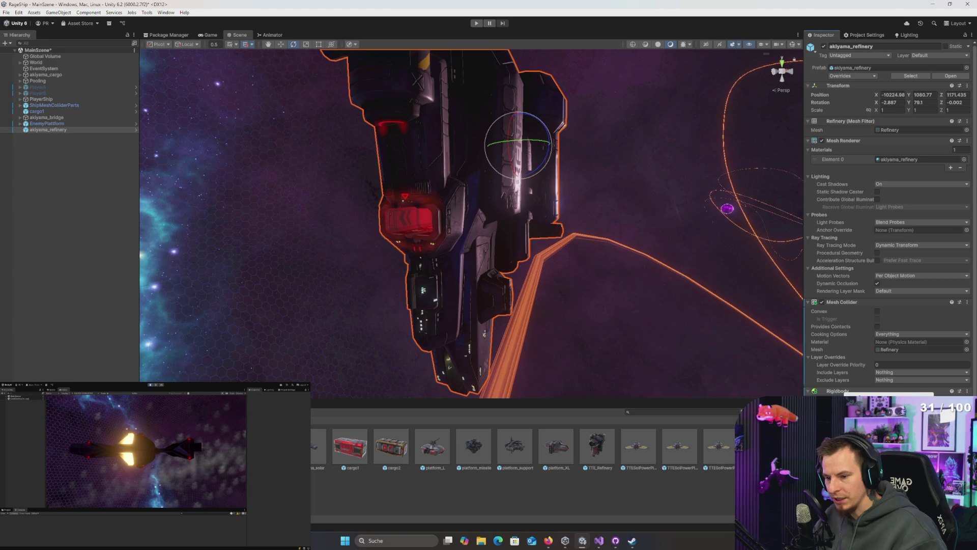
{"action": "left_click", "coordinate": [878, 311]}
{"action": "key", "text": "f"}
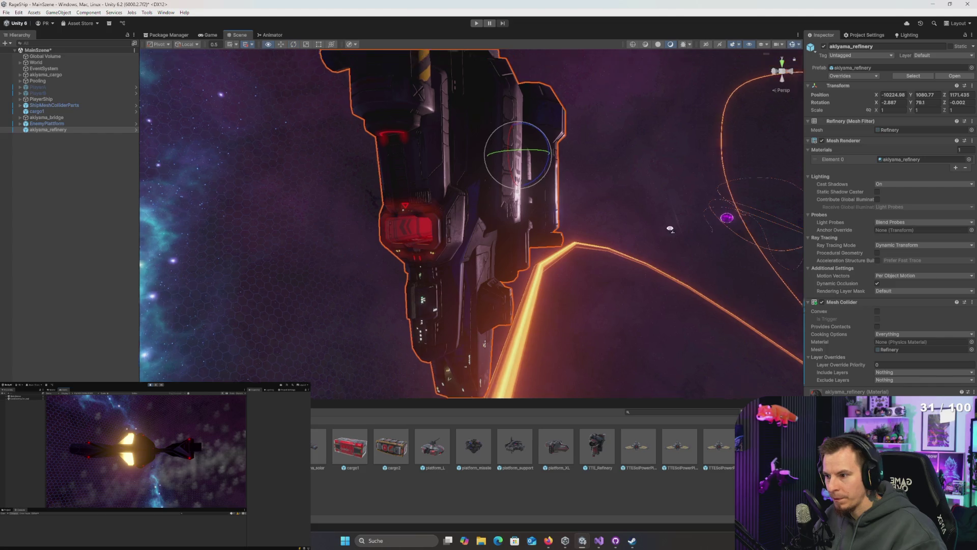
{"action": "left_click", "coordinate": [877, 311]}
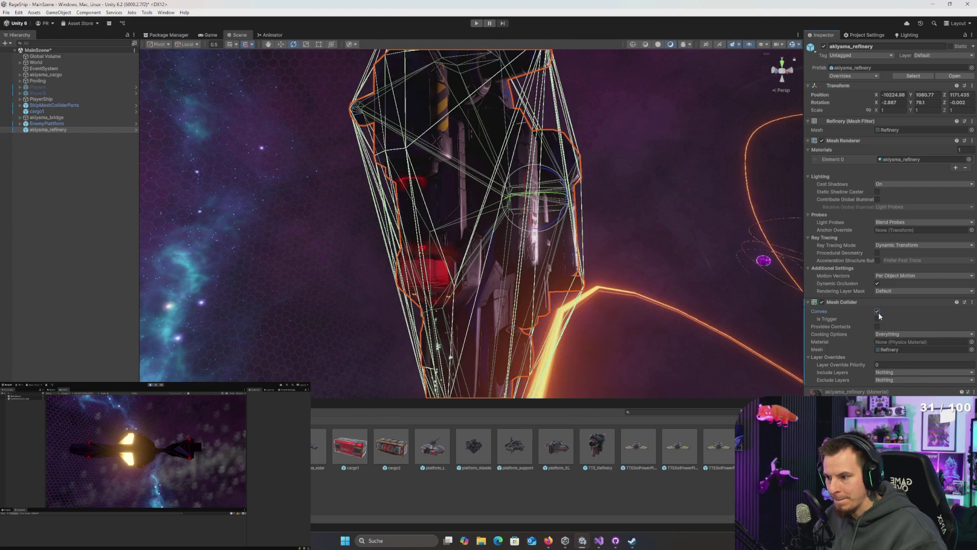
- Turn Convex off on the Mesh Collider and fly the view back through the red tunnel
{"action": "left_click", "coordinate": [877, 311]}
{"action": "mouse_move", "coordinate": [601, 305]}
{"action": "left_mouse_down"}
{"action": "mouse_move", "coordinate": [566, 327]}
{"action": "mouse_move", "coordinate": [580, 355]}
{"action": "mouse_move", "coordinate": [646, 343]}
{"action": "mouse_move", "coordinate": [639, 331]}
{"action": "mouse_move", "coordinate": [640, 340]}
{"action": "left_mouse_up"}
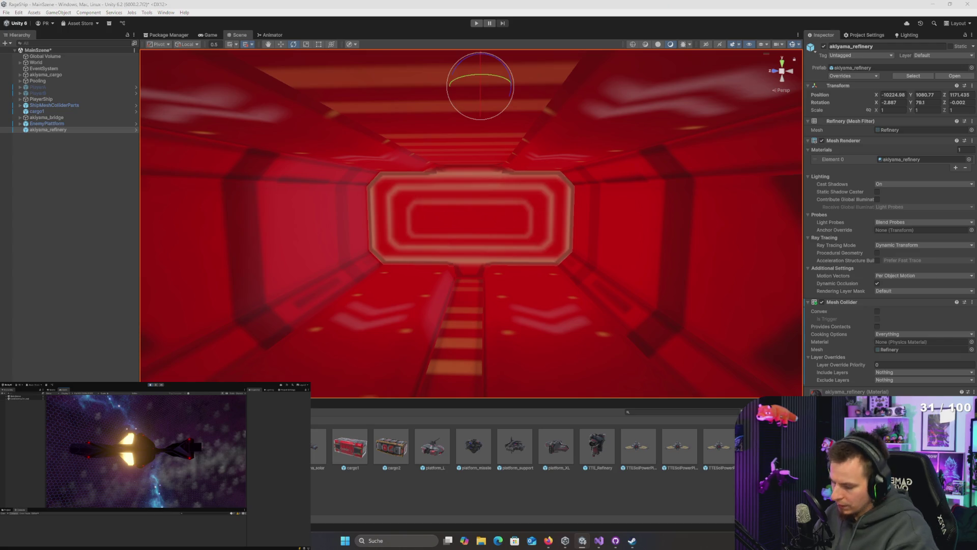
{"action": "key", "text": "Return"}
{"action": "mouse_move", "coordinate": [669, 388]}
{"action": "left_mouse_down"}
{"action": "mouse_move", "coordinate": [566, 262]}
{"action": "mouse_move", "coordinate": [539, 273]}
{"action": "mouse_move", "coordinate": [466, 252]}
{"action": "mouse_move", "coordinate": [455, 302]}
{"action": "mouse_move", "coordinate": [388, 275]}
{"action": "mouse_move", "coordinate": [388, 288]}
{"action": "mouse_move", "coordinate": [443, 326]}
{"action": "mouse_move", "coordinate": [541, 303]}
{"action": "mouse_move", "coordinate": [611, 190]}
{"action": "mouse_move", "coordinate": [601, 184]}
{"action": "mouse_move", "coordinate": [585, 269]}
{"action": "left_mouse_up"}
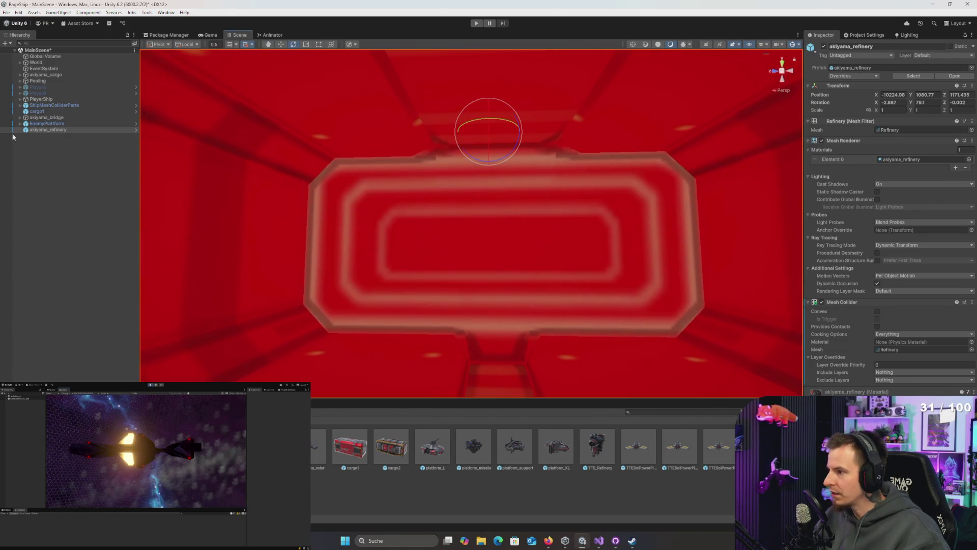
{"action": "right_click", "coordinate": [49, 130]}
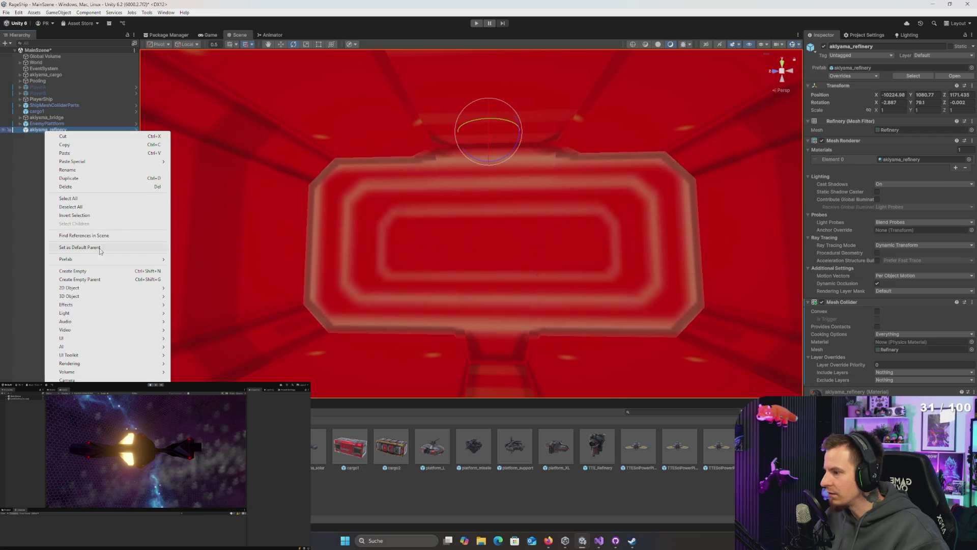
- Unpack akiyama_refinery completely and create an empty child named Goal
{"action": "mouse_move", "coordinate": [96, 263]}
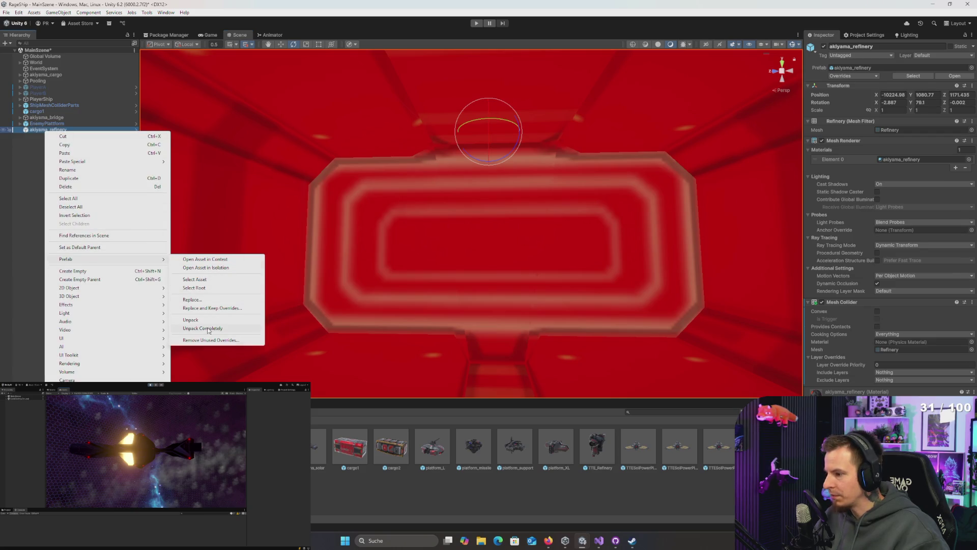
{"action": "left_click", "coordinate": [209, 328]}
{"action": "right_click", "coordinate": [46, 131]}
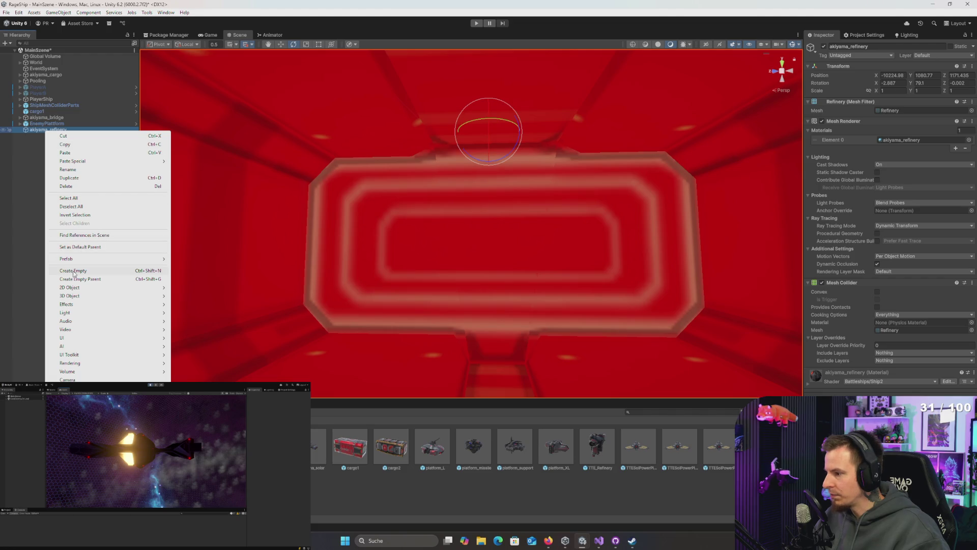
{"action": "left_click", "coordinate": [74, 271]}
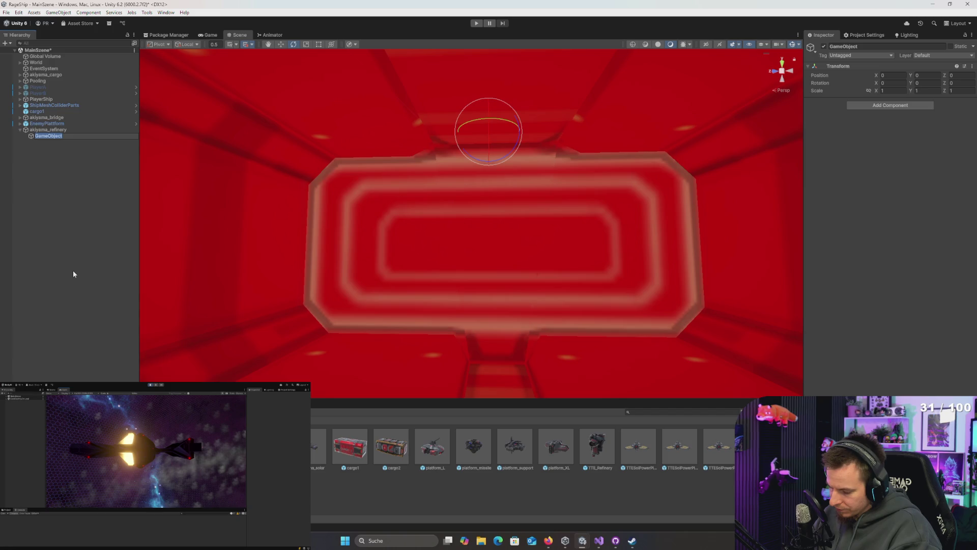
{"action": "type", "text": "Goal"}
{"action": "key", "text": "Return"}
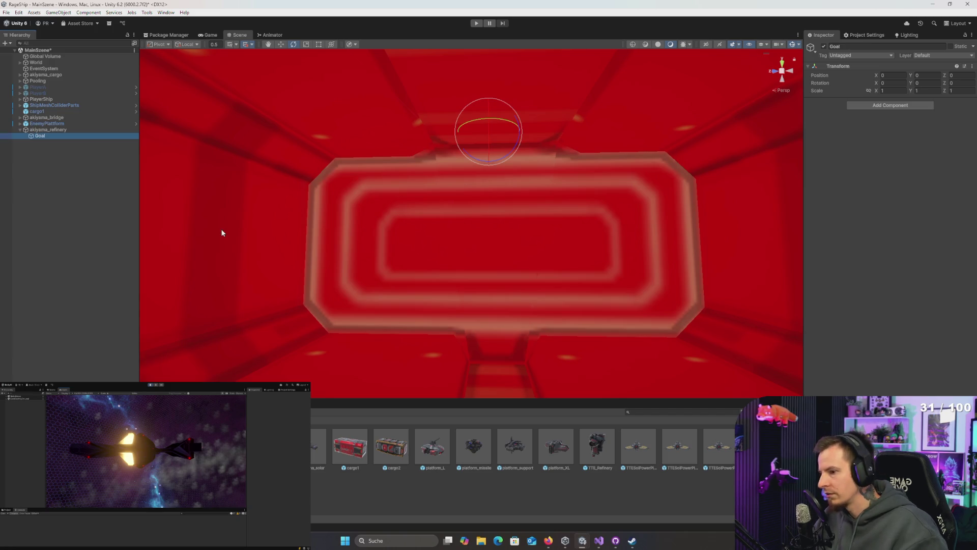
- Align Goal with the scene view inside the corridor and set its rotation to 0
{"action": "left_click_drag", "start_coordinate": [441, 262], "coordinate": [443, 264]}
{"action": "key", "text": "ctrl+shift+f"}
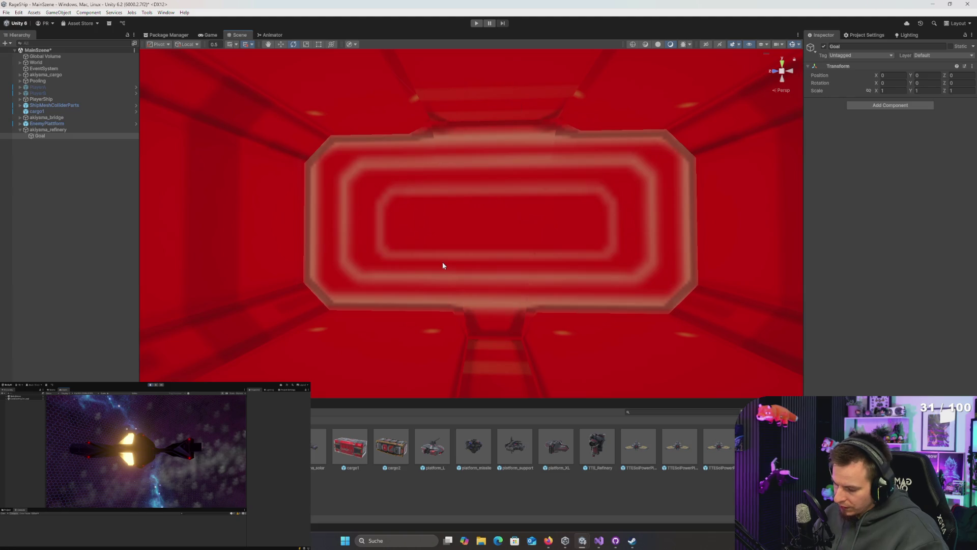
{"action": "type", "text": "f"}
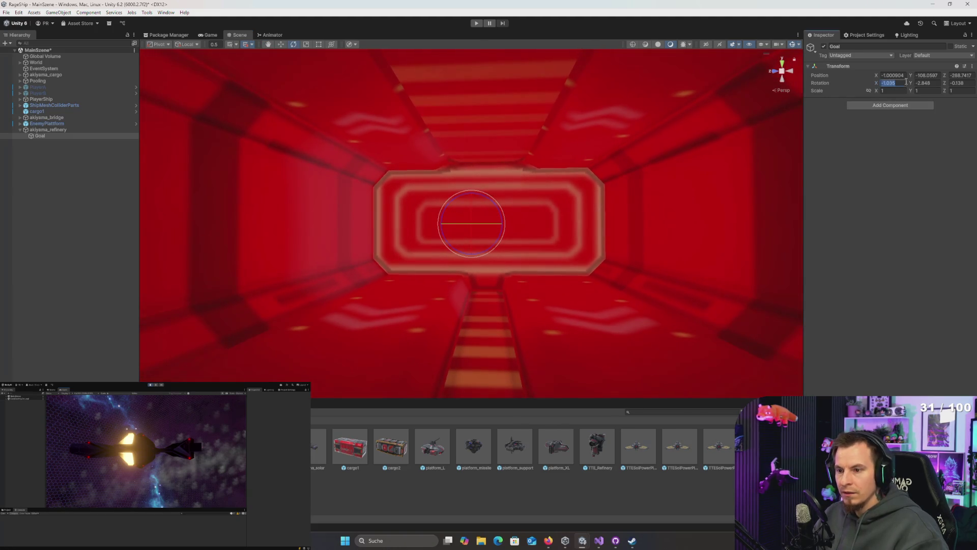
{"action": "type", "text": "0"}
{"action": "key", "text": "Tab"}
{"action": "type", "text": "0"}
{"action": "left_click_drag", "start_coordinate": [590, 168], "coordinate": [540, 176]}
{"action": "left_click", "coordinate": [884, 105]}
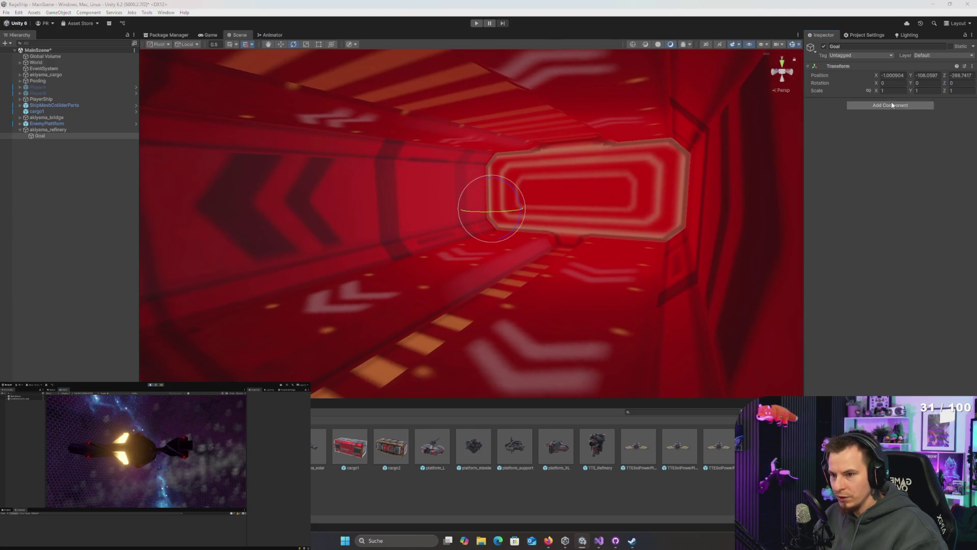
- Add a Box Collider to Goal and enter the values 0 and 270 in the Inspector
{"action": "type", "text": "box"}
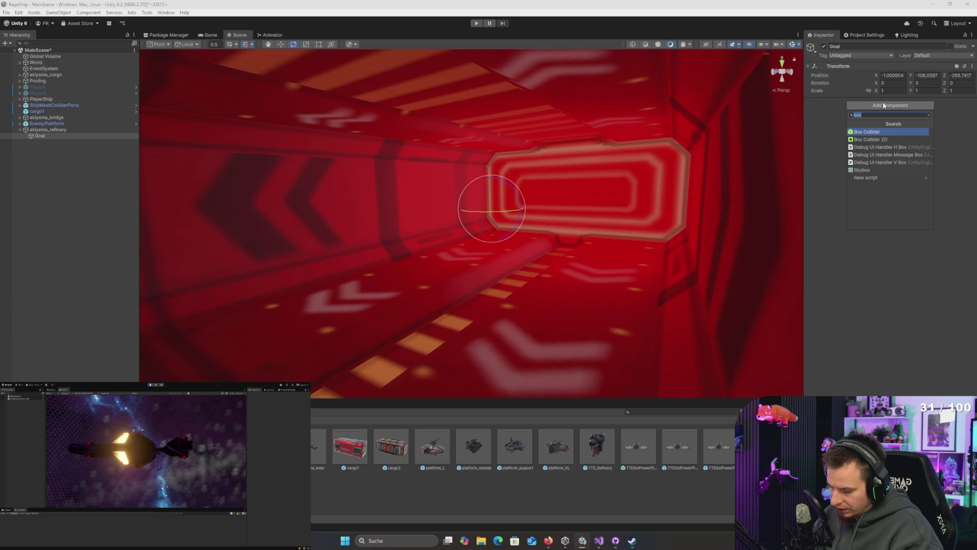
{"action": "key", "text": "Return"}
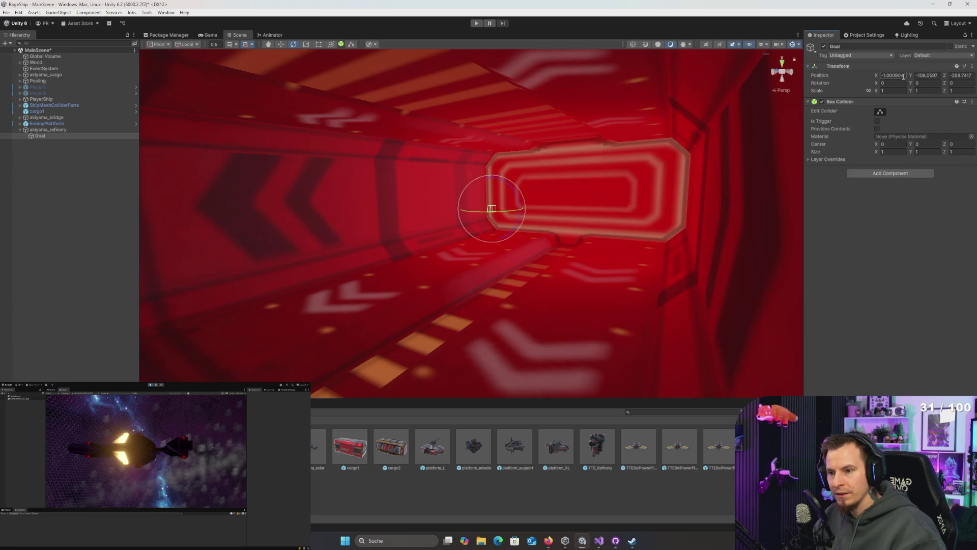
{"action": "type", "text": "0"}
{"action": "left_click", "coordinate": [916, 74]}
{"action": "type", "text": "-108"}
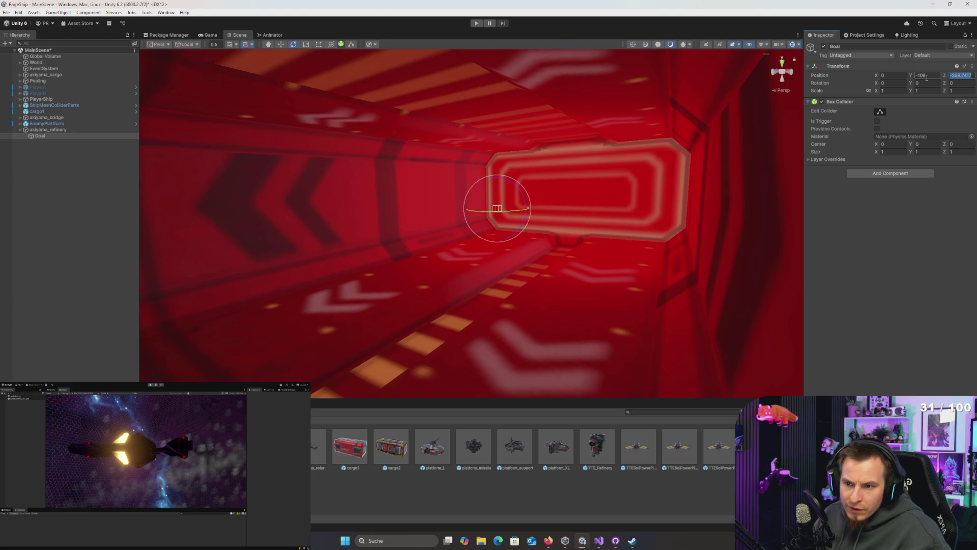
{"action": "type", "text": "270"}
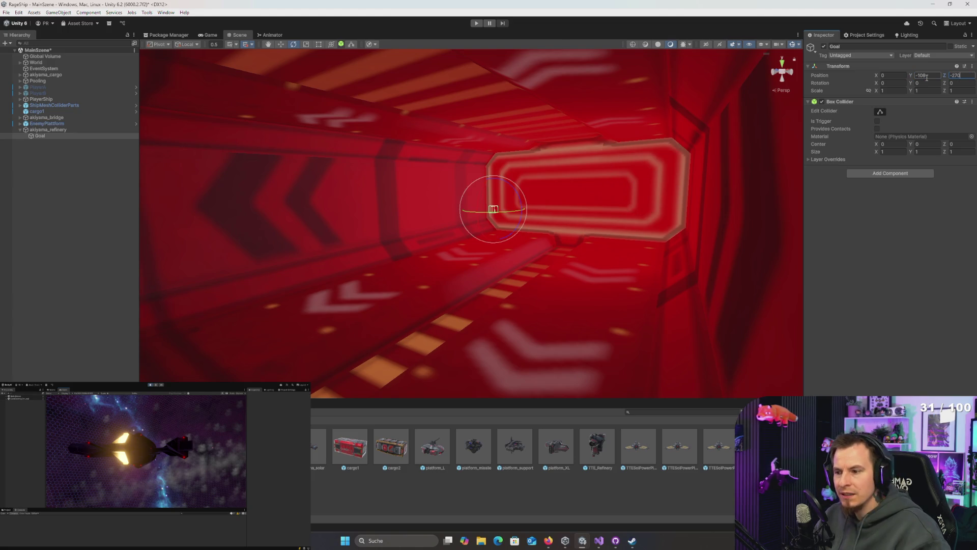
- Set the Box Collider's height to 30 after trying 150.585 and 20
{"action": "key", "text": "w"}
{"action": "mouse_move", "coordinate": [593, 172]}
{"action": "left_mouse_down"}
{"action": "mouse_move", "coordinate": [632, 168]}
{"action": "mouse_move", "coordinate": [641, 192]}
{"action": "mouse_move", "coordinate": [660, 190]}
{"action": "left_mouse_up"}
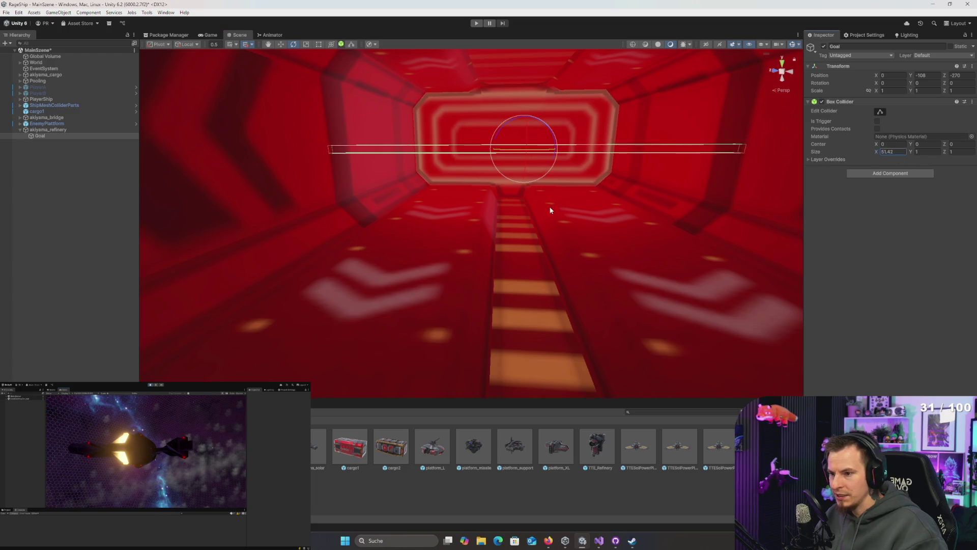
{"action": "key", "text": "Tab"}
{"action": "type", "text": "150.58"}
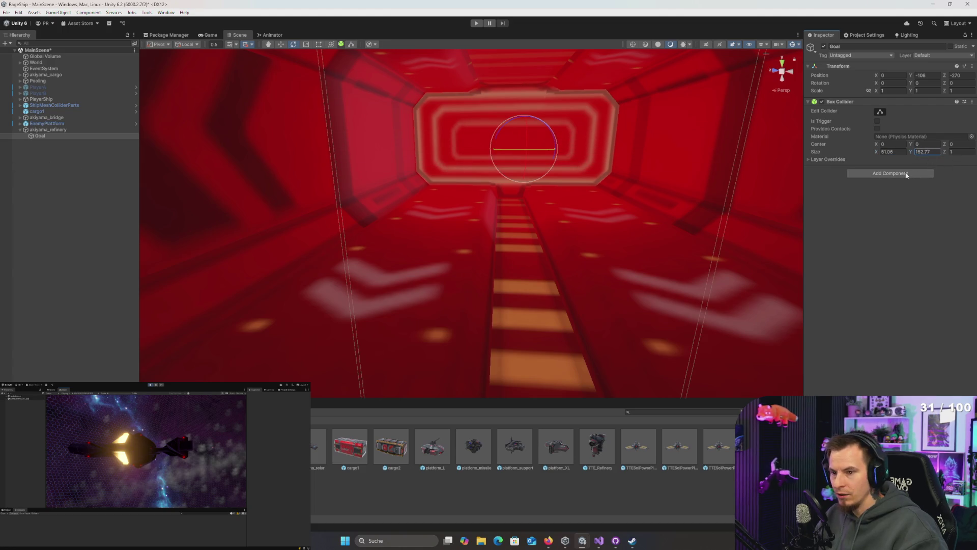
{"action": "type", "text": "5"}
{"action": "key", "text": "Return"}
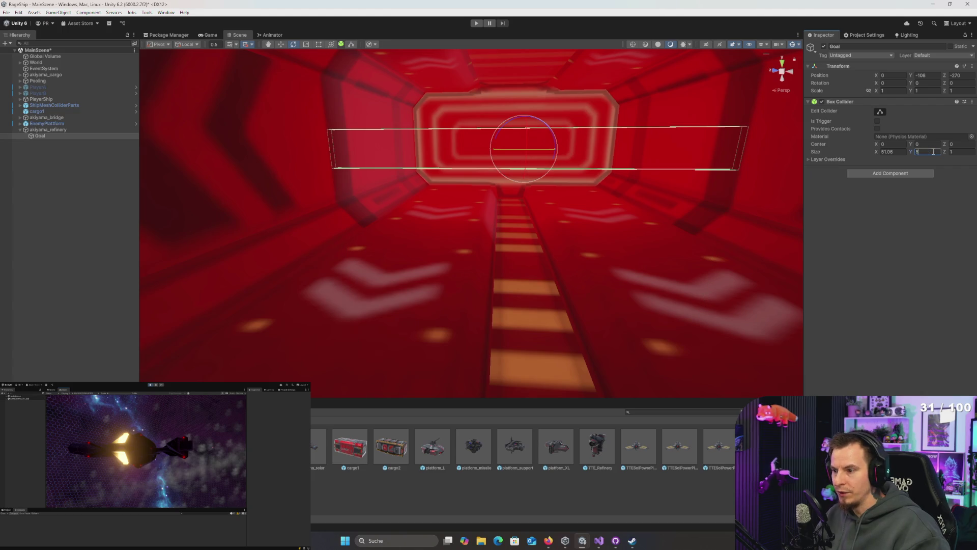
{"action": "type", "text": "20"}
{"action": "key", "text": "BackSpace"}
{"action": "key", "text": "BackSpace"}
{"action": "type", "text": "30"}
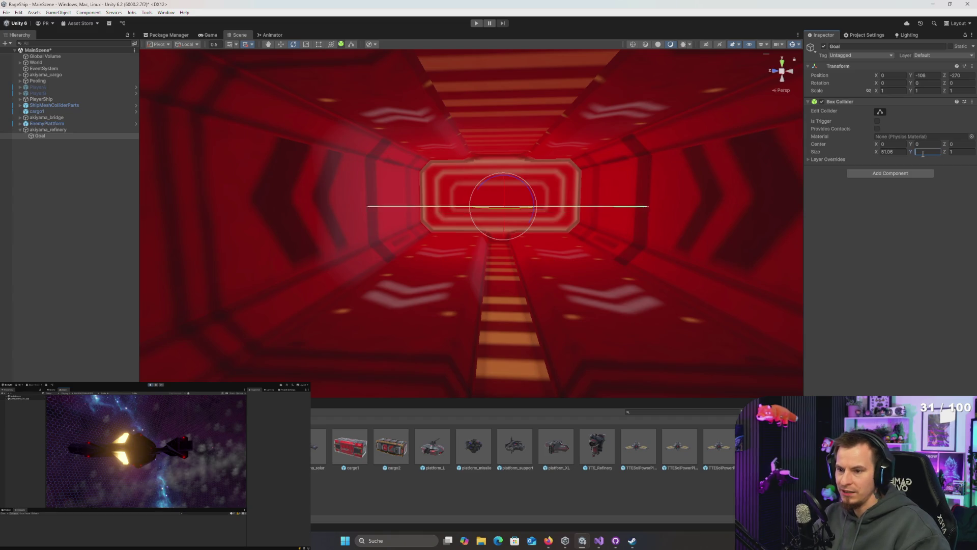
- Set the collider's Size Z to 50 and move Goal sideways within the corridor
{"action": "left_click", "coordinate": [961, 151]}
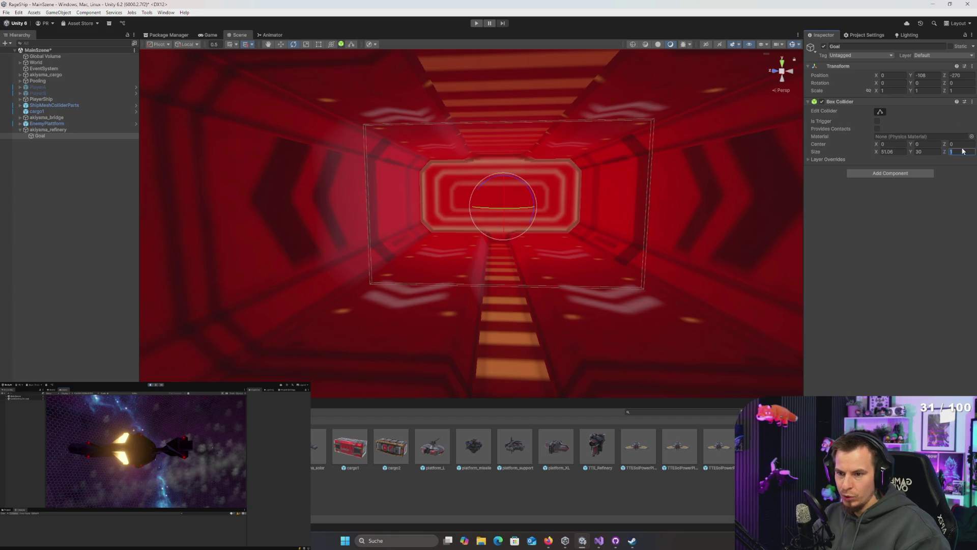
{"action": "type", "text": "10"}
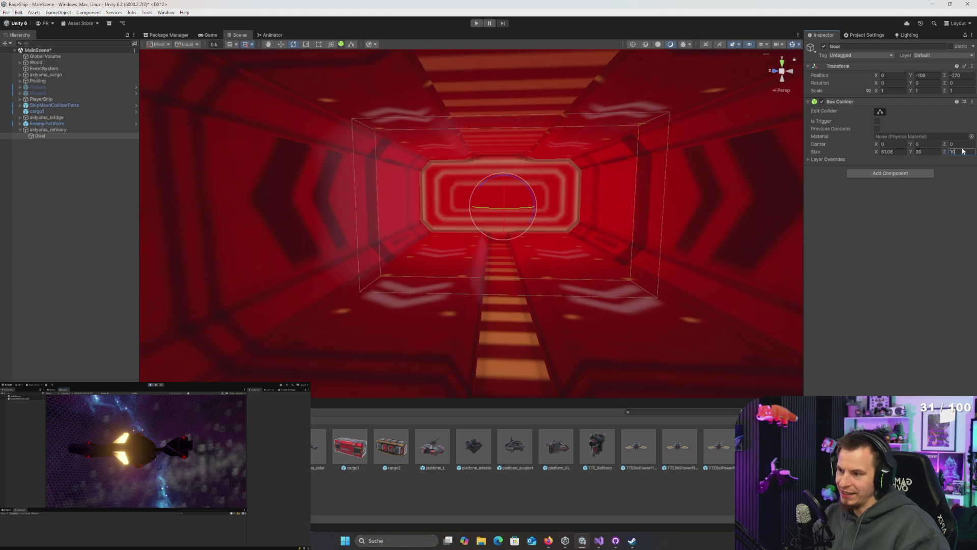
{"action": "key", "text": "BackSpace"}
{"action": "key", "text": "BackSpace"}
{"action": "type", "text": "50"}
{"action": "key", "text": "Return"}
{"action": "mouse_move", "coordinate": [497, 212]}
{"action": "left_mouse_down"}
{"action": "mouse_move", "coordinate": [323, 227]}
{"action": "mouse_move", "coordinate": [553, 210]}
{"action": "mouse_move", "coordinate": [485, 213]}
{"action": "mouse_move", "coordinate": [502, 224]}
{"action": "mouse_move", "coordinate": [524, 219]}
{"action": "left_mouse_up"}
{"action": "key", "text": "w"}
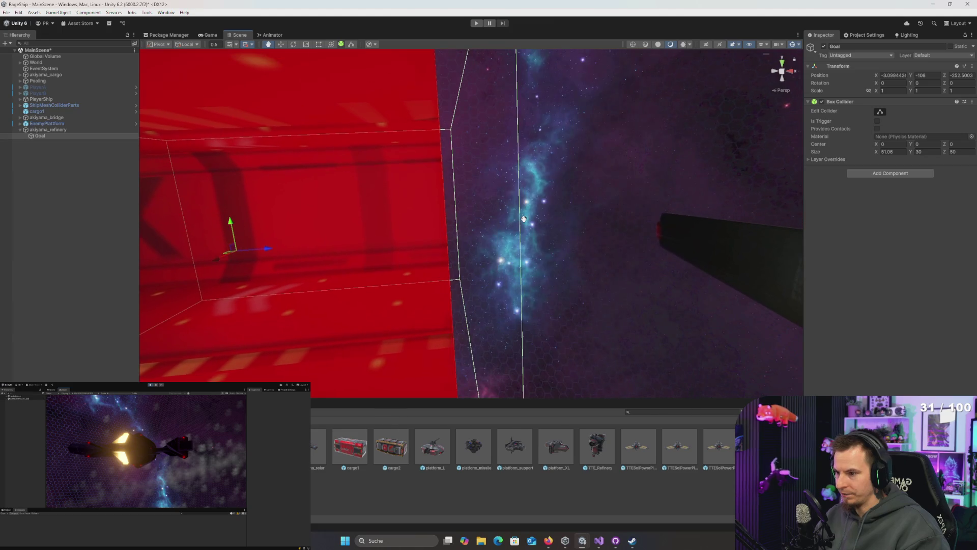
{"action": "mouse_move", "coordinate": [270, 251]}
{"action": "left_mouse_down"}
{"action": "mouse_move", "coordinate": [233, 260]}
{"action": "mouse_move", "coordinate": [356, 249]}
{"action": "left_mouse_up"}
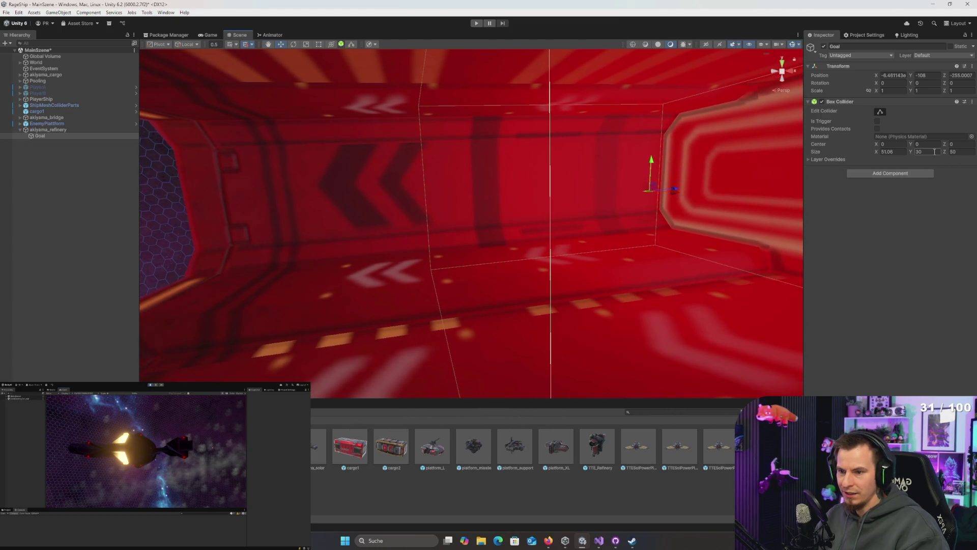
- Change Size Z to 40, move Goal back and inspect the collider from outside
{"action": "key", "text": "Tab"}
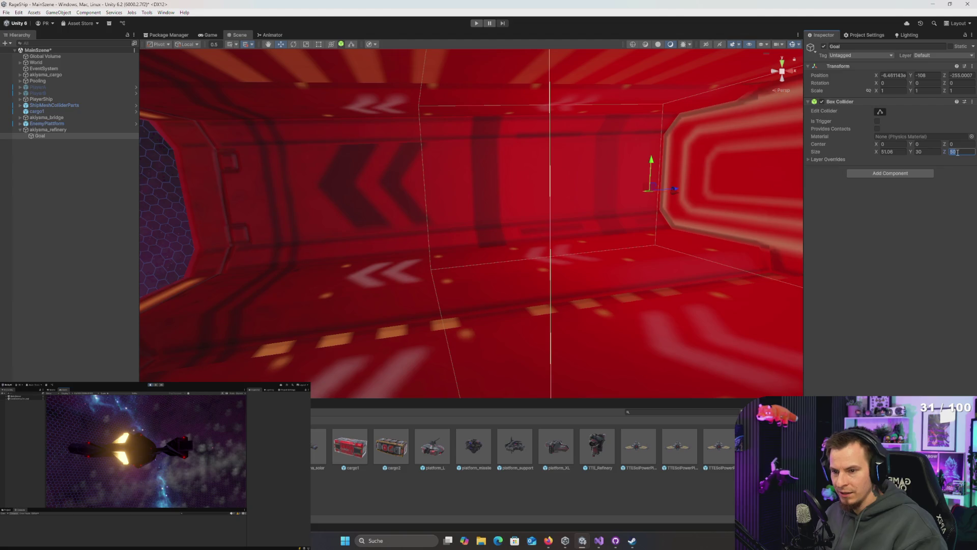
{"action": "type", "text": "40"}
{"action": "key", "text": "Return"}
{"action": "key", "text": "Up"}
{"action": "key", "text": "Right"}
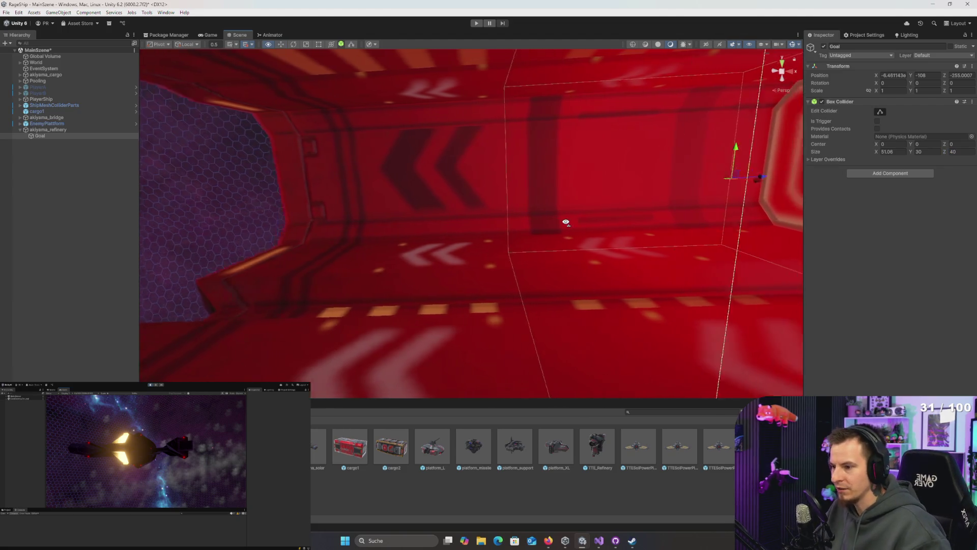
{"action": "left_click_drag", "start_coordinate": [517, 206], "coordinate": [538, 203]}
{"action": "mouse_move", "coordinate": [598, 229]}
{"action": "left_mouse_down"}
{"action": "mouse_move", "coordinate": [656, 218]}
{"action": "mouse_move", "coordinate": [545, 231]}
{"action": "mouse_move", "coordinate": [724, 212]}
{"action": "mouse_move", "coordinate": [639, 208]}
{"action": "mouse_move", "coordinate": [603, 172]}
{"action": "left_mouse_up"}
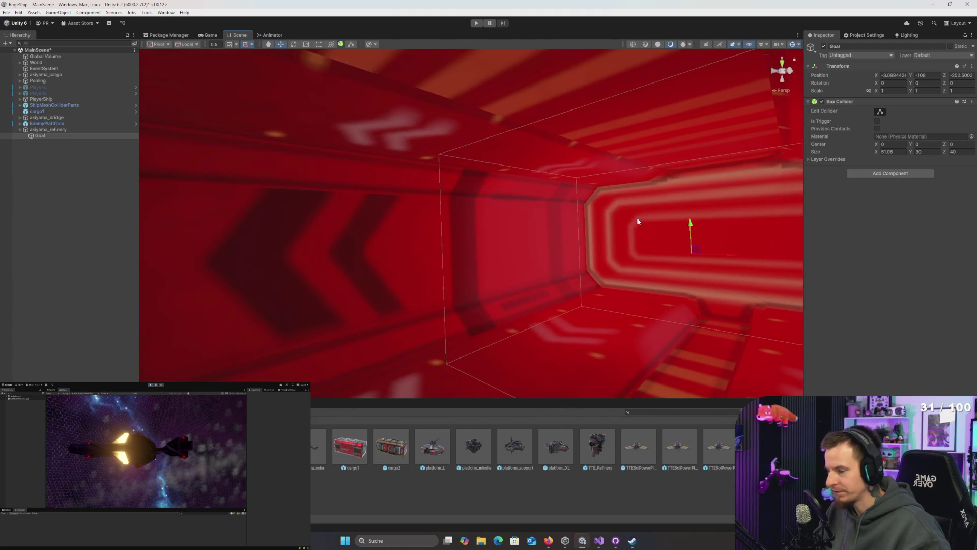
{"action": "mouse_move", "coordinate": [636, 221]}
{"action": "left_mouse_down"}
{"action": "mouse_move", "coordinate": [715, 218]}
{"action": "mouse_move", "coordinate": [521, 259]}
{"action": "mouse_move", "coordinate": [636, 239]}
{"action": "left_mouse_up"}
{"action": "left_click", "coordinate": [908, 173]}
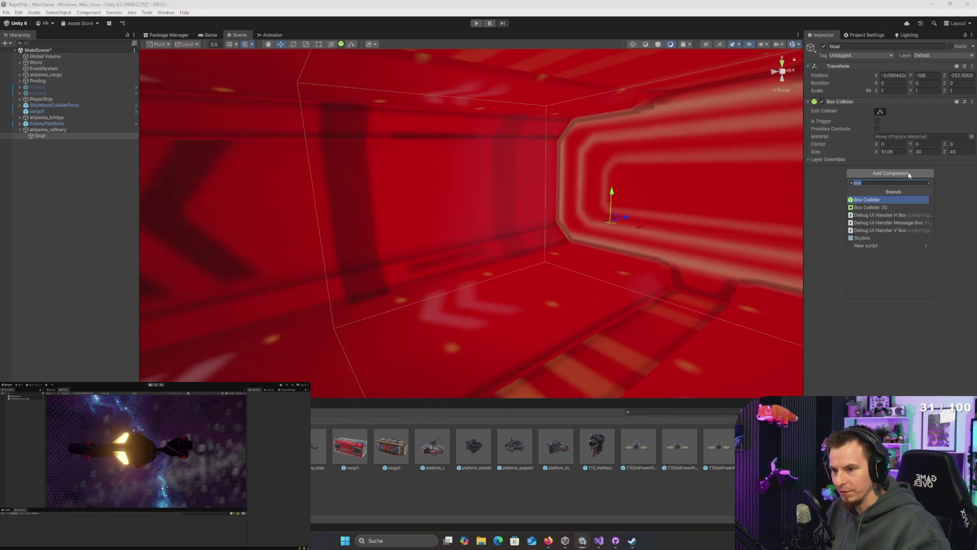
- Create a WinScript script in Scripts/Game, attach it to Goal and open it in Visual Studio
{"action": "type", "text": "WinScript"}
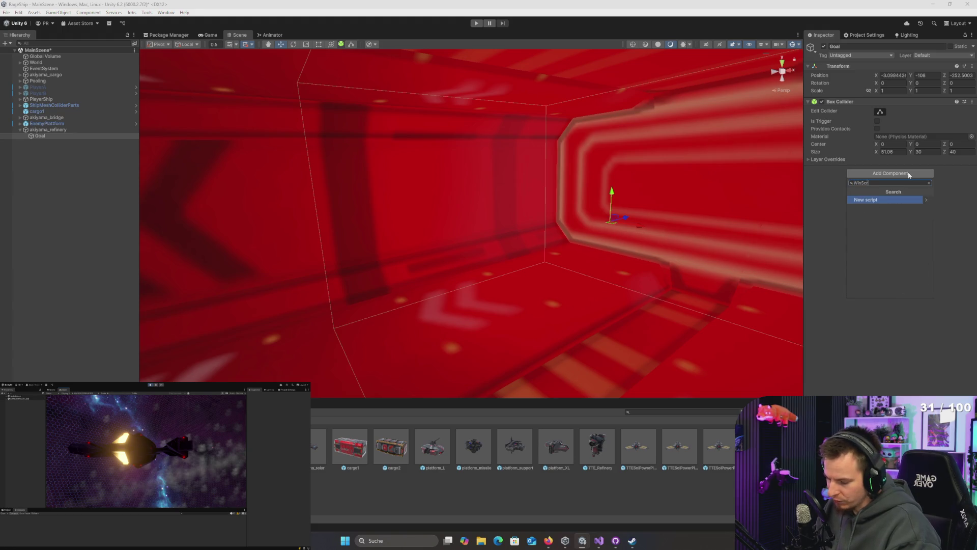
{"action": "key", "text": "Return"}
{"action": "key", "text": "Return"}
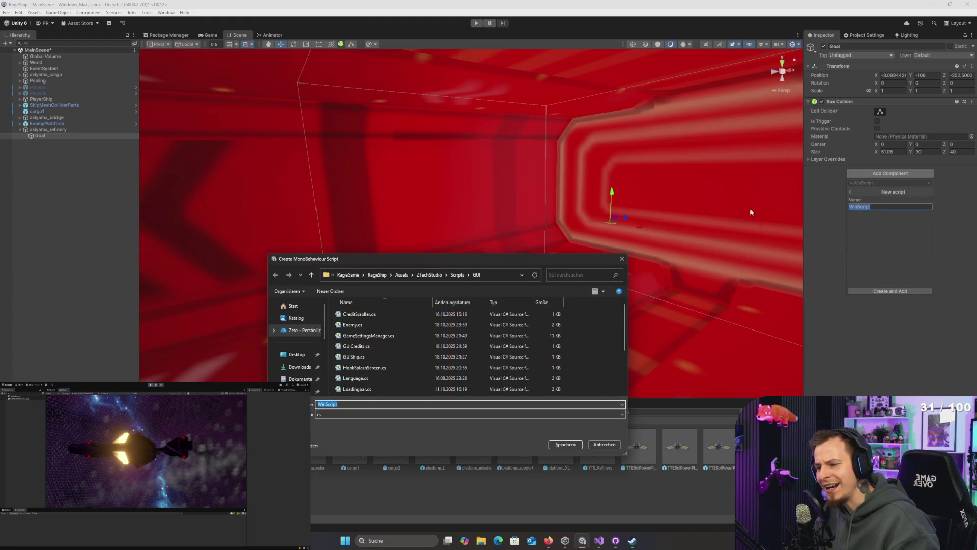
{"action": "left_click", "coordinate": [451, 325]}
{"action": "key", "text": "BackSpace"}
{"action": "key", "text": "Up"}
{"action": "key", "text": "Return"}
{"action": "double_click", "coordinate": [352, 416]}
{"action": "type", "text": "WinScript"}
{"action": "key", "text": "Return"}
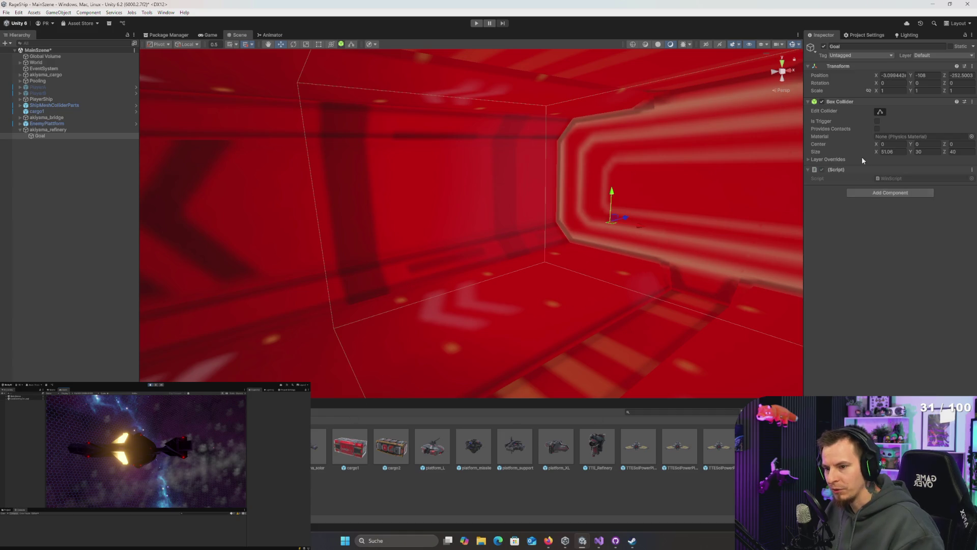
{"action": "double_click", "coordinate": [891, 178]}
{"action": "key", "text": "alt+Tab"}
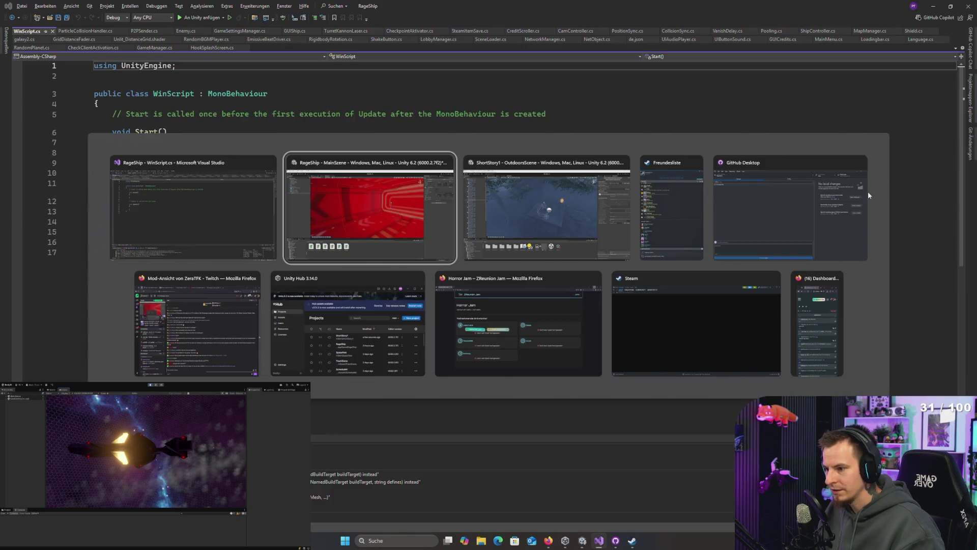
- Replace the Start and Update methods with private void OnTriggerEnter(Collider other)
{"action": "mouse_move", "coordinate": [495, 288]}
{"action": "left_mouse_down"}
{"action": "mouse_move", "coordinate": [554, 200]}
{"action": "mouse_move", "coordinate": [562, 153]}
{"action": "mouse_move", "coordinate": [541, 116]}
{"action": "mouse_move", "coordinate": [547, 199]}
{"action": "mouse_move", "coordinate": [549, 189]}
{"action": "mouse_move", "coordinate": [487, 257]}
{"action": "mouse_move", "coordinate": [630, 275]}
{"action": "left_mouse_up"}
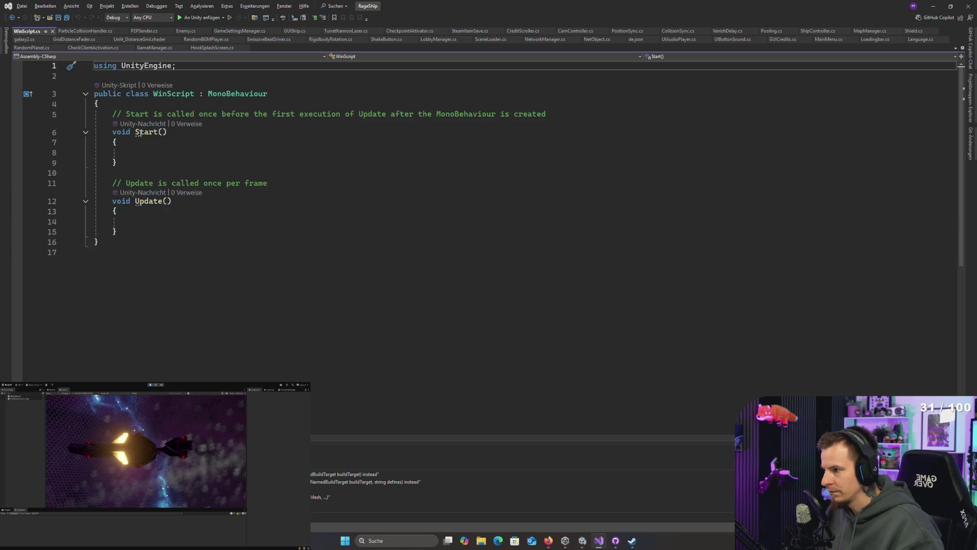
{"action": "left_click", "coordinate": [168, 97]}
{"action": "left_click", "coordinate": [166, 103]}
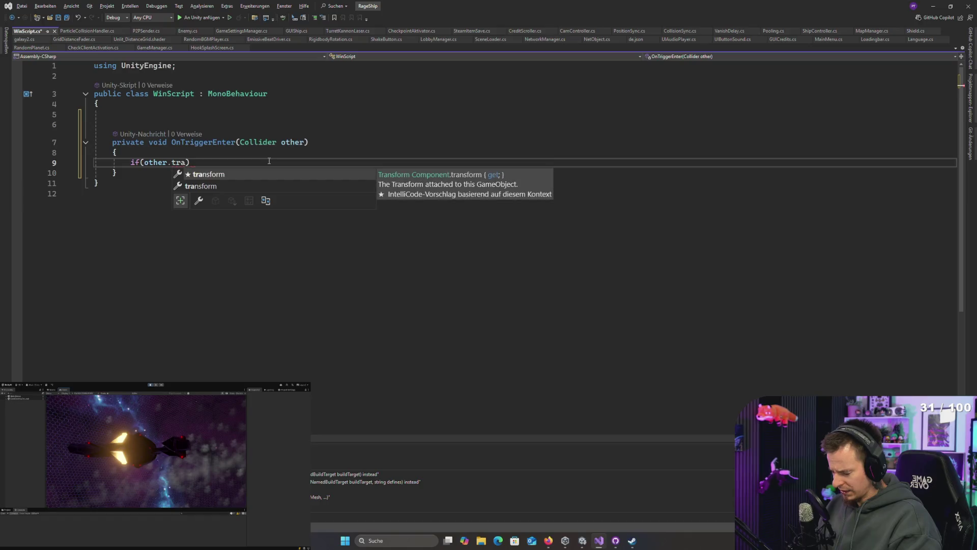
{"action": "key", "text": "Tab"}
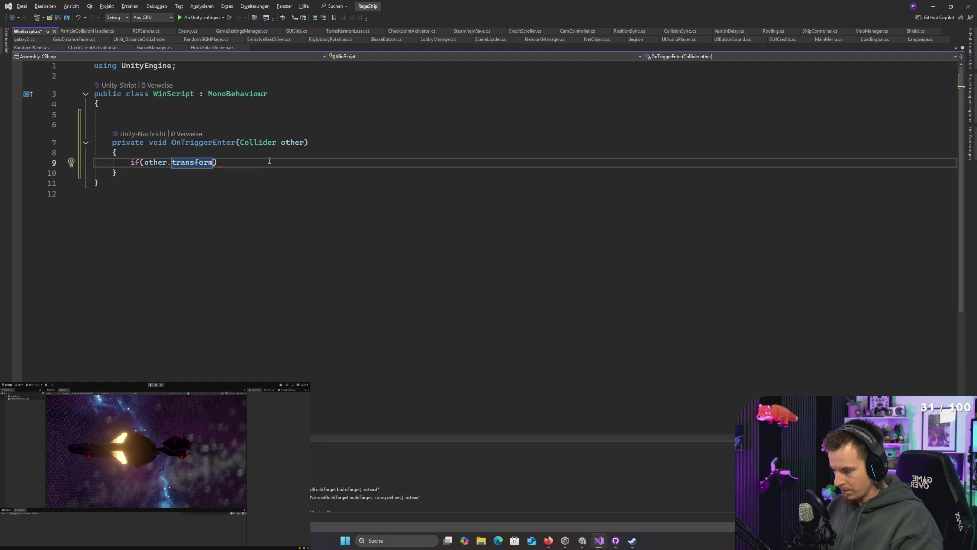
{"action": "type", "text": "!="}
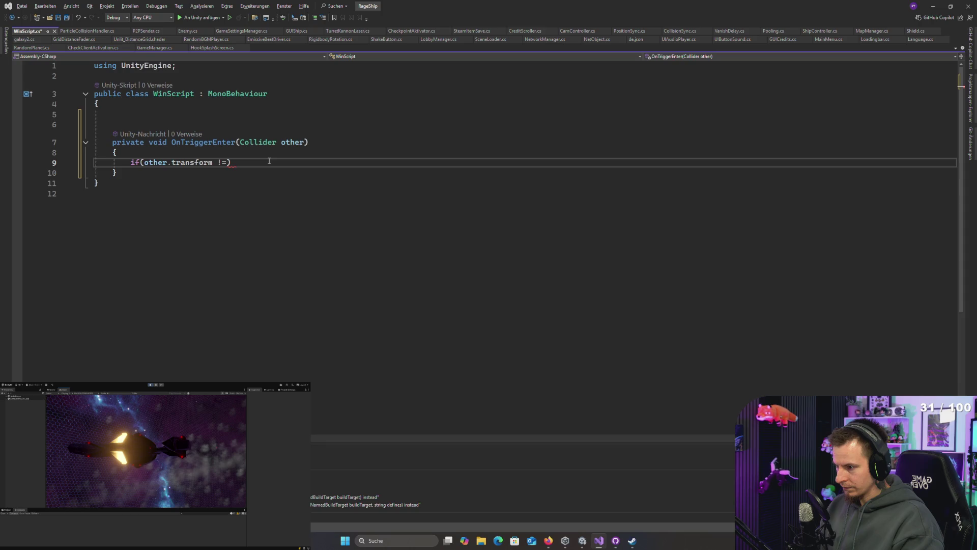
{"action": "key", "text": "BackSpace"}
{"action": "key", "text": "BackSpace"}
{"action": "key", "text": "BackSpace"}
{"action": "key", "text": "BackSpace"}
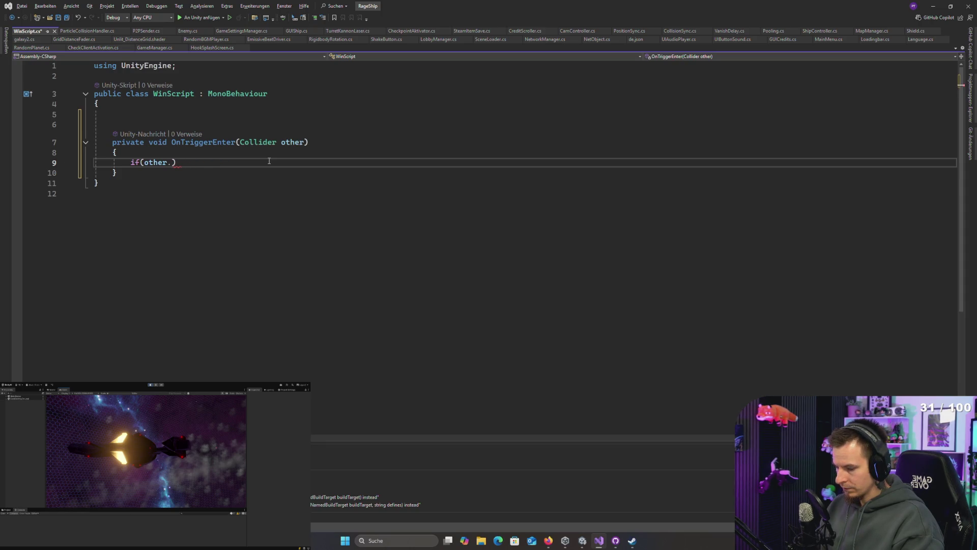
- Write if (other.transform.CompareTag("Player")) return; inside OnTriggerEnter using IntelliSense completions
{"action": "type", "text": "ta"}
{"action": "key", "text": "Escape"}
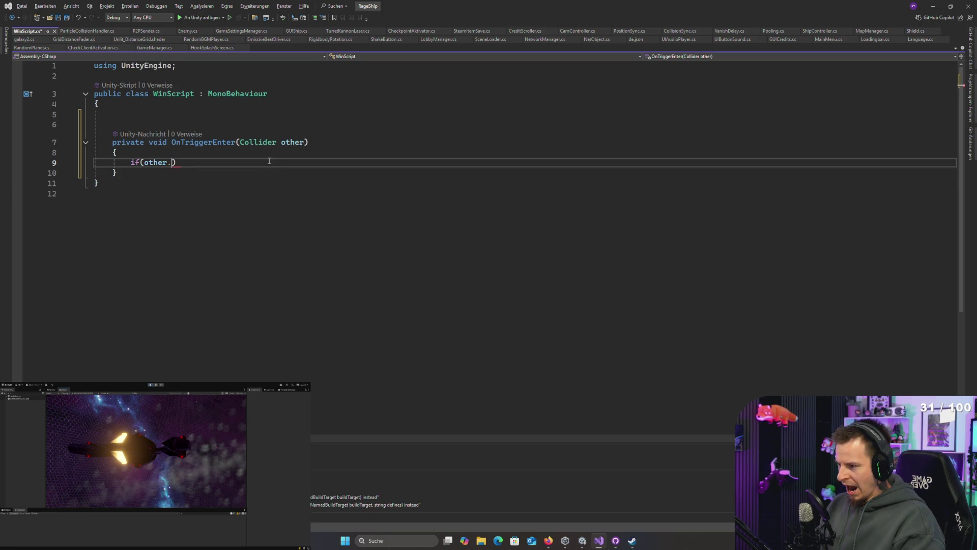
{"action": "type", "text": "co"}
{"action": "key", "text": "BackSpace"}
{"action": "key", "text": "BackSpace"}
{"action": "type", "text": "t"}
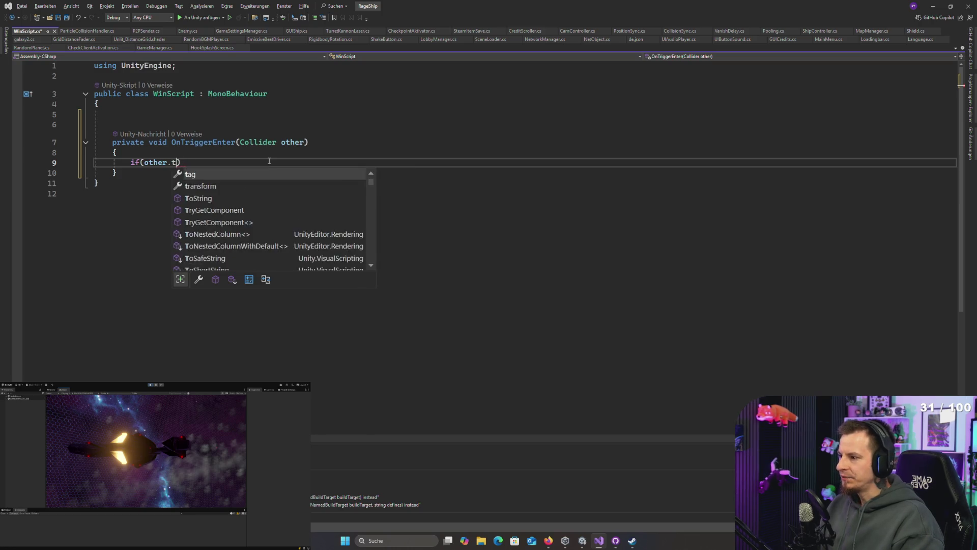
{"action": "type", "text": "ra"}
{"action": "key", "text": "Tab"}
{"action": "type", "text": ".com"}
{"action": "key", "text": "Tab"}
{"action": "type", "text": "();"}
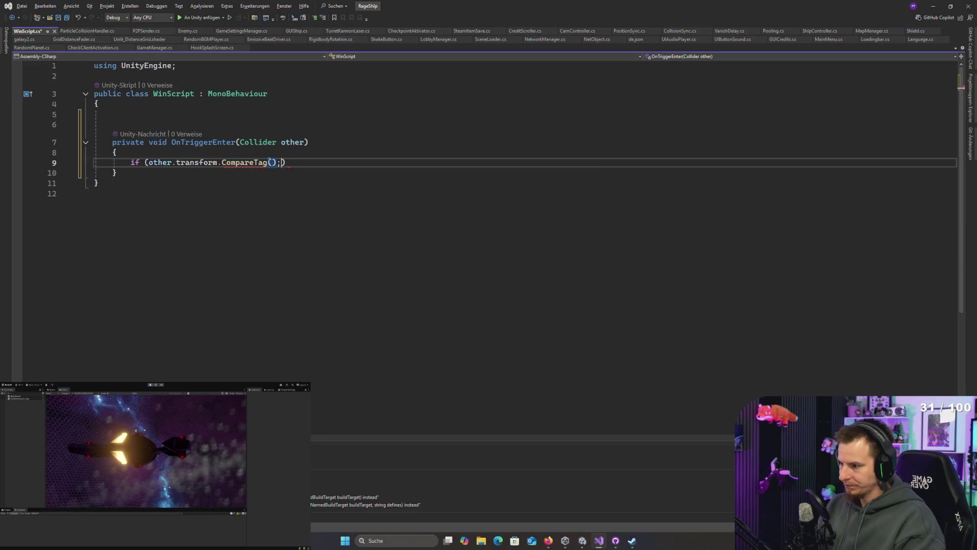
{"action": "key", "text": "BackSpace"}
{"action": "key", "text": "Left"}
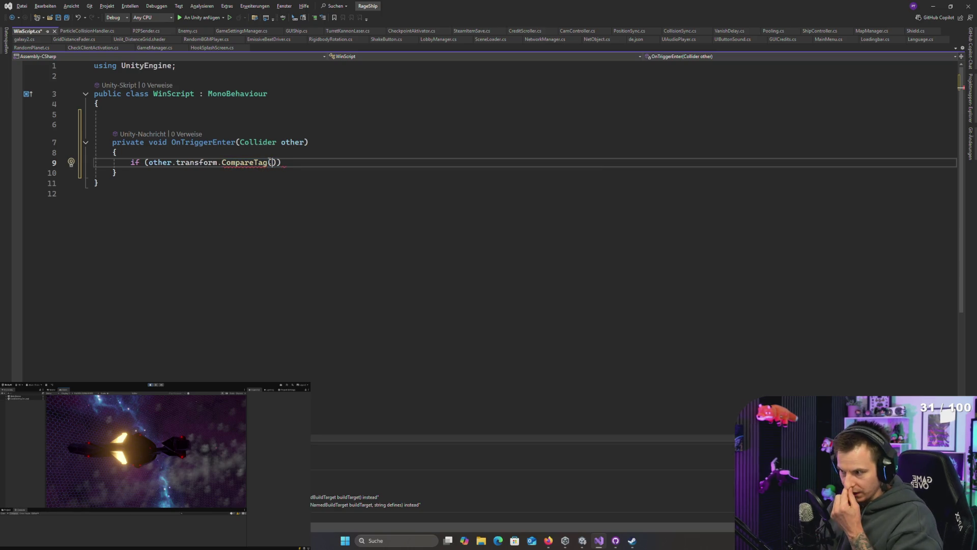
{"action": "type", "text": "\"Player\")) r"}
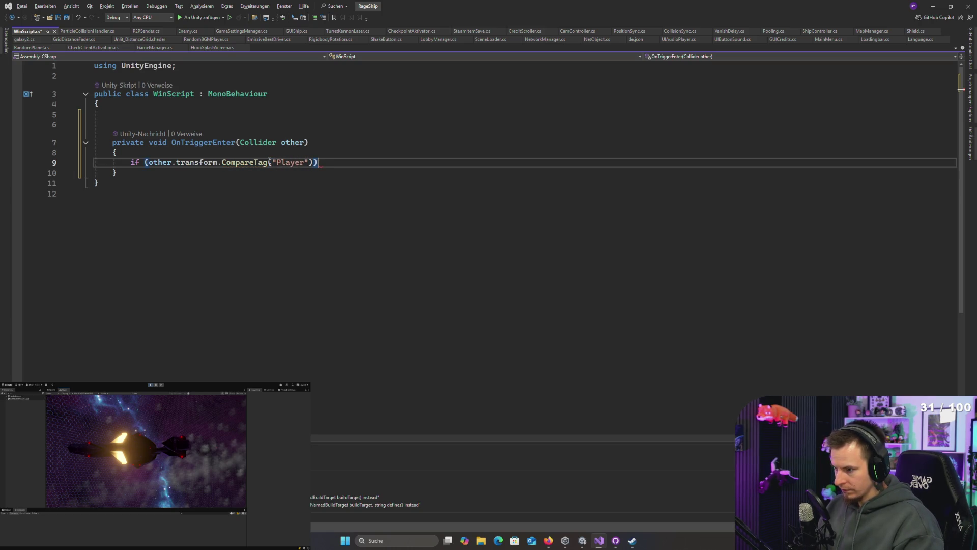
{"action": "type", "text": "eturn;"}
{"action": "key", "text": "Return"}
{"action": "key", "text": "Return"}
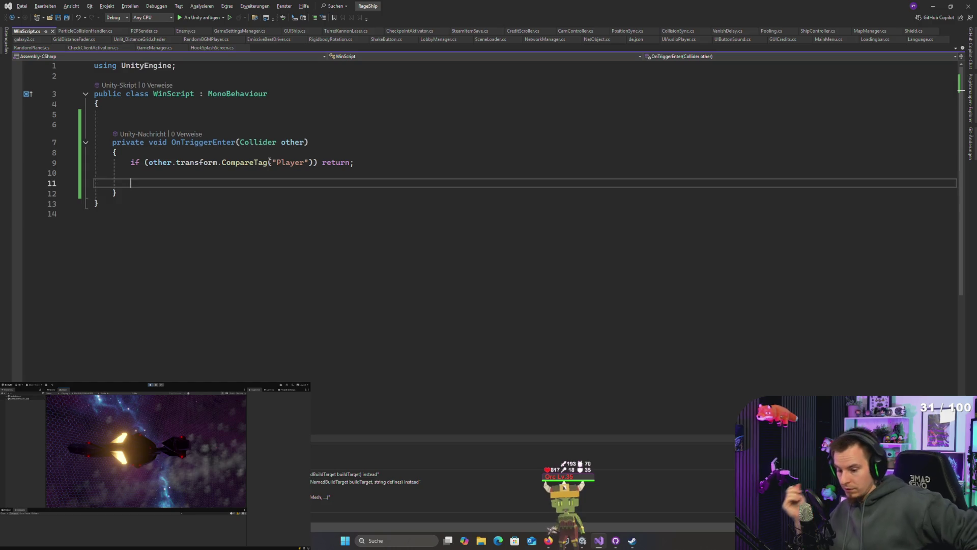
- Add the comment "//speedrun werte setzen" below the Player check
{"action": "type", "text": "//"}
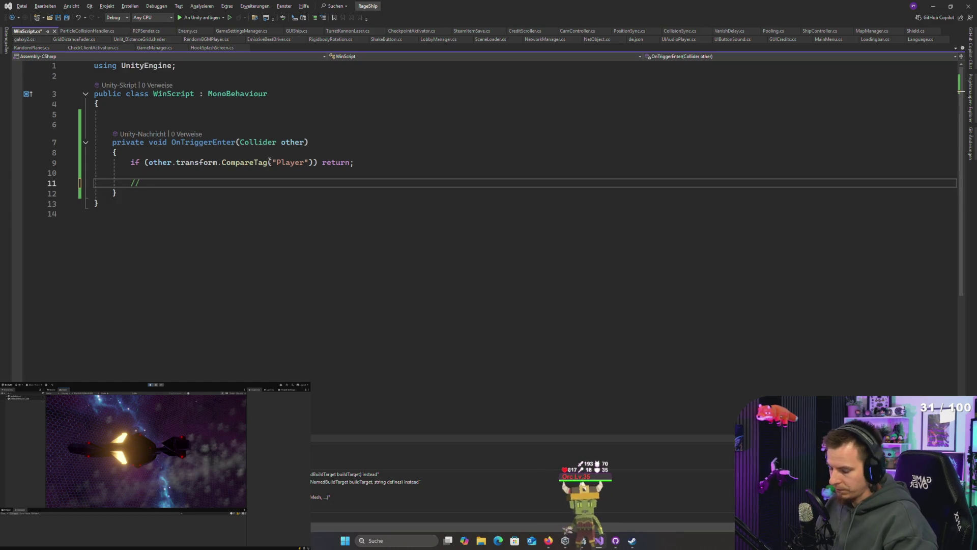
{"action": "type", "text": "speedrun wer"}
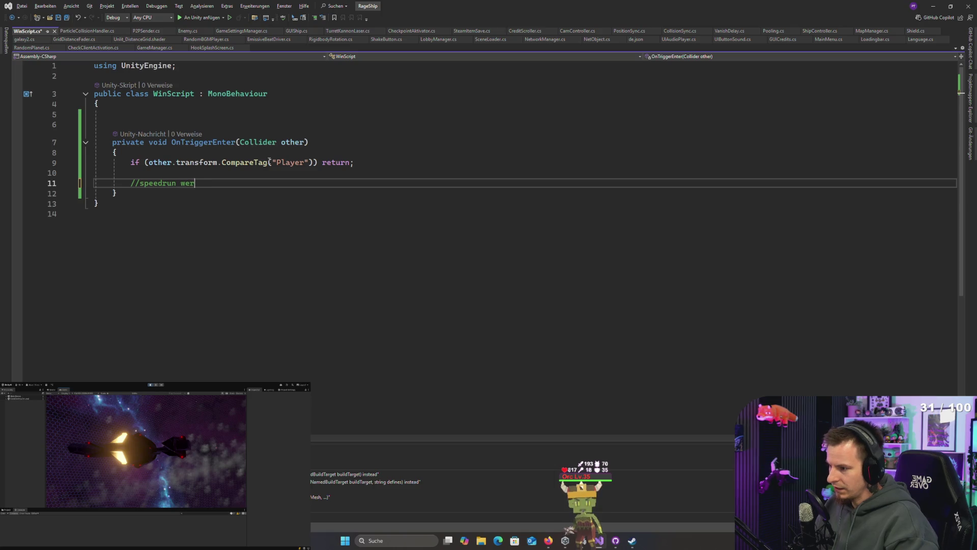
{"action": "type", "text": "te setzen"}
{"action": "key", "text": "Up"}
{"action": "key", "text": "Up"}
{"action": "key", "text": "End"}
{"action": "key", "text": "ctrl+Left"}
{"action": "key", "text": "ctrl+Left"}
{"action": "type", "text": "{"}
{"action": "key", "text": "Return"}
{"action": "key", "text": "ctrl+z"}
{"action": "key", "text": "ctrl+z"}
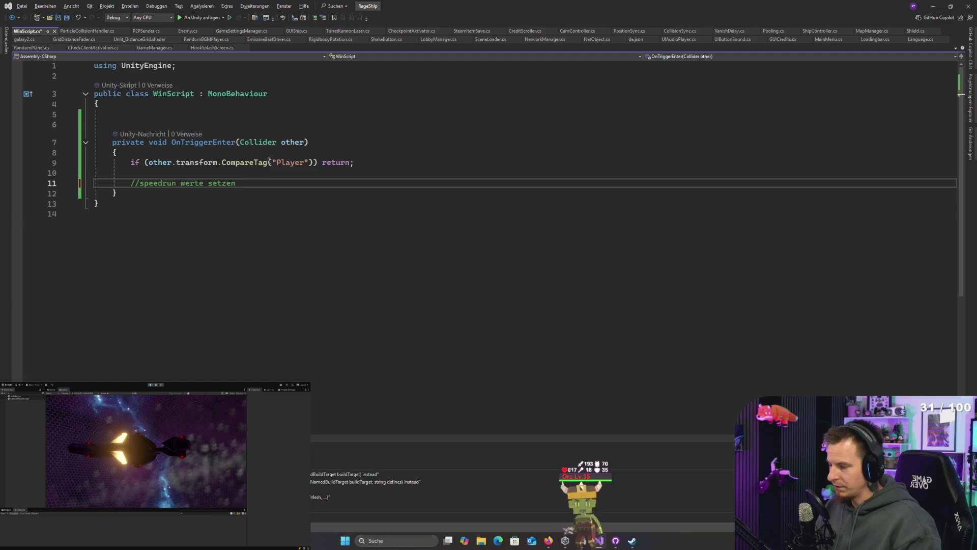
{"action": "key", "text": "Return"}
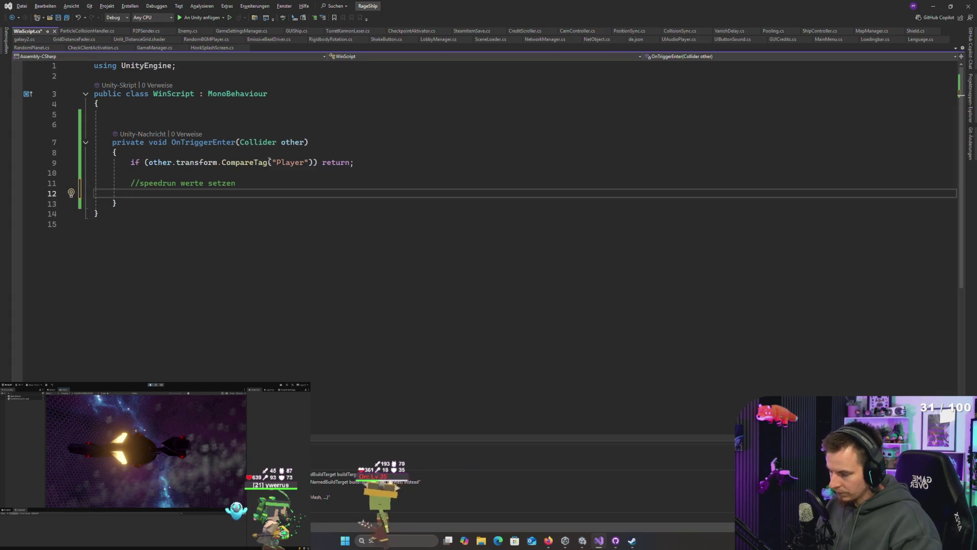
- Add the comment "//beide spieler erhalten geld - für Mission und Bonus kisten", then return to Unity
{"action": "type", "text": "Sp"}
{"action": "key", "text": "BackSpace"}
{"action": "key", "text": "BackSpace"}
{"action": "type", "text": "//beide "}
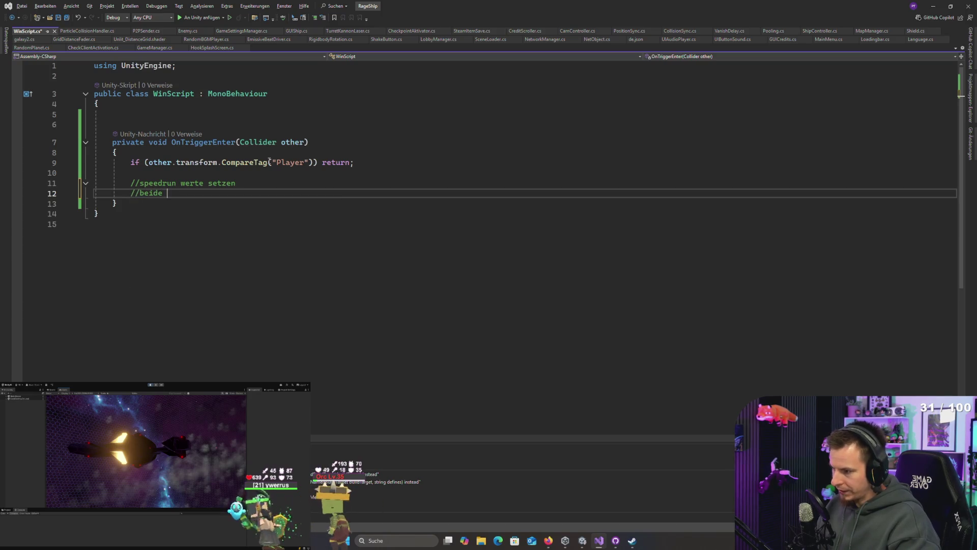
{"action": "type", "text": "spieler erhalten geld"}
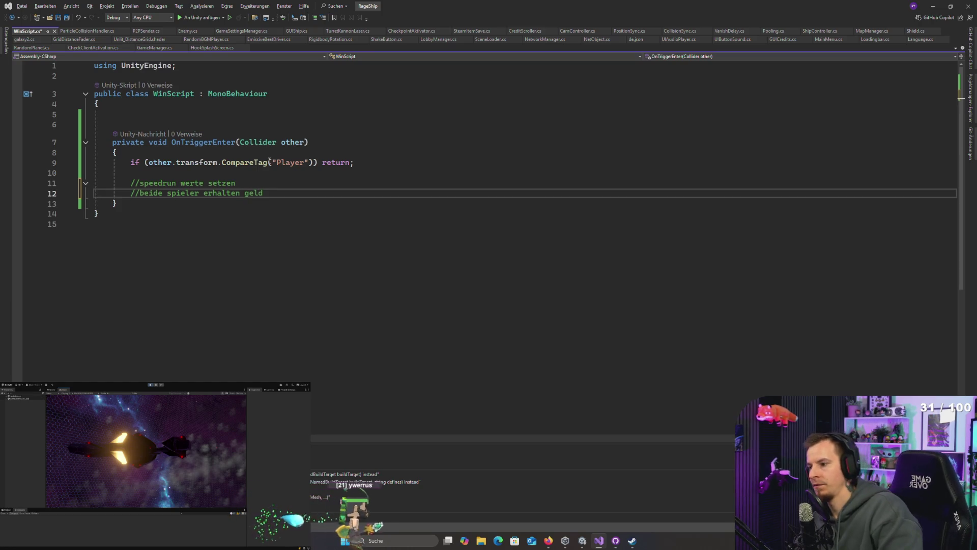
{"action": "type", "text": " - für Mission und Bonus kisten"}
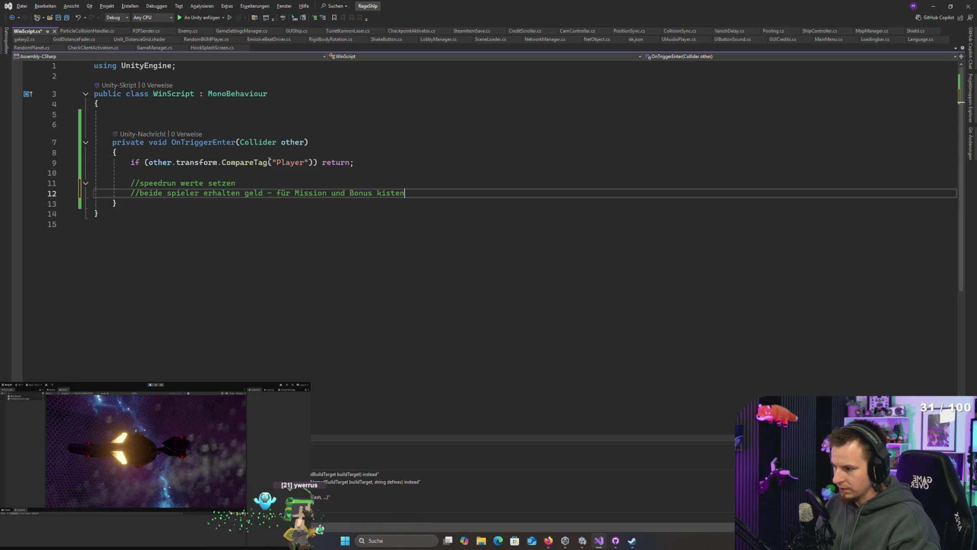
{"action": "key", "text": "Return"}
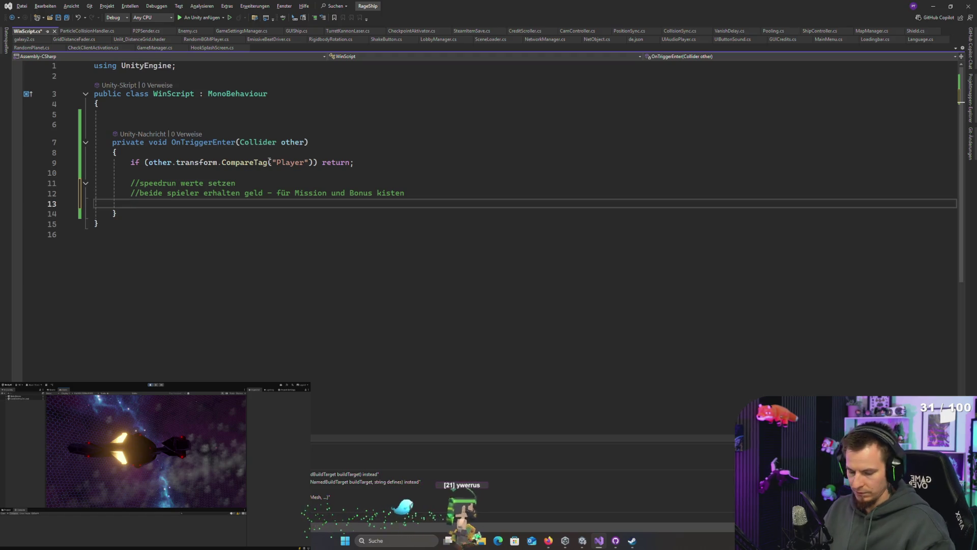
{"action": "left_click", "coordinate": [164, 117]}
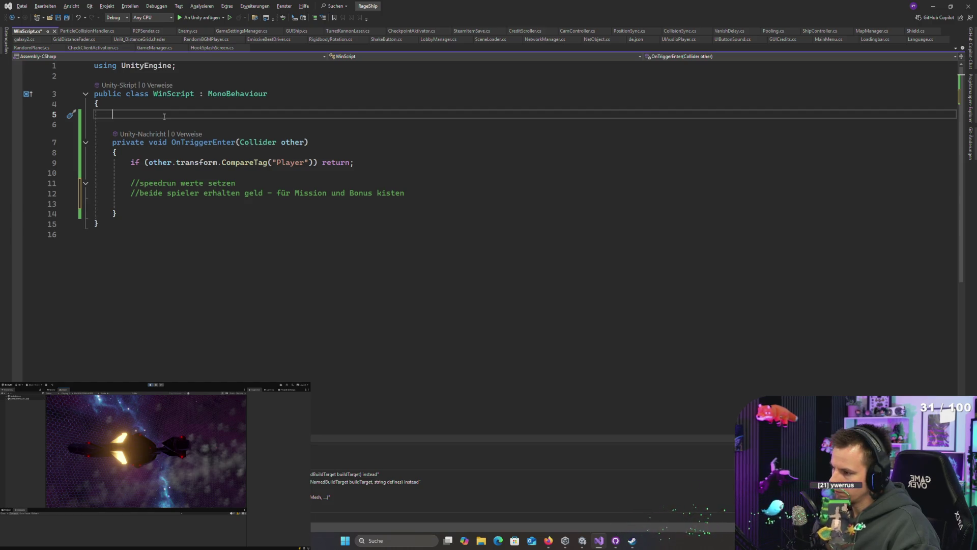
{"action": "key", "text": "alt+Tab"}
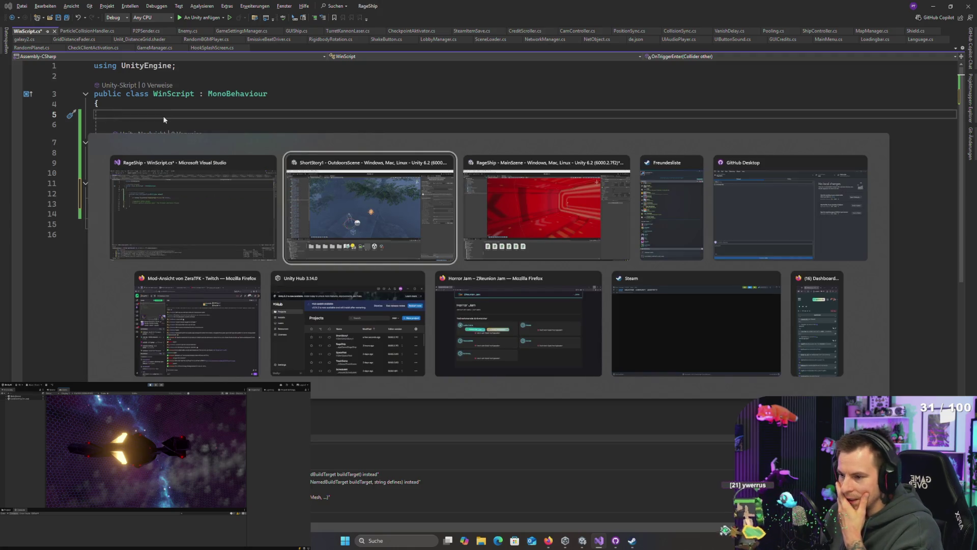
{"action": "key", "text": "super"}
{"action": "type", "text": "editr"}
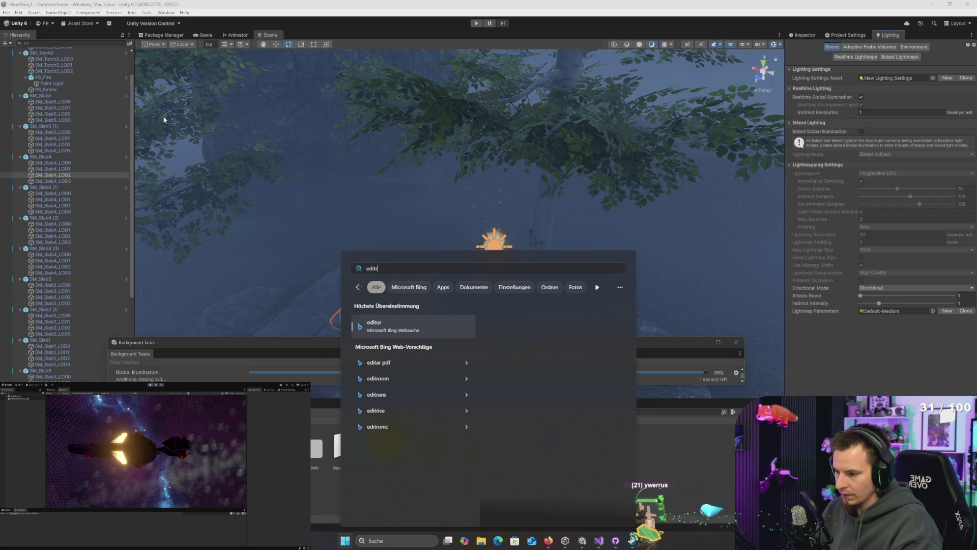
{"action": "key", "text": "Return"}
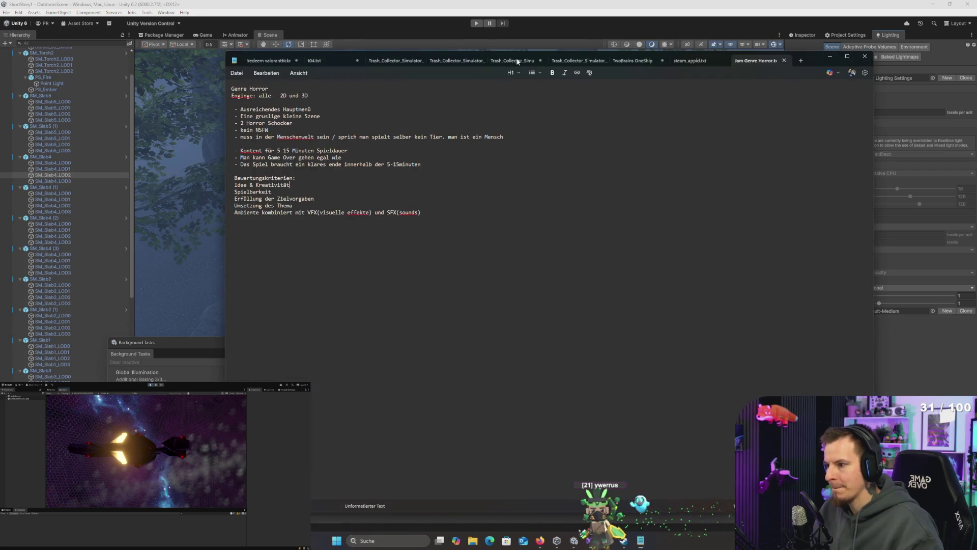
{"action": "left_click_drag", "start_coordinate": [815, 60], "coordinate": [816, 0]}
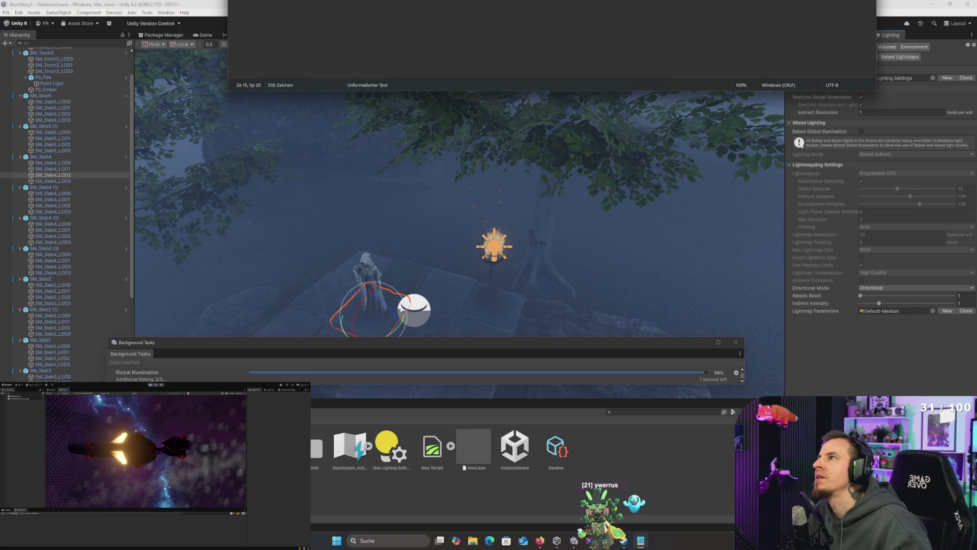
{"action": "left_click_drag", "start_coordinate": [228, 51], "coordinate": [405, 51]}
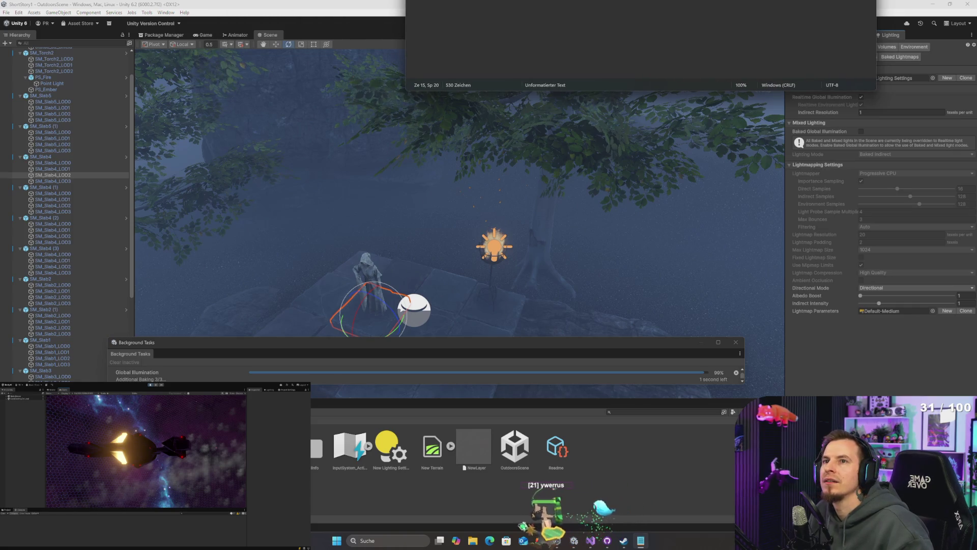
{"action": "left_click", "coordinate": [400, 35]}
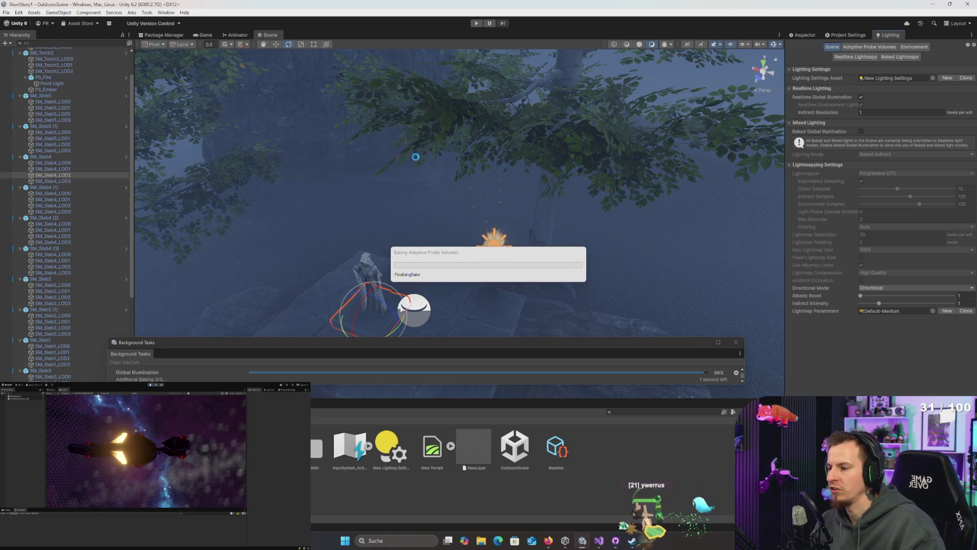
{"action": "key", "text": "alt+Tab"}
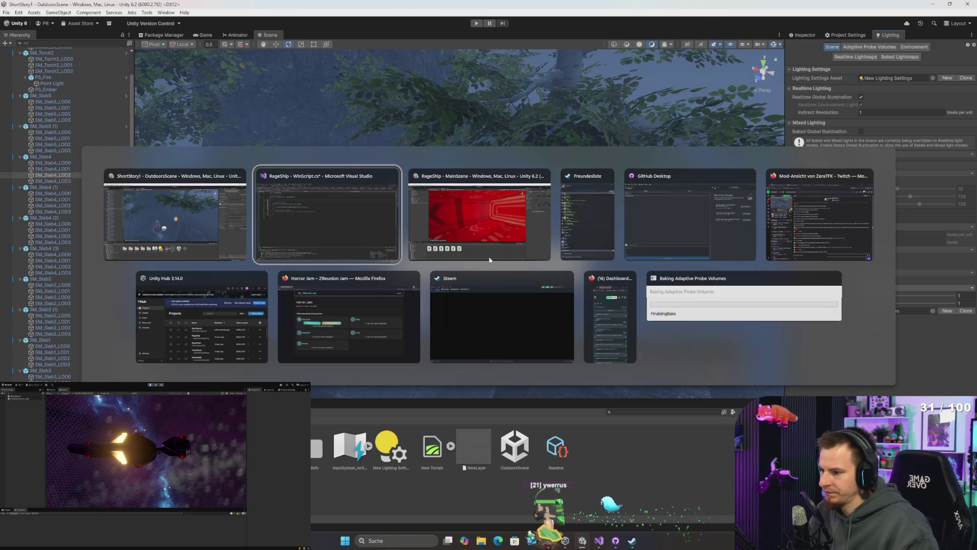
{"action": "key", "text": "Tab"}
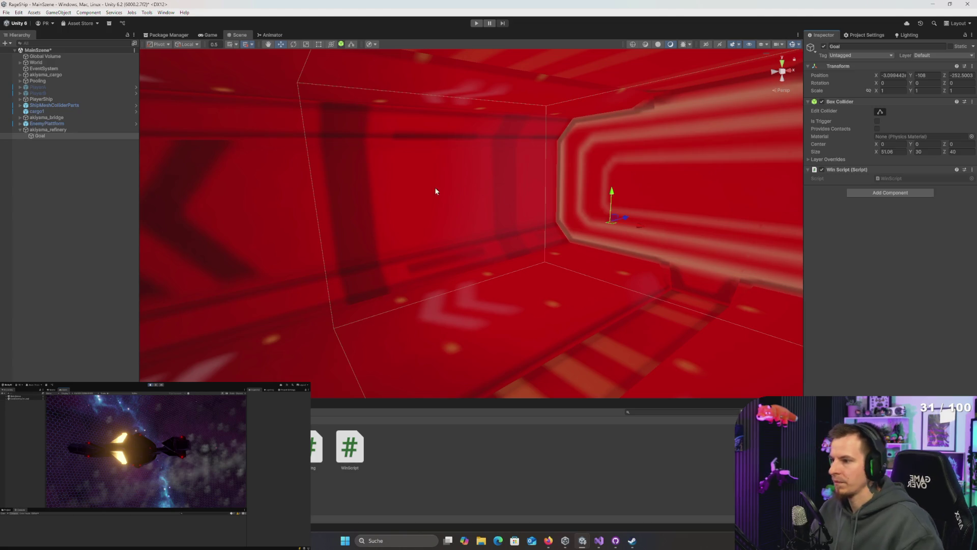
- Orbit the Scene view around the Goal trigger, deselect it, and toggle 2D view
{"action": "mouse_move", "coordinate": [397, 239]}
{"action": "left_mouse_down"}
{"action": "mouse_move", "coordinate": [367, 254]}
{"action": "mouse_move", "coordinate": [303, 246]}
{"action": "mouse_move", "coordinate": [460, 257]}
{"action": "mouse_move", "coordinate": [485, 230]}
{"action": "mouse_move", "coordinate": [342, 270]}
{"action": "mouse_move", "coordinate": [397, 274]}
{"action": "mouse_move", "coordinate": [401, 250]}
{"action": "mouse_move", "coordinate": [442, 302]}
{"action": "left_mouse_up"}
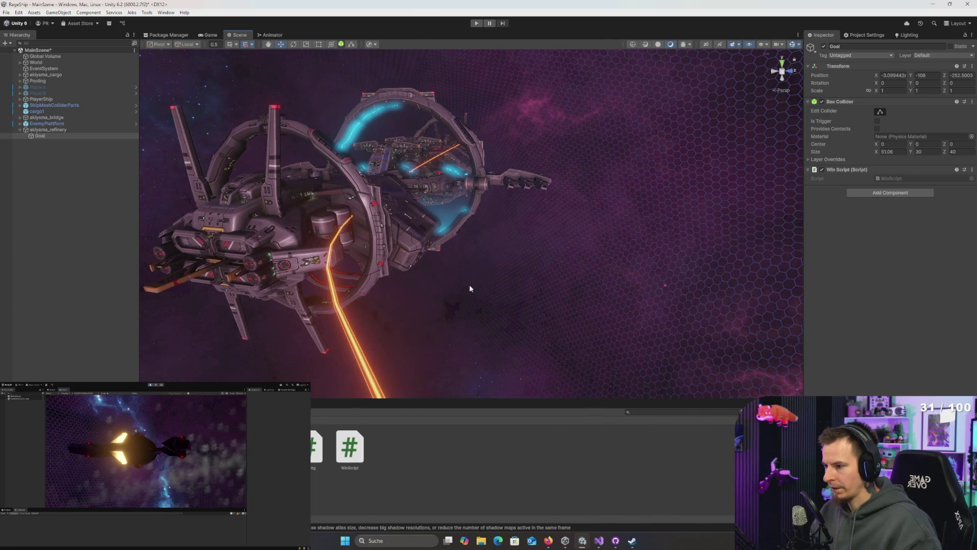
{"action": "left_click", "coordinate": [95, 189]}
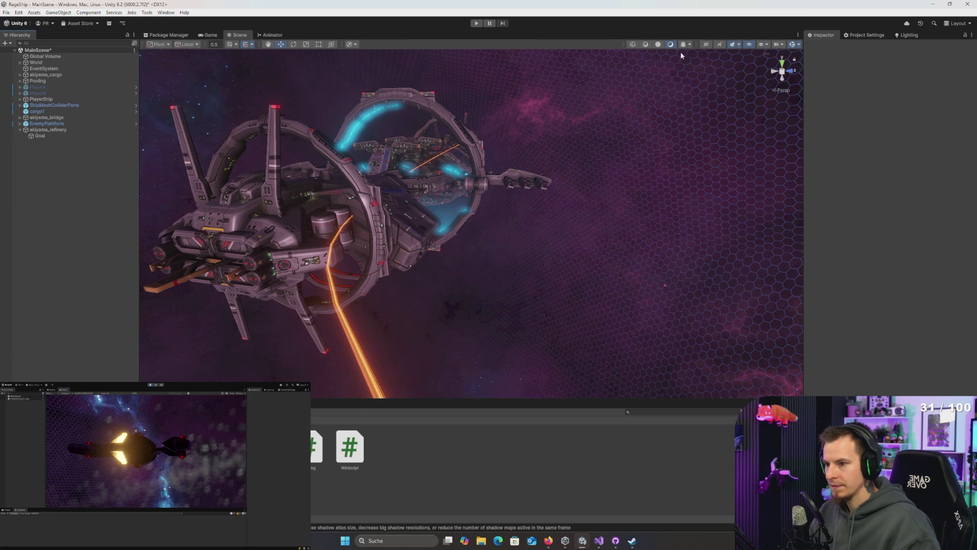
{"action": "left_click", "coordinate": [706, 44]}
- Add a new UI Canvas to the scene from the Hierarchy
{"action": "right_click", "coordinate": [66, 167]}
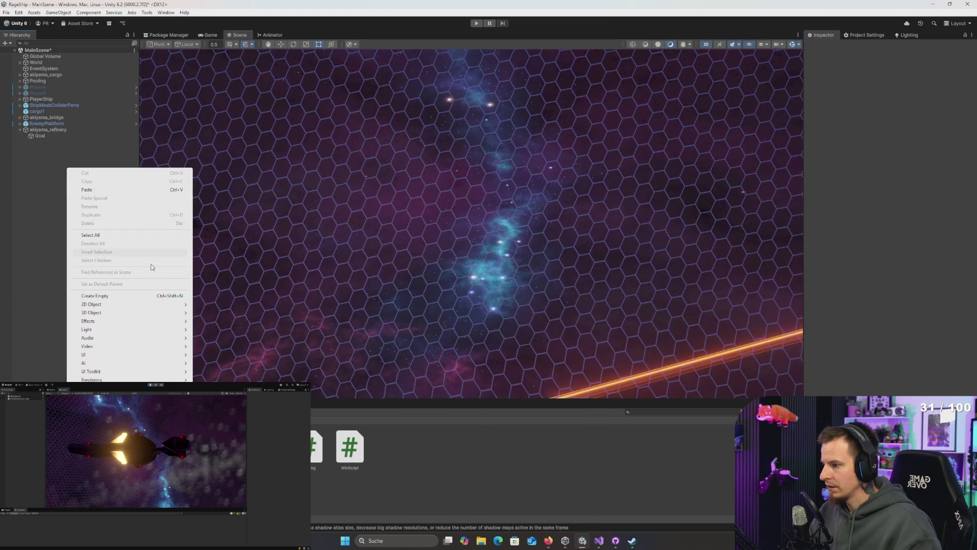
{"action": "mouse_move", "coordinate": [94, 358]}
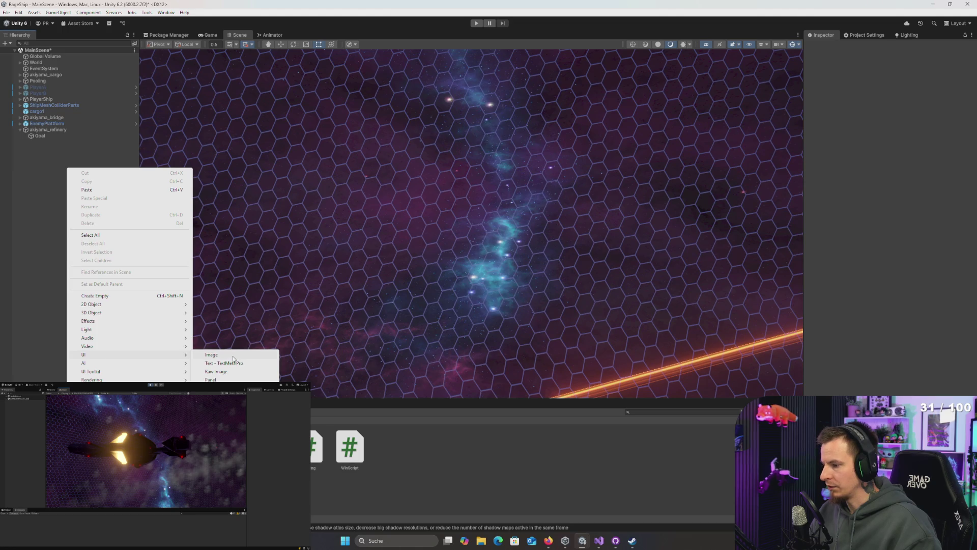
{"action": "left_click", "coordinate": [216, 443]}
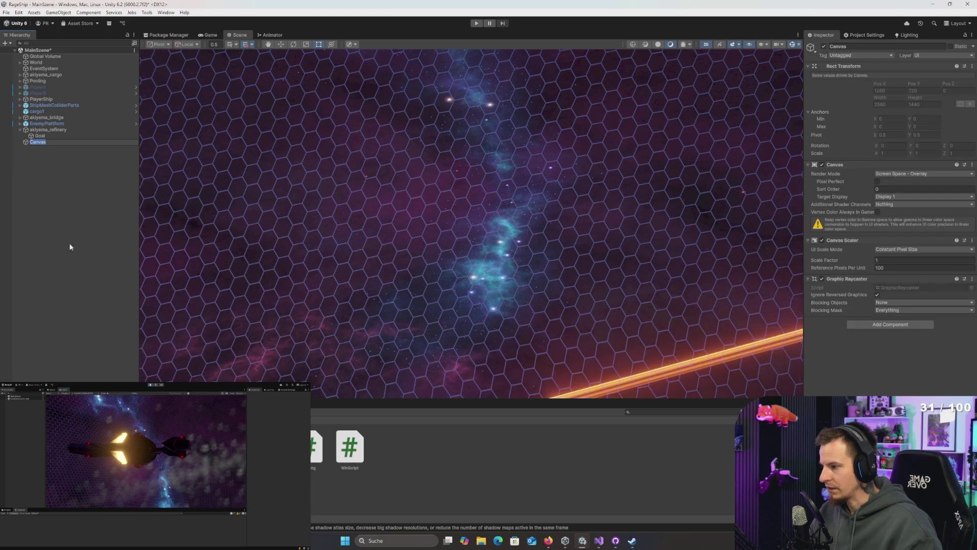
{"action": "key", "text": "Return"}
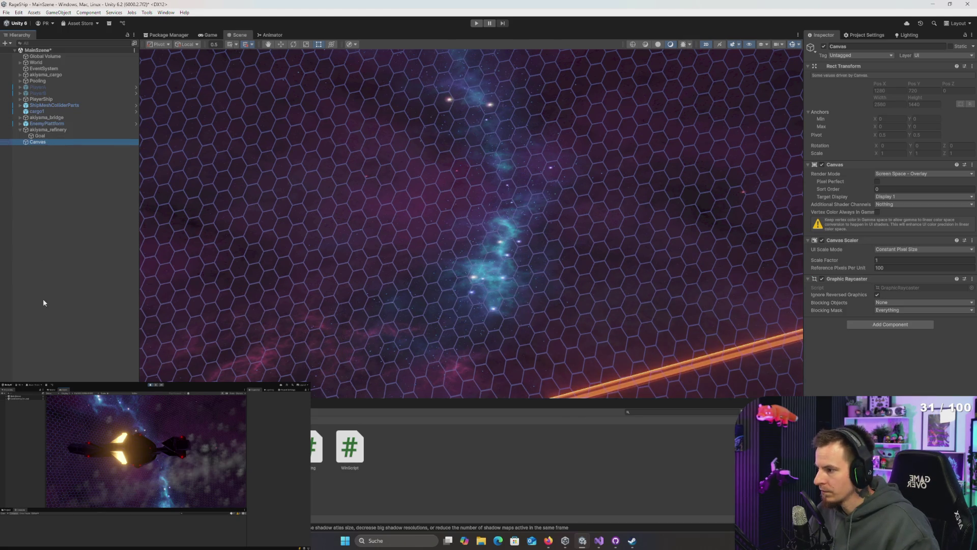
- Set the Canvas Scaler to Scale With Screen Size with a 2560 × 1440 reference resolution
{"action": "left_click", "coordinate": [876, 175]}
{"action": "left_click", "coordinate": [891, 385]}
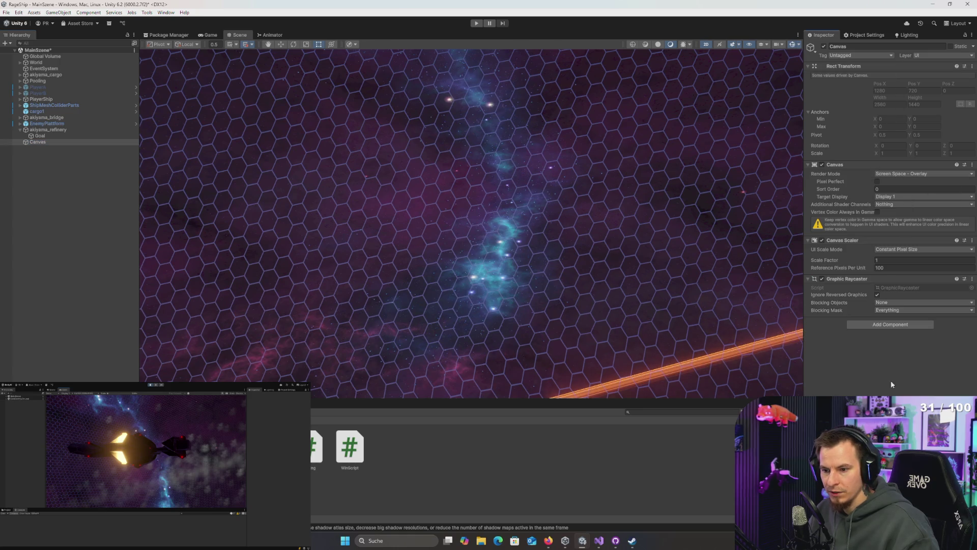
{"action": "left_click", "coordinate": [906, 251]}
{"action": "left_click", "coordinate": [902, 268]}
{"action": "left_click", "coordinate": [895, 261]}
{"action": "key", "text": "BackSpace"}
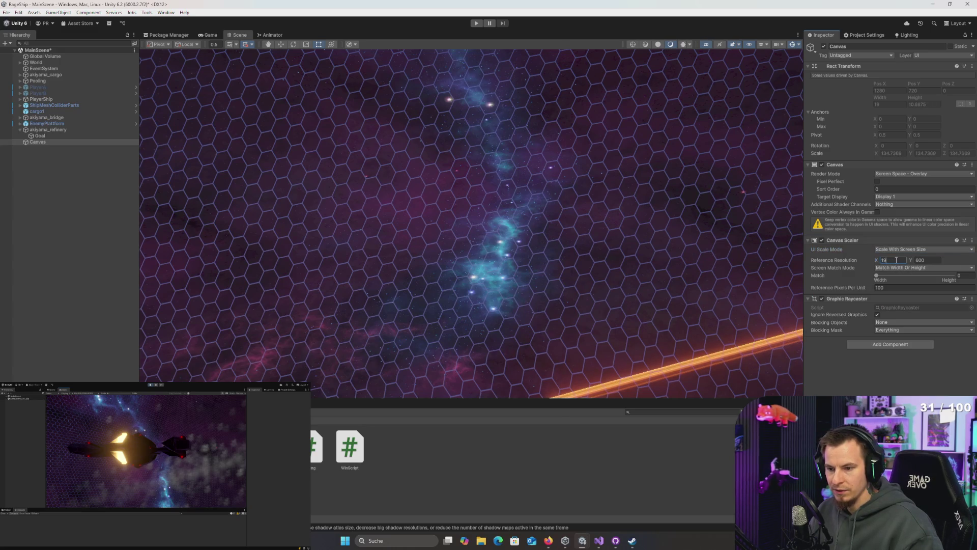
{"action": "type", "text": "2560"}
{"action": "key", "text": "Tab"}
{"action": "type", "text": "14"}
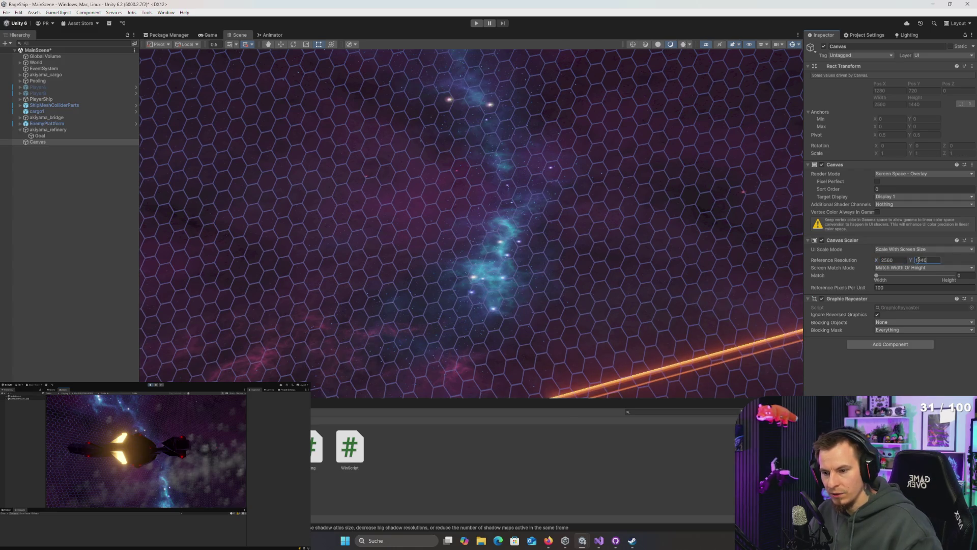
{"action": "left_click", "coordinate": [672, 258]}
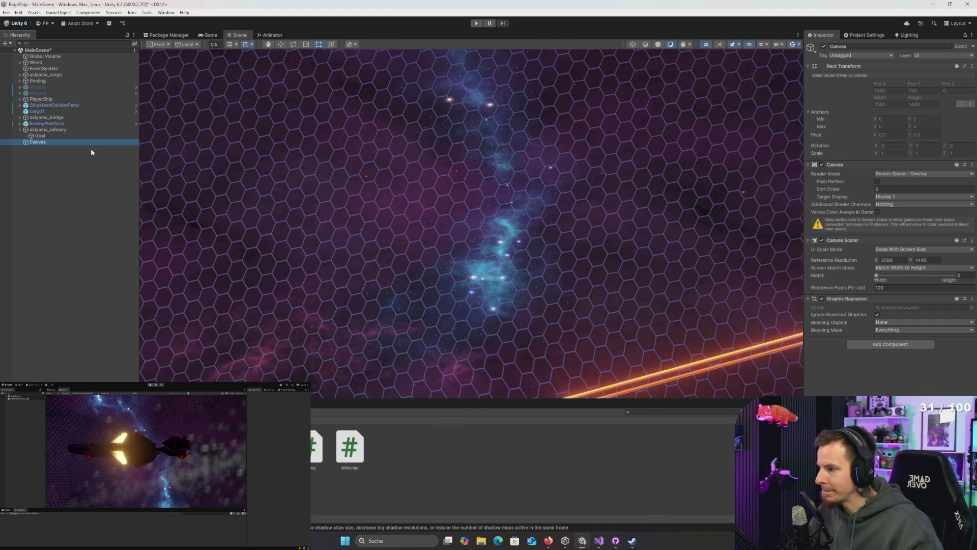
{"action": "scroll", "coordinate": [634, 147], "scroll_direction": "down", "scroll_amount": 5}
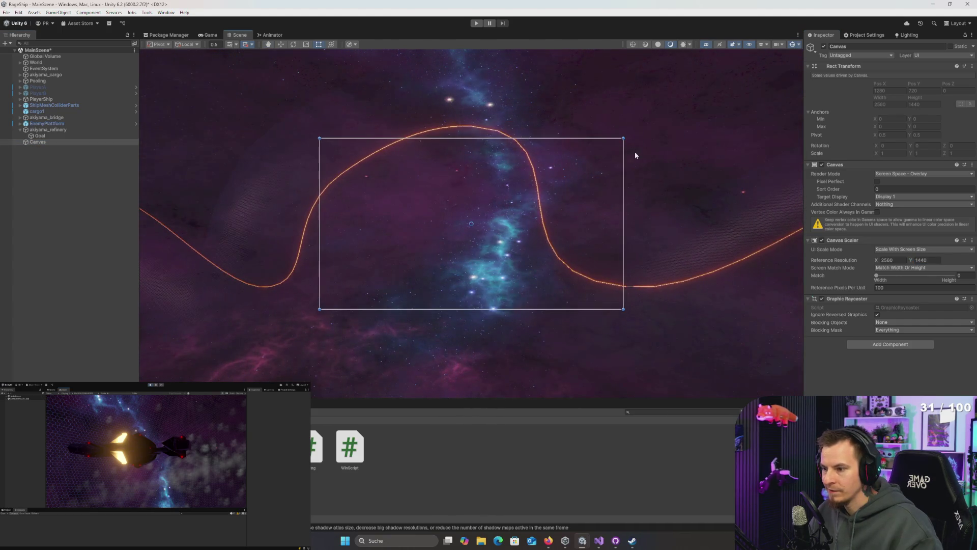
- Create an empty child object named Stats under the Canvas
{"action": "right_click", "coordinate": [39, 142]}
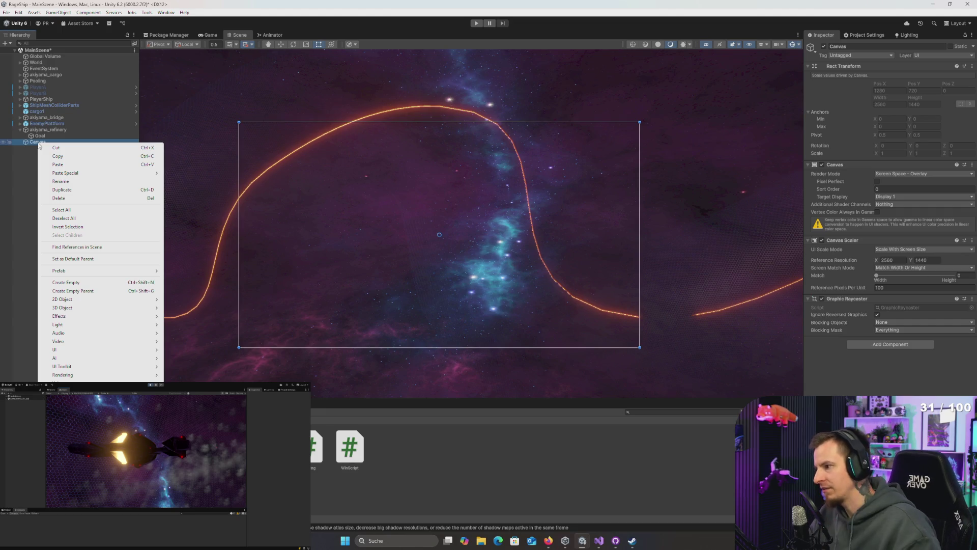
{"action": "left_click", "coordinate": [23, 152]}
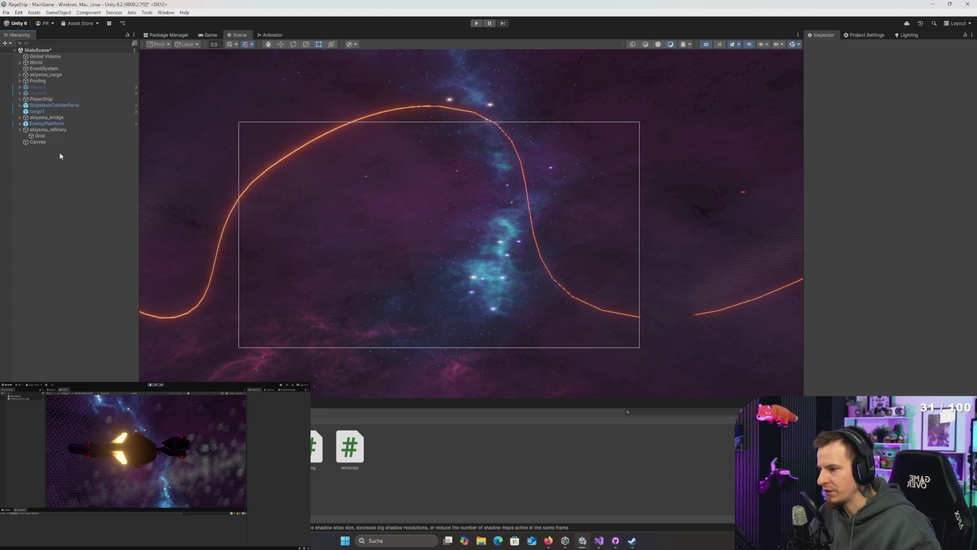
{"action": "right_click", "coordinate": [37, 143]}
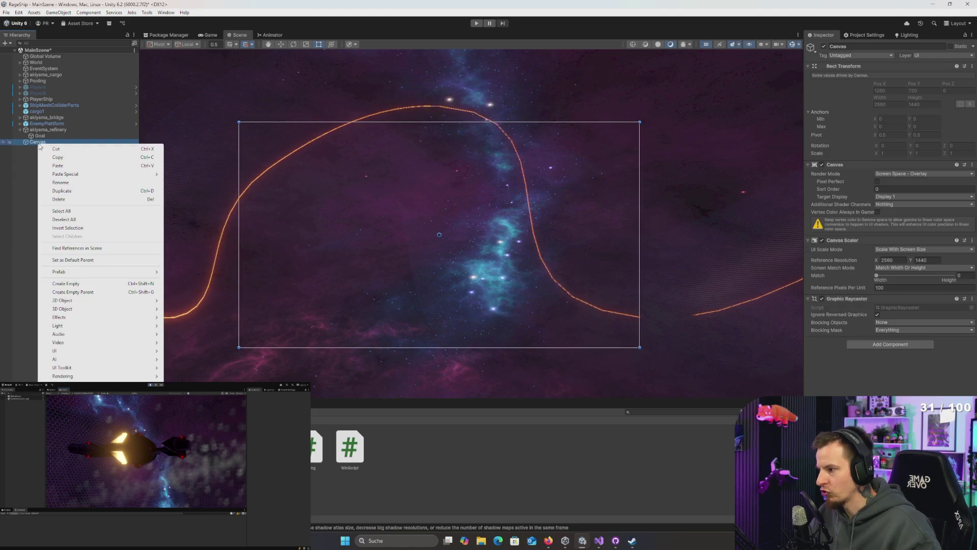
{"action": "left_click", "coordinate": [27, 193]}
{"action": "left_click", "coordinate": [37, 143]}
{"action": "left_click", "coordinate": [34, 197]}
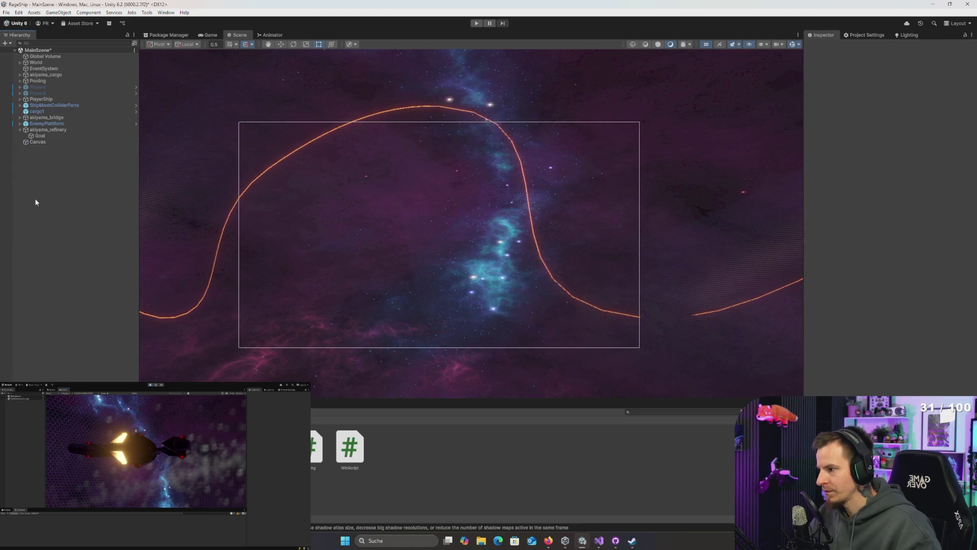
{"action": "right_click", "coordinate": [38, 144]}
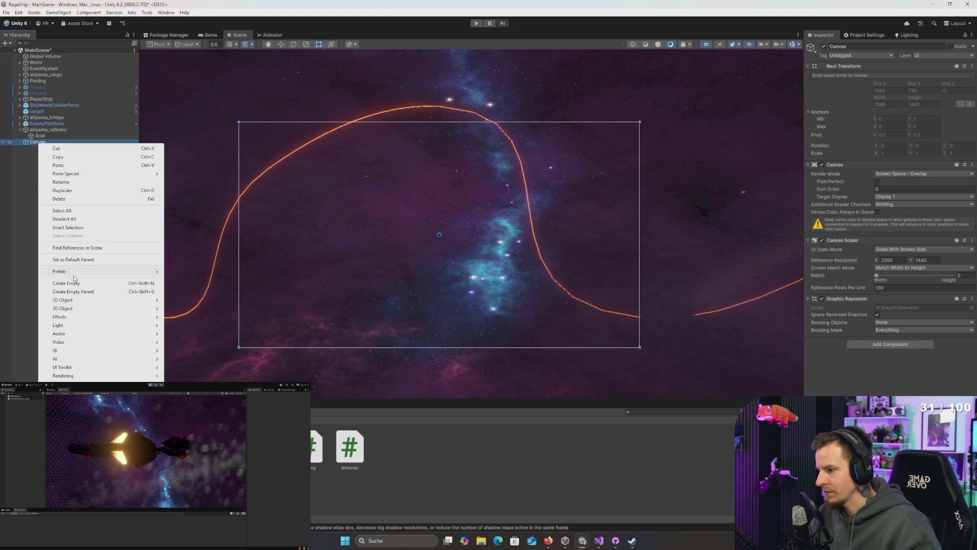
{"action": "left_click", "coordinate": [75, 283]}
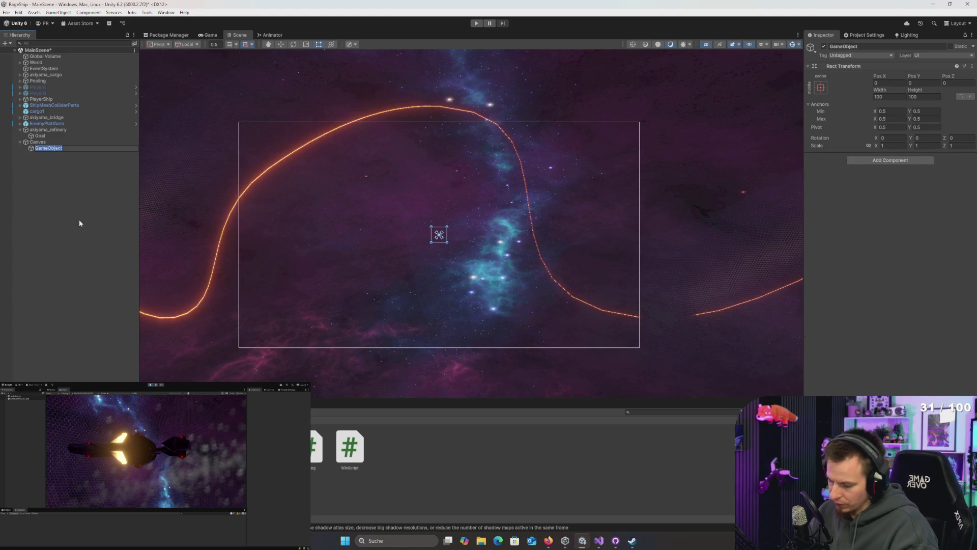
{"action": "type", "text": "W"}
{"action": "type", "text": "Stats"}
{"action": "key", "text": "Return"}
- Anchor Stats top-right, sized 300 × 120 at position -150, -60
{"action": "left_click", "coordinate": [820, 92]}
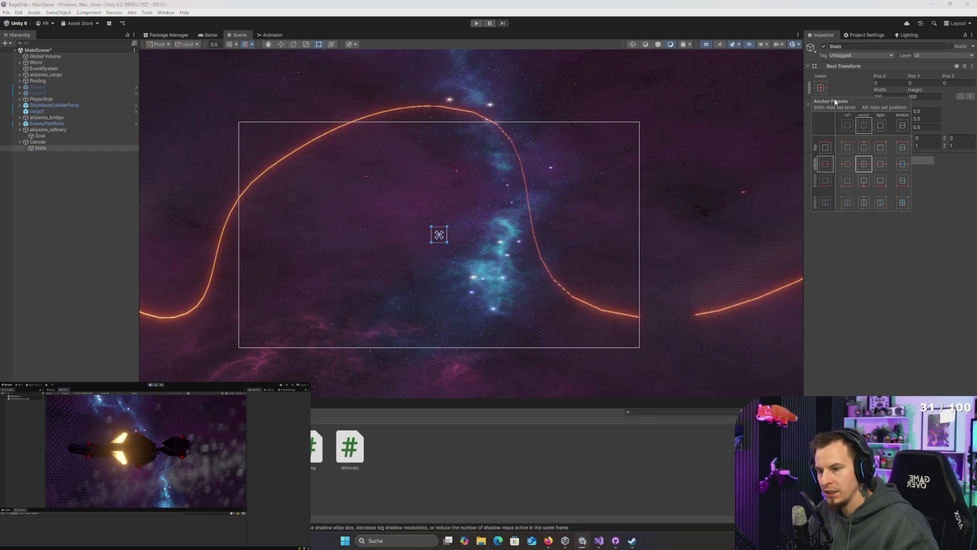
{"action": "left_click", "coordinate": [880, 149]}
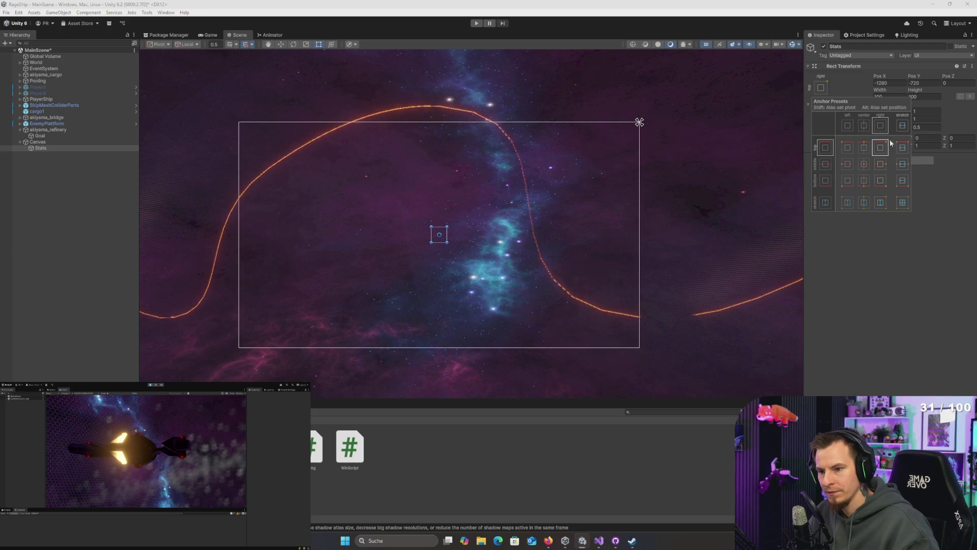
{"action": "left_click", "coordinate": [891, 83]}
{"action": "type", "text": "0"}
{"action": "key", "text": "Tab"}
{"action": "type", "text": "0"}
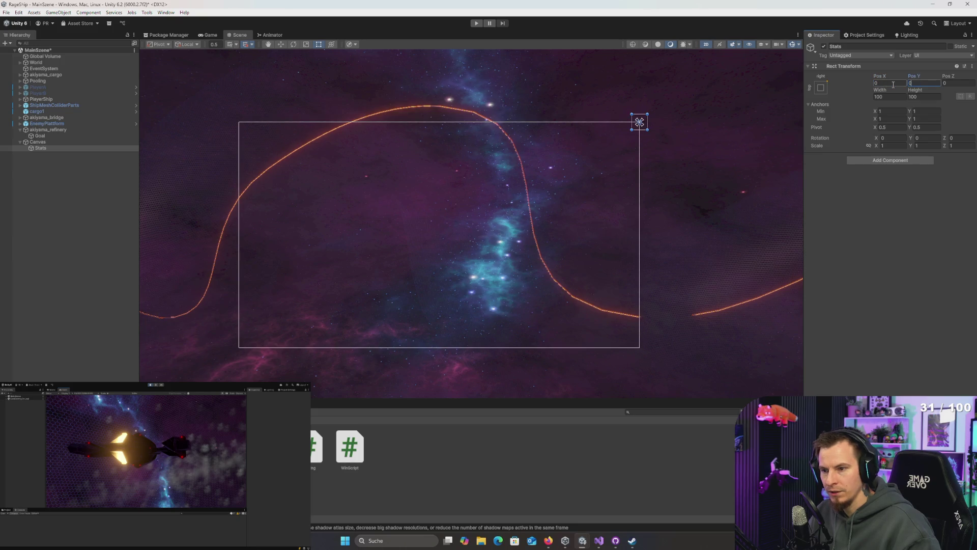
{"action": "key", "text": "Tab"}
{"action": "key", "text": "Tab"}
{"action": "type", "text": "300"}
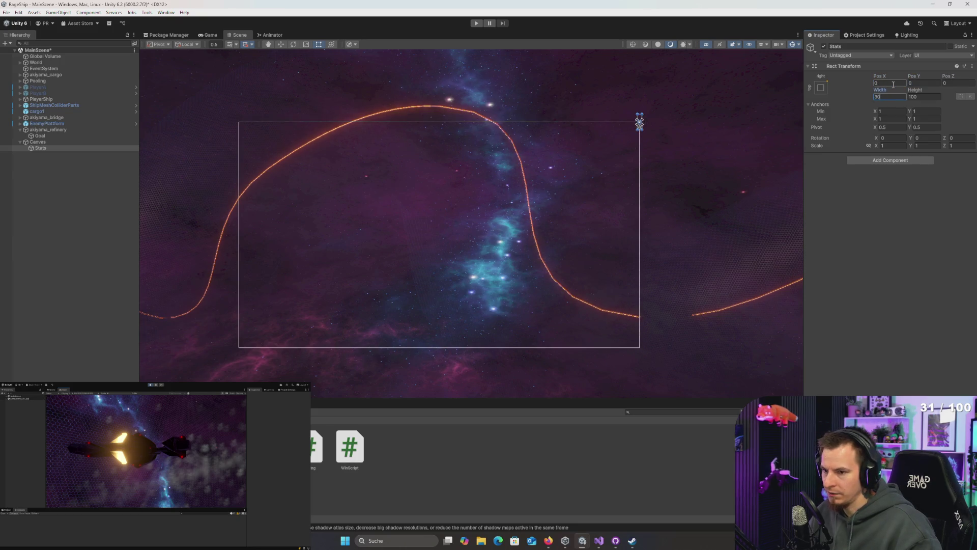
{"action": "key", "text": "Tab"}
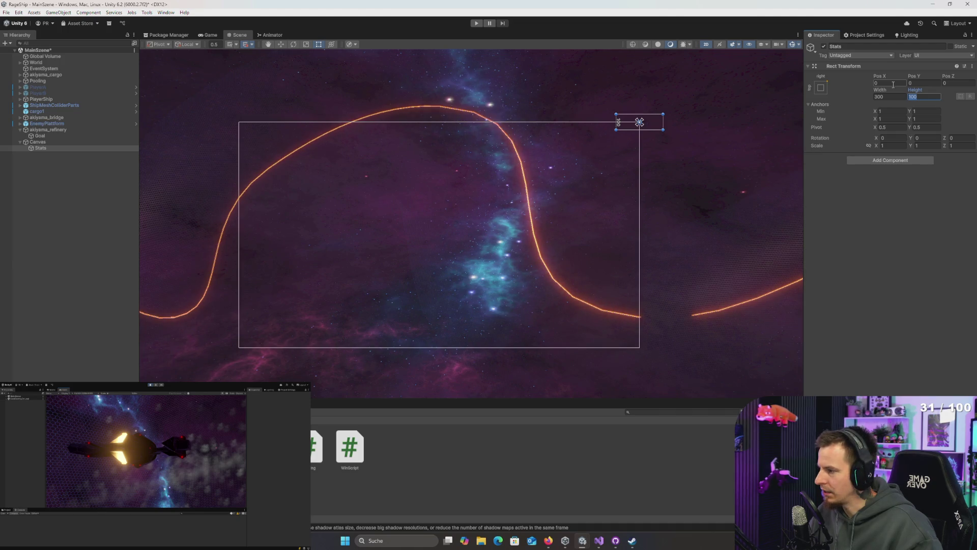
{"action": "type", "text": "120"}
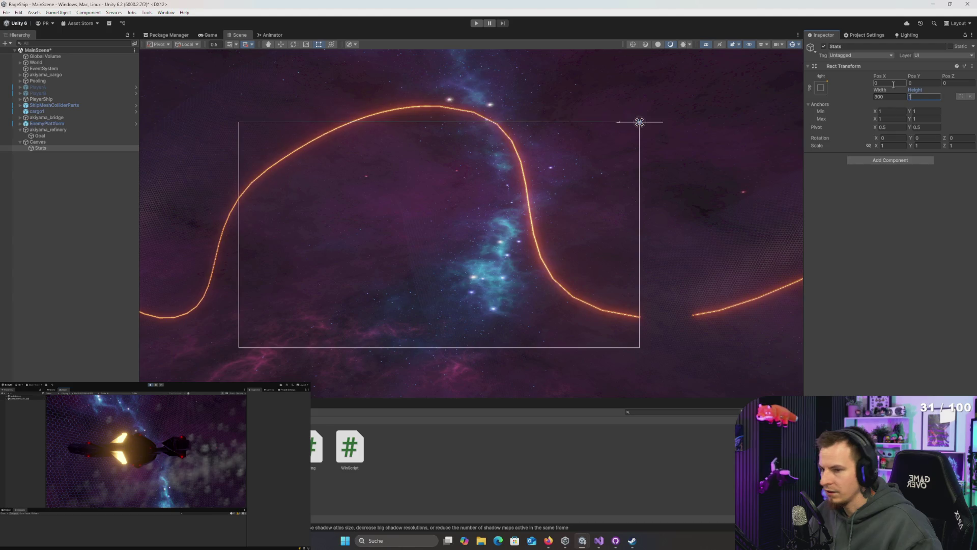
{"action": "left_click", "coordinate": [886, 83]}
{"action": "type", "text": "150"}
{"action": "key", "text": "Tab"}
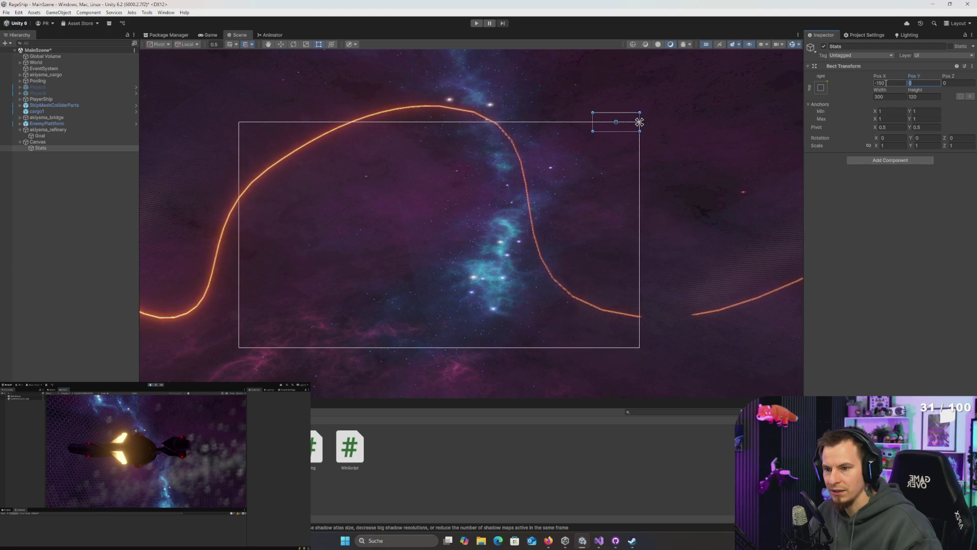
{"action": "type", "text": "60"}
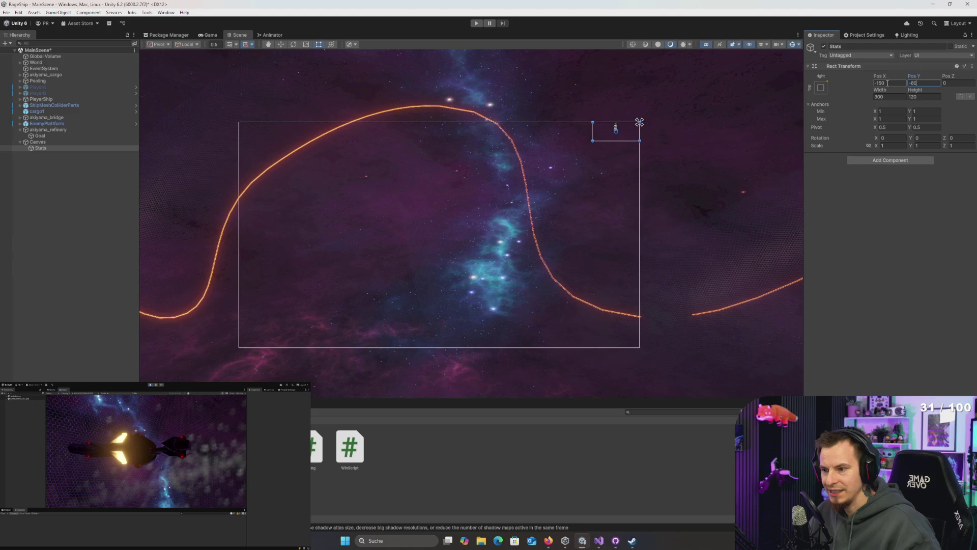
{"action": "scroll", "coordinate": [570, 149], "scroll_direction": "up", "scroll_amount": 5}
{"action": "scroll", "coordinate": [440, 205], "scroll_direction": "up", "scroll_amount": 5}
{"action": "right_click", "coordinate": [40, 148]}
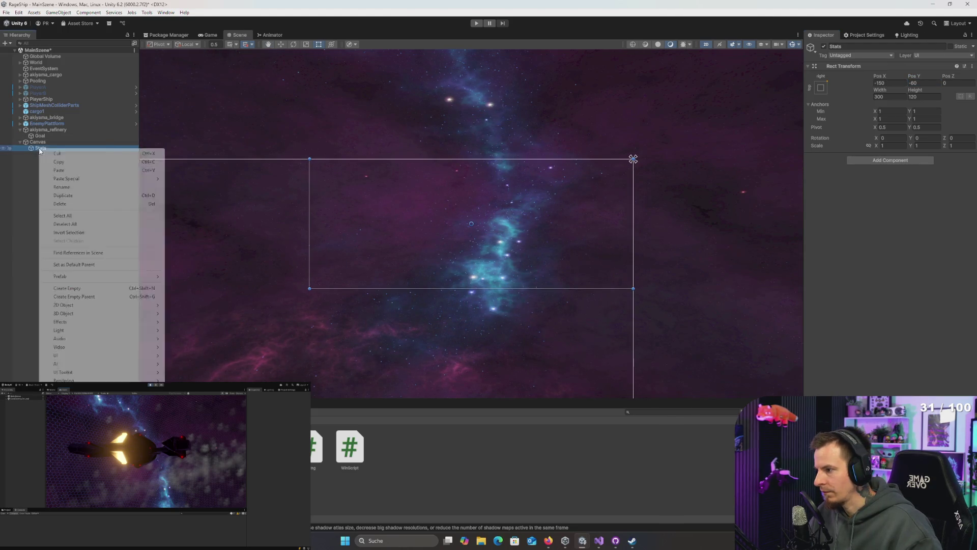
- Add a 40 × 40 Image under Stats showing the function_icon_death skull sprite
{"action": "mouse_move", "coordinate": [116, 356]}
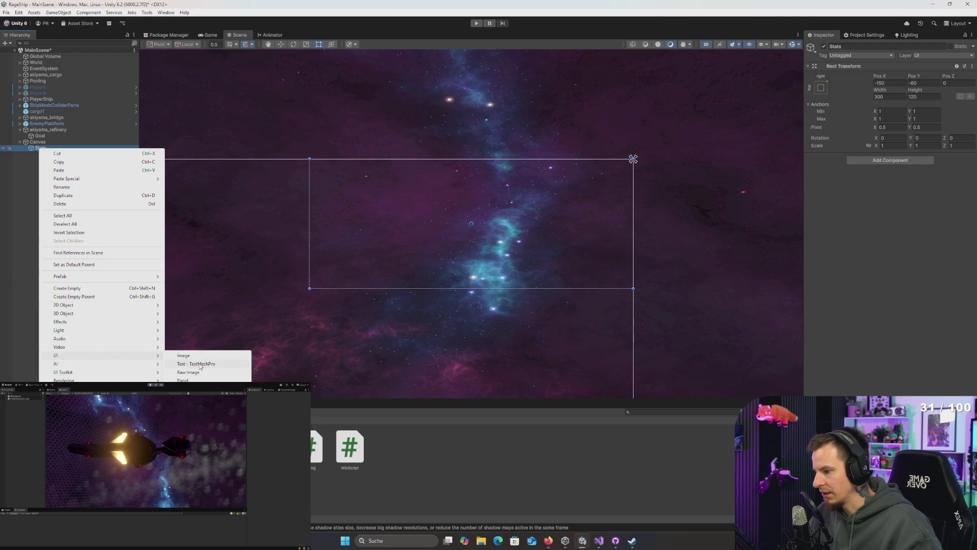
{"action": "left_click", "coordinate": [198, 359]}
{"action": "left_click", "coordinate": [900, 97]}
{"action": "type", "text": "410"}
{"action": "key", "text": "Tab"}
{"action": "type", "text": "40"}
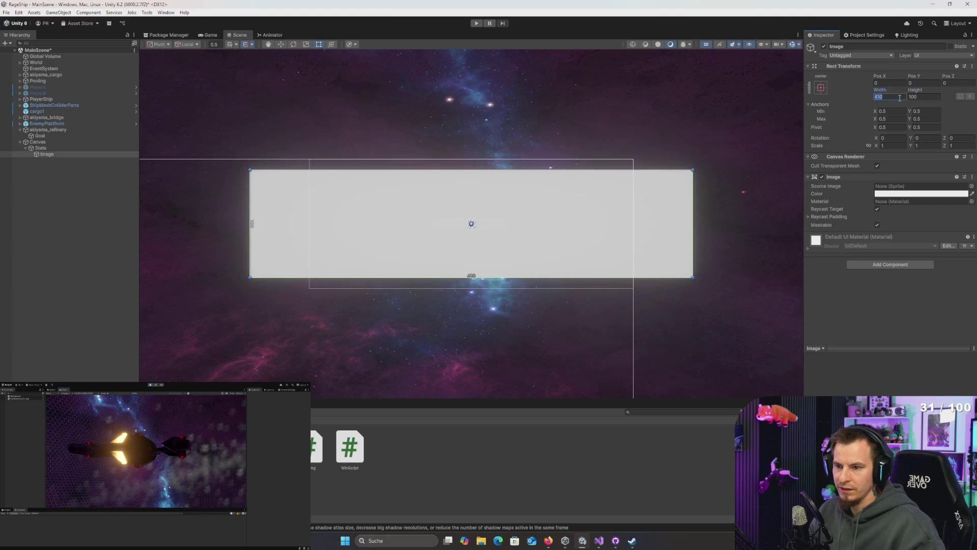
{"action": "key", "text": "shift+Tab"}
{"action": "type", "text": "40"}
{"action": "key", "text": "Tab"}
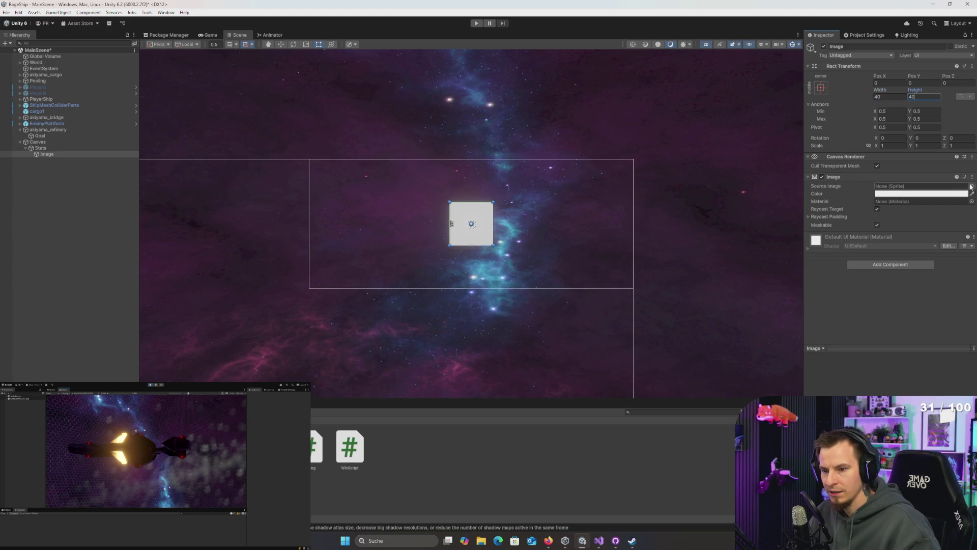
{"action": "left_click", "coordinate": [971, 186]}
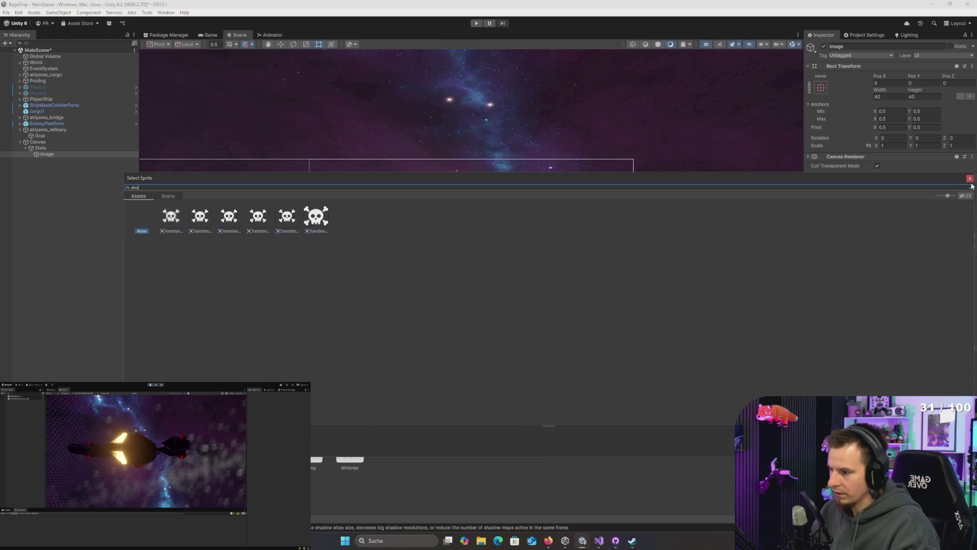
{"action": "double_click", "coordinate": [312, 216]}
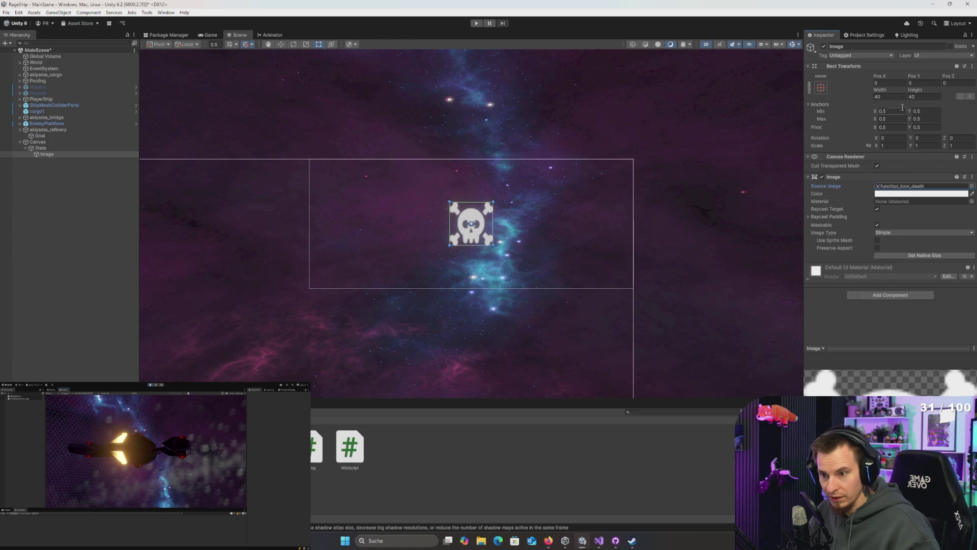
- Resize the skull image to 70 × 55 and switch to the scale tool
{"action": "left_click", "coordinate": [889, 97]}
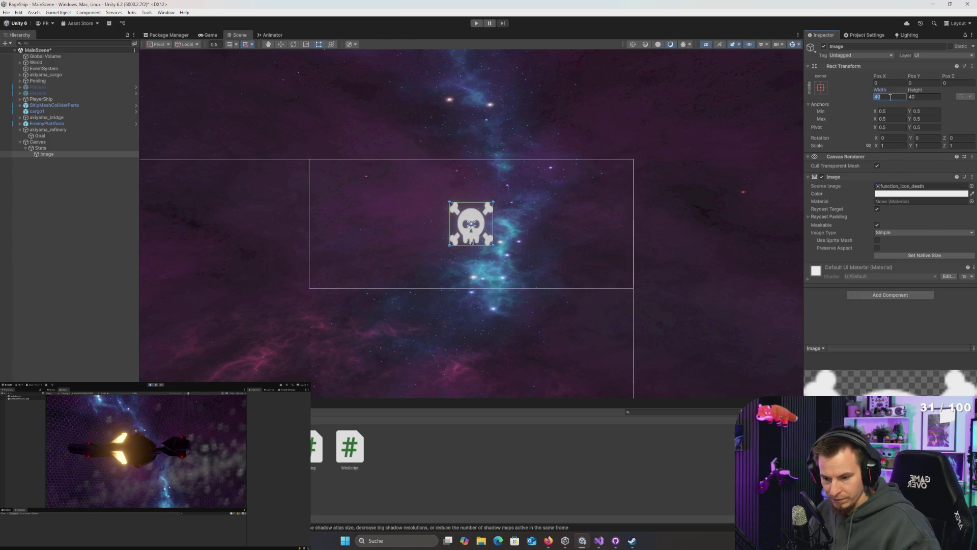
{"action": "type", "text": "70"}
{"action": "key", "text": "Tab"}
{"action": "type", "text": "55"}
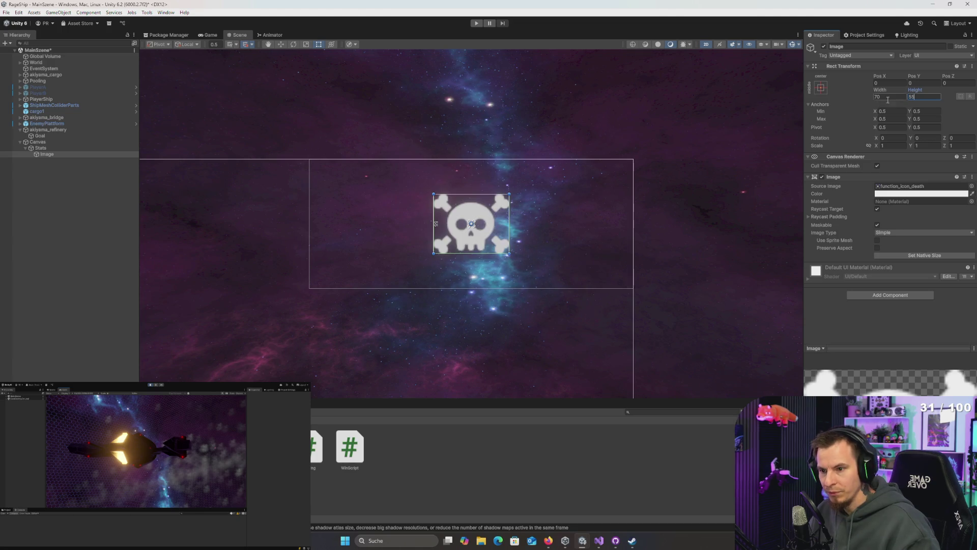
{"action": "left_click", "coordinate": [878, 97]}
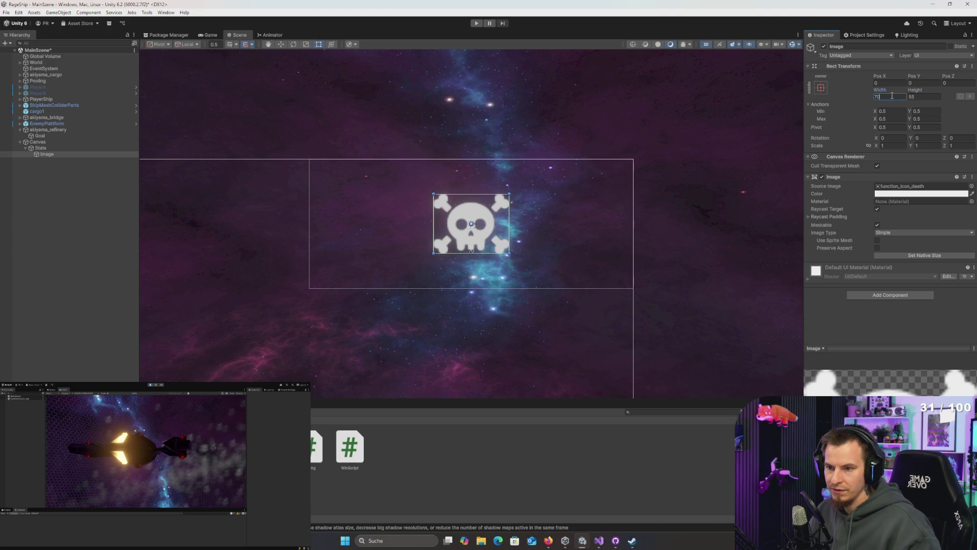
{"action": "left_click", "coordinate": [936, 96]}
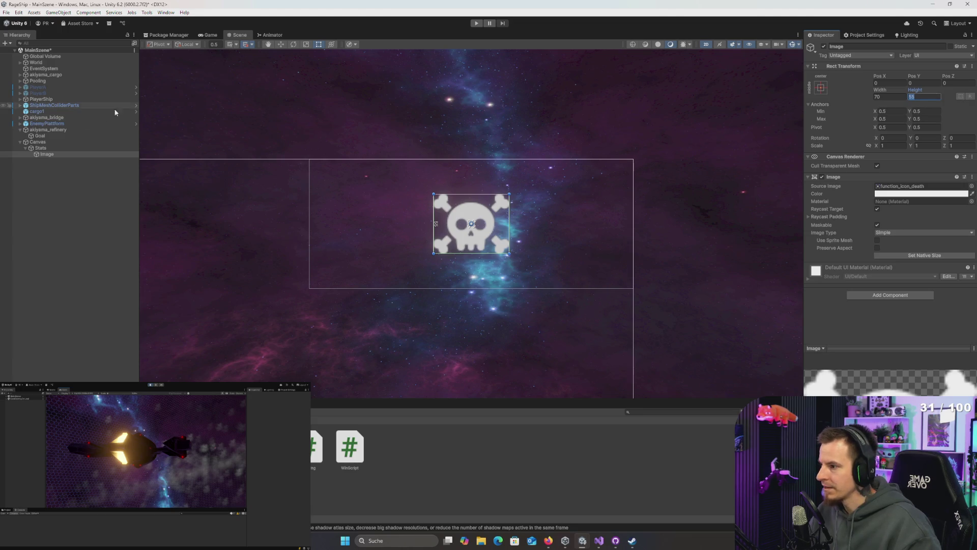
{"action": "left_click", "coordinate": [51, 154]}
{"action": "key", "text": "w"}
{"action": "key", "text": "r"}
{"action": "left_click", "coordinate": [922, 97]}
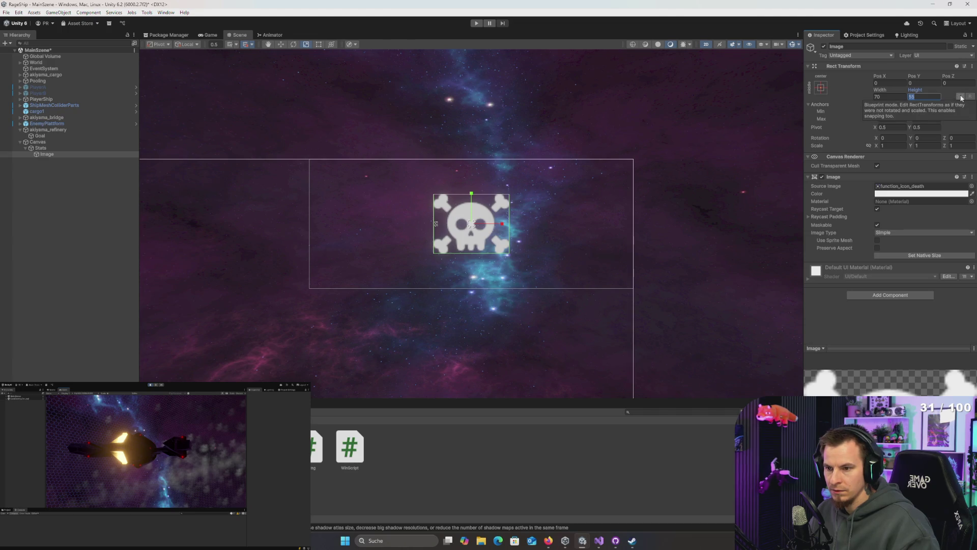
{"action": "left_click", "coordinate": [930, 96]}
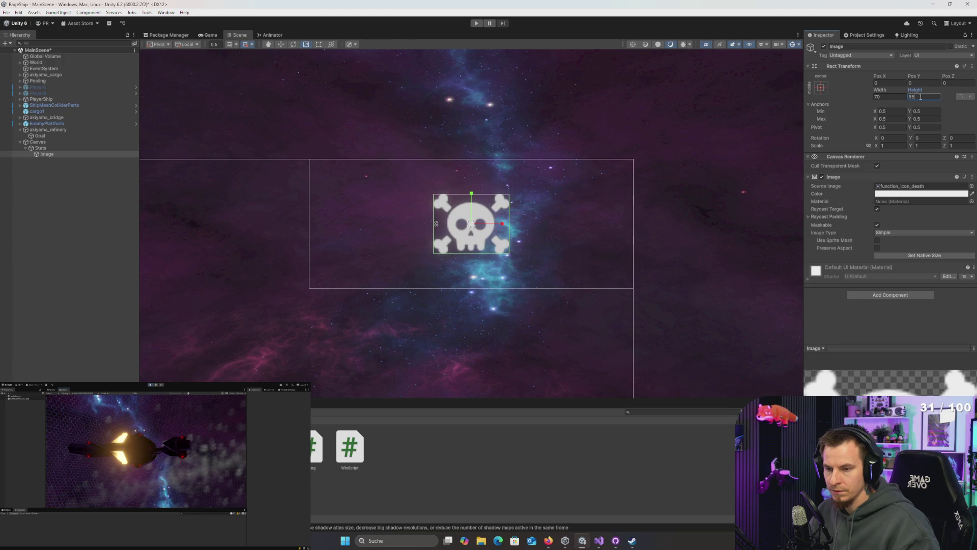
{"action": "double_click", "coordinate": [929, 96]}
{"action": "left_click", "coordinate": [916, 94]}
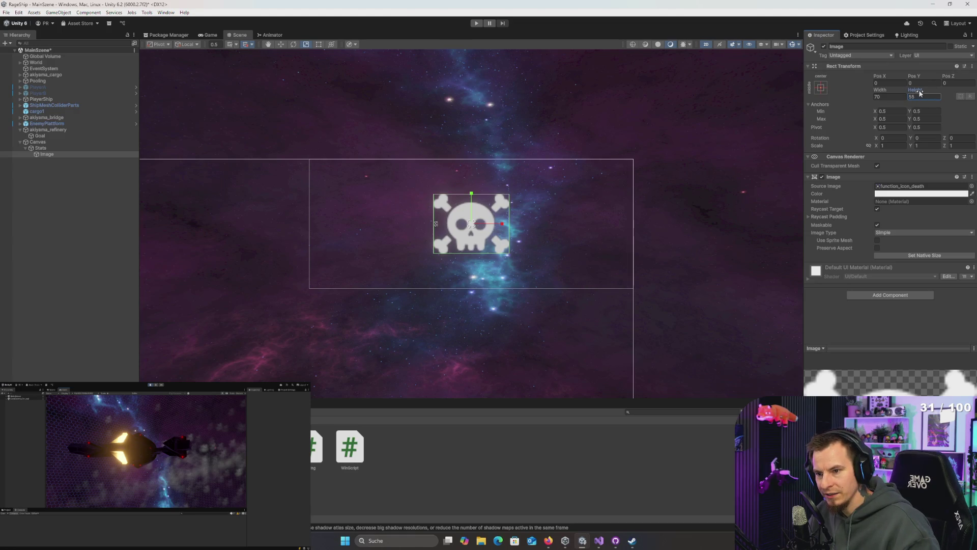
{"action": "left_click_drag", "start_coordinate": [919, 90], "coordinate": [902, 91]}
{"action": "key", "text": "ctrl+z"}
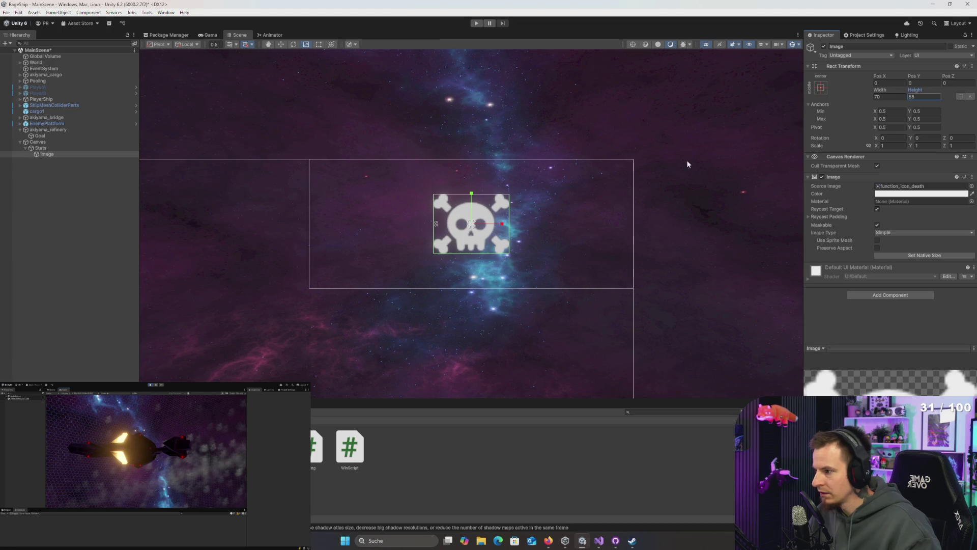
- Try shortening the skull's height, reverting it to 55 each time
{"action": "scroll", "coordinate": [704, 180], "scroll_direction": "up", "scroll_amount": 5}
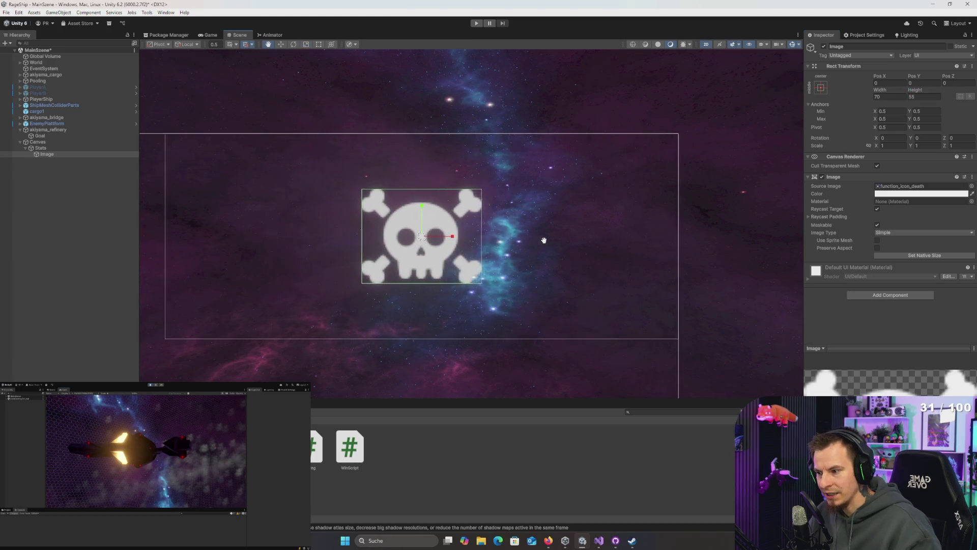
{"action": "left_click_drag", "start_coordinate": [540, 239], "coordinate": [569, 242]}
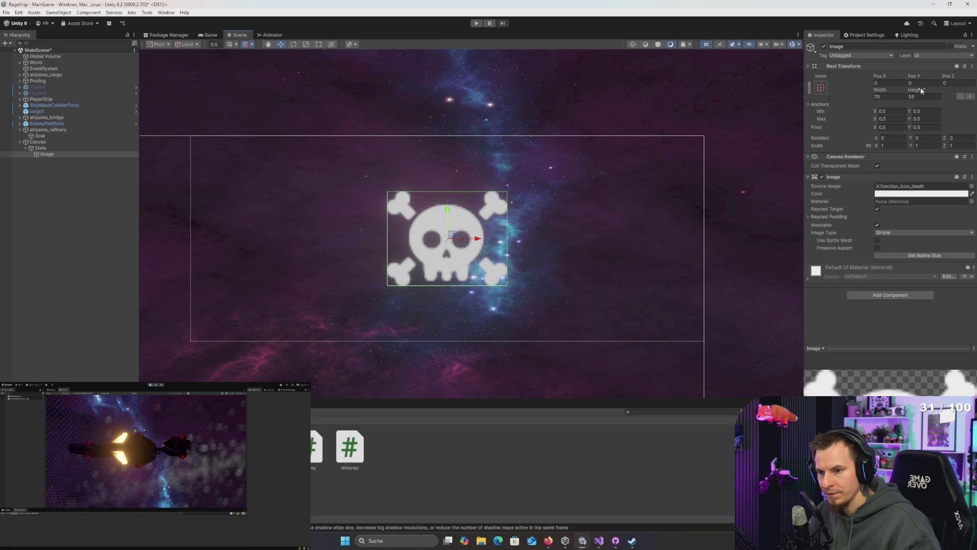
{"action": "left_click", "coordinate": [970, 97]}
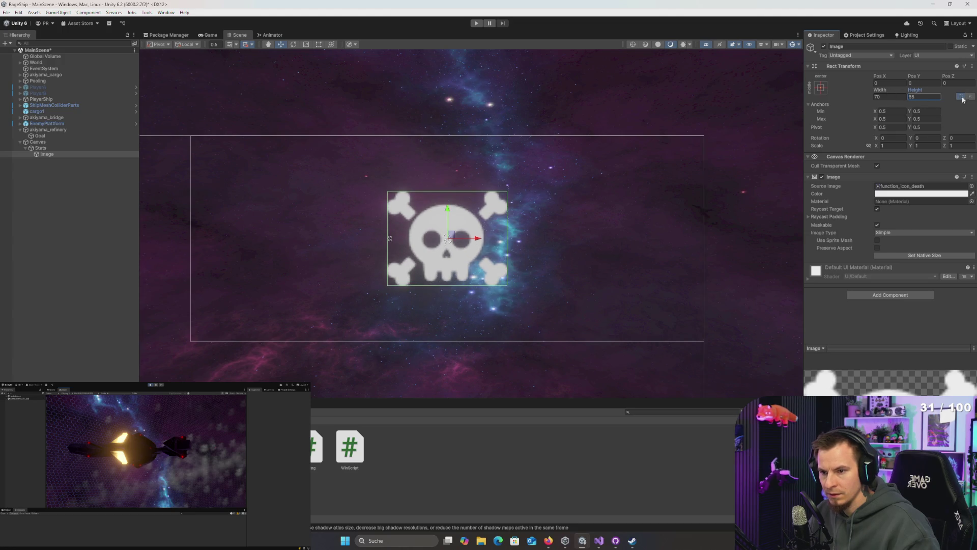
{"action": "key", "text": "BackSpace"}
{"action": "type", "text": "1"}
{"action": "key", "text": "BackSpace"}
{"action": "type", "text": "5"}
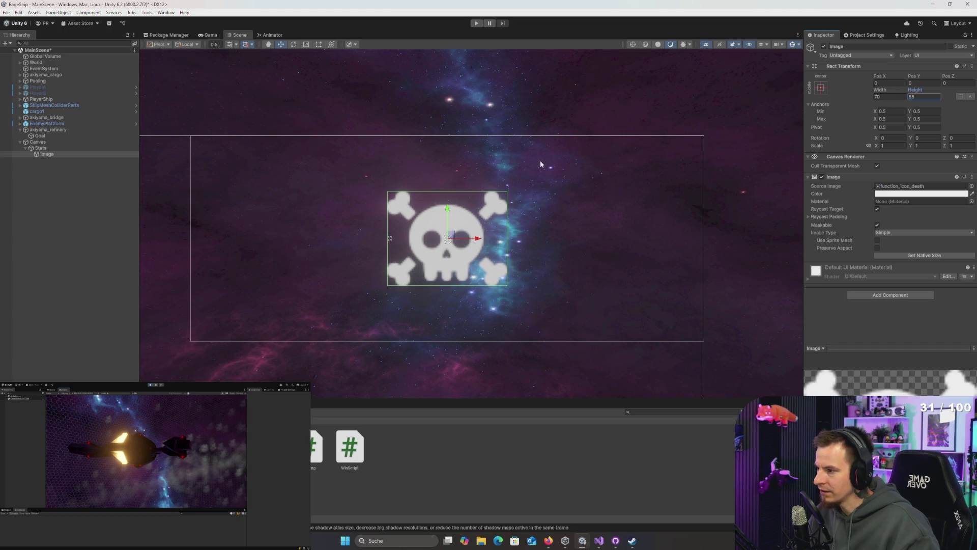
{"action": "right_click", "coordinate": [914, 91]}
{"action": "left_click", "coordinate": [805, 192]}
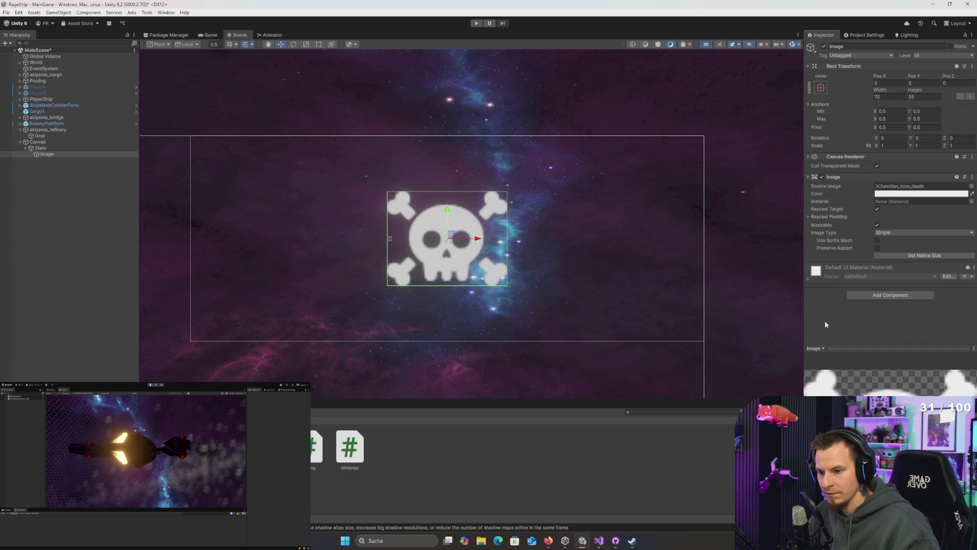
{"action": "left_click_drag", "start_coordinate": [915, 92], "coordinate": [899, 94]}
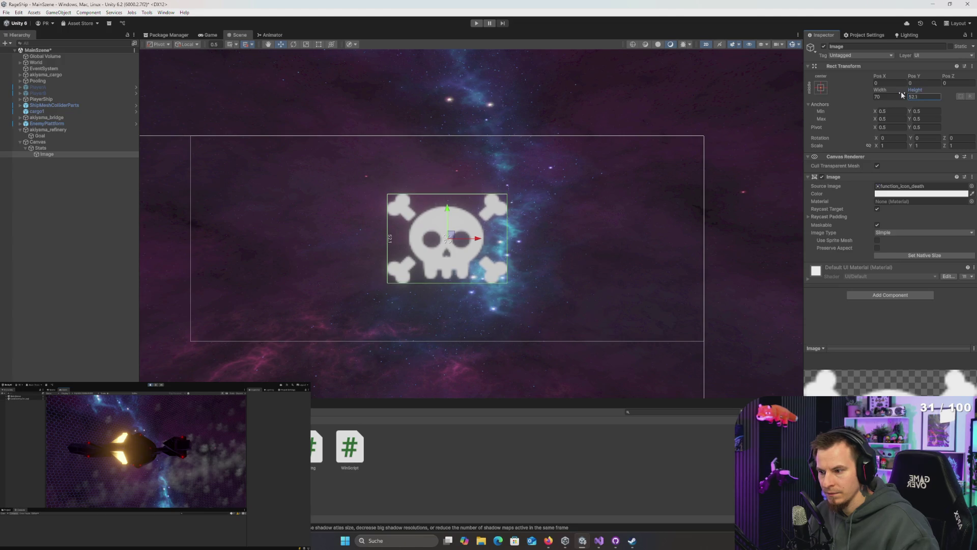
{"action": "key", "text": "ctrl+z"}
{"action": "left_click_drag", "start_coordinate": [923, 90], "coordinate": [905, 94]}
{"action": "key", "text": "ctrl+z"}
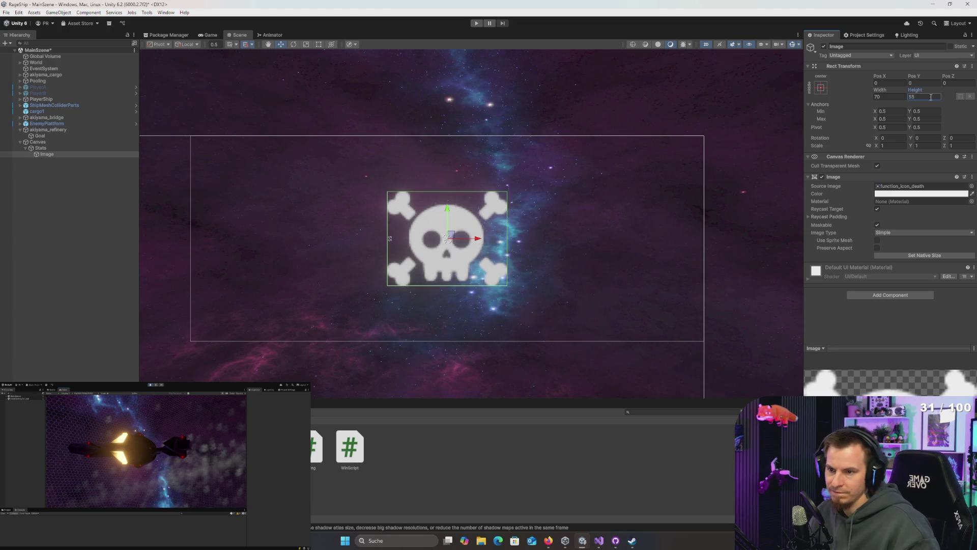
- Scale the skull to 75% by entering 55*.75 for height and 70*.75 for width
{"action": "double_click", "coordinate": [925, 96]}
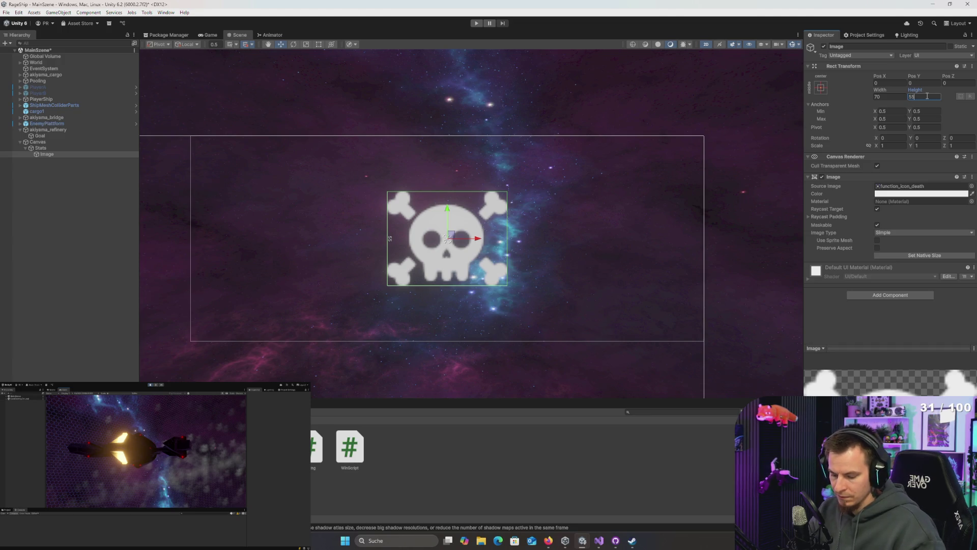
{"action": "type", "text": "*.8"}
{"action": "key", "text": "Return"}
{"action": "key", "text": "ctrl+z"}
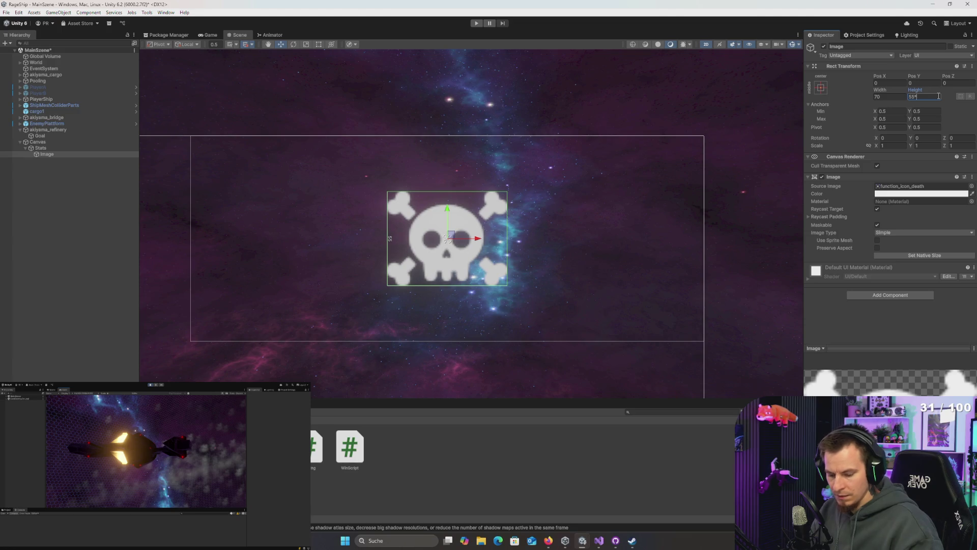
{"action": "type", "text": ".7"}
{"action": "key", "text": "Return"}
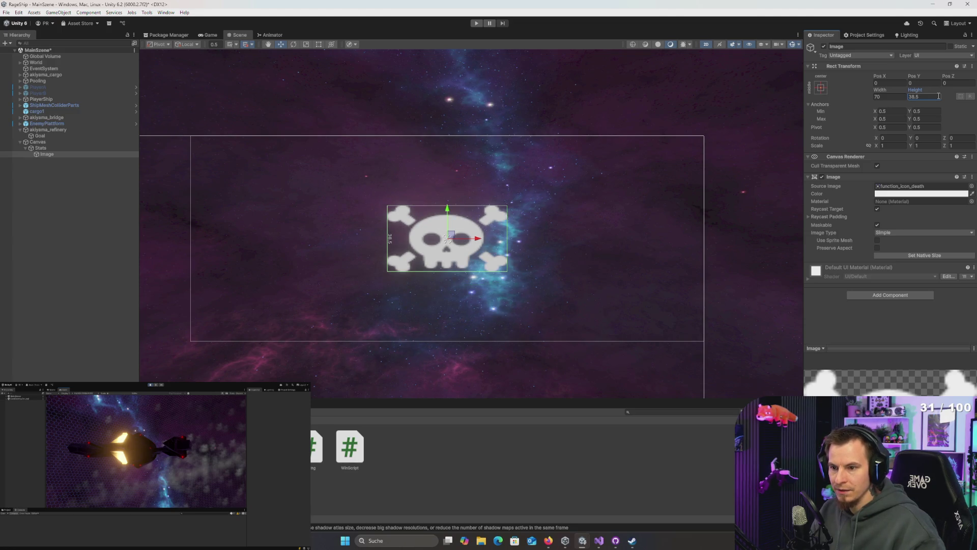
{"action": "key", "text": "ctrl+z"}
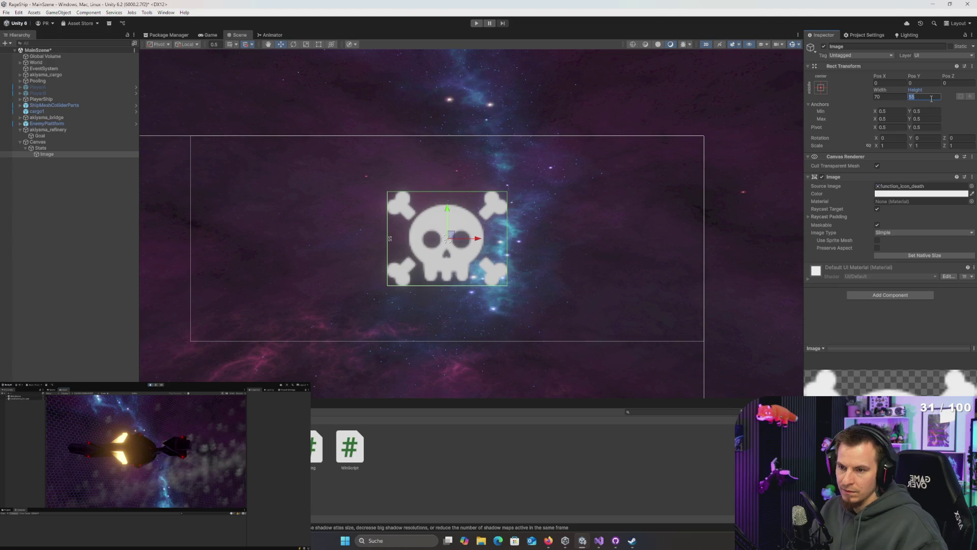
{"action": "type", "text": "*7"}
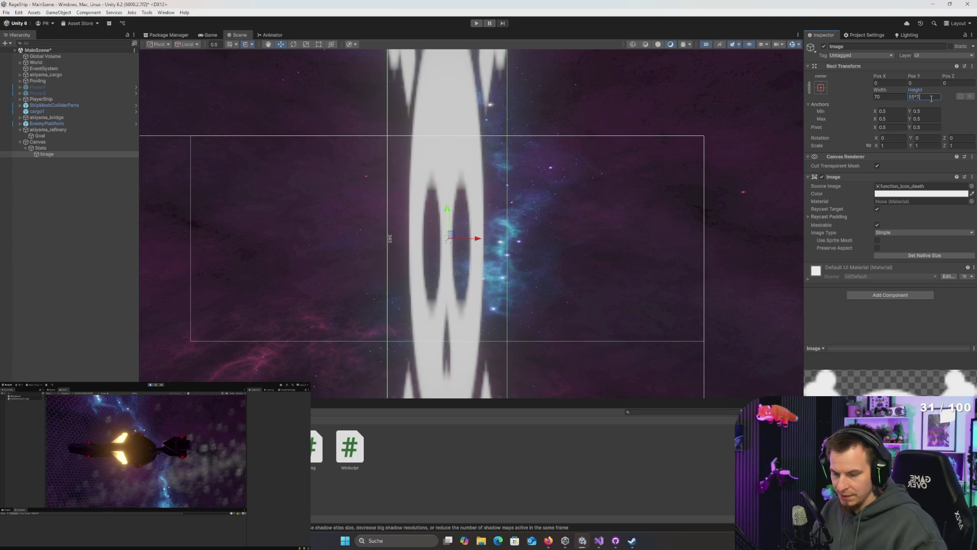
{"action": "key", "text": "BackSpace"}
{"action": "type", "text": ".7"}
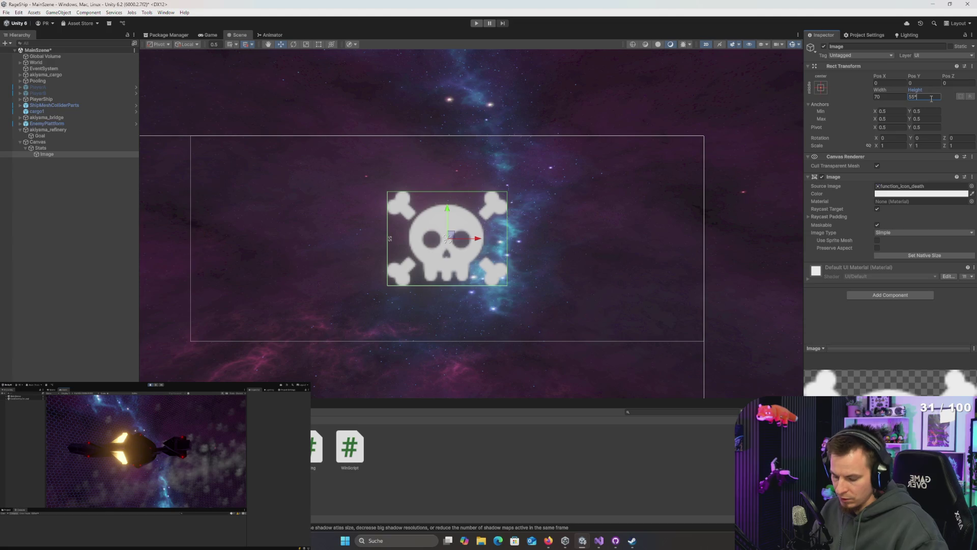
{"action": "type", "text": "5"}
{"action": "left_click", "coordinate": [896, 99]}
{"action": "type", "text": "*"}
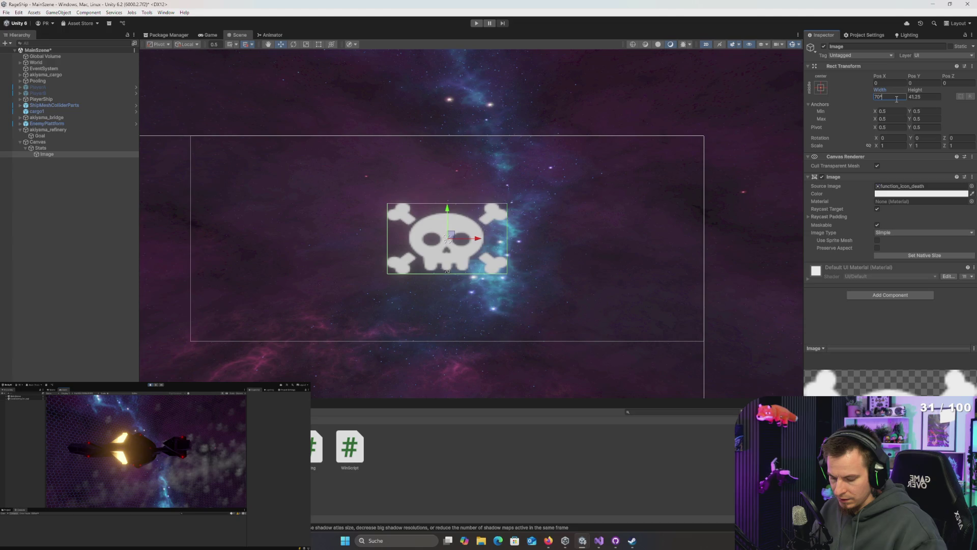
{"action": "type", "text": ".75"}
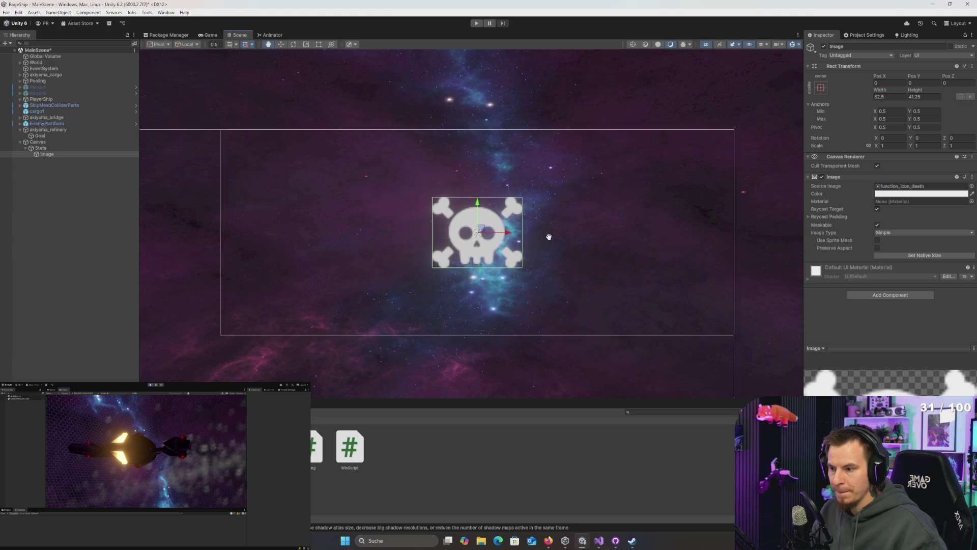
- Move the skull to the canvas's upper left and place a duplicate, Image (1), below it
{"action": "left_click_drag", "start_coordinate": [559, 235], "coordinate": [350, 257]}
{"action": "left_click_drag", "start_coordinate": [318, 203], "coordinate": [318, 136]}
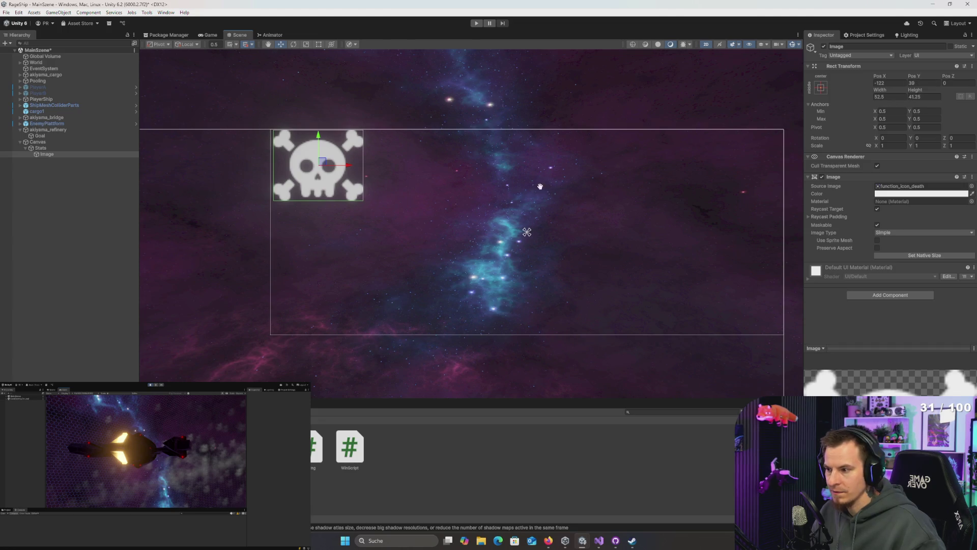
{"action": "key", "text": "ctrl+d"}
{"action": "left_click_drag", "start_coordinate": [398, 124], "coordinate": [409, 195]}
- Give Image (1) the function_icon_chest_2 sprite by searching chest sprites in the Source Image picker
{"action": "left_click", "coordinate": [972, 185]}
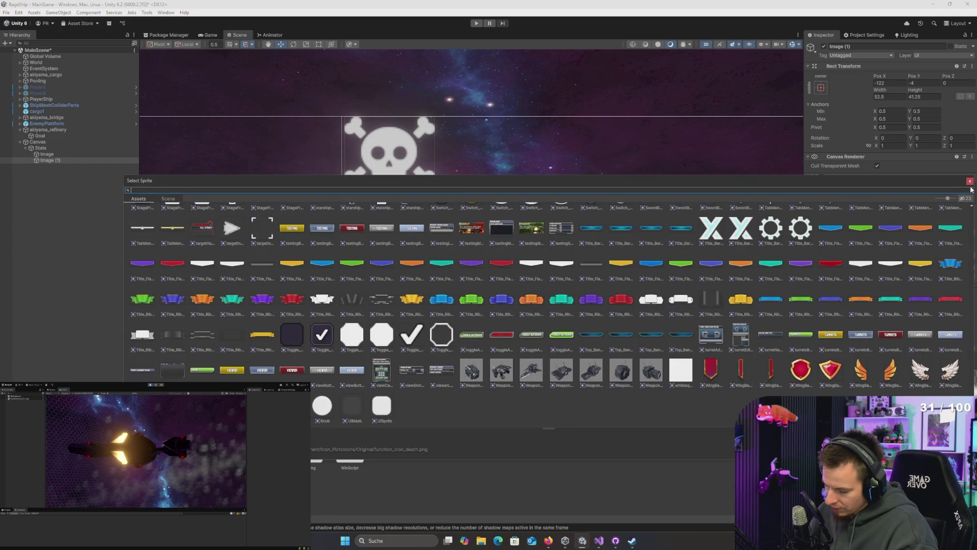
{"action": "type", "text": "cre"}
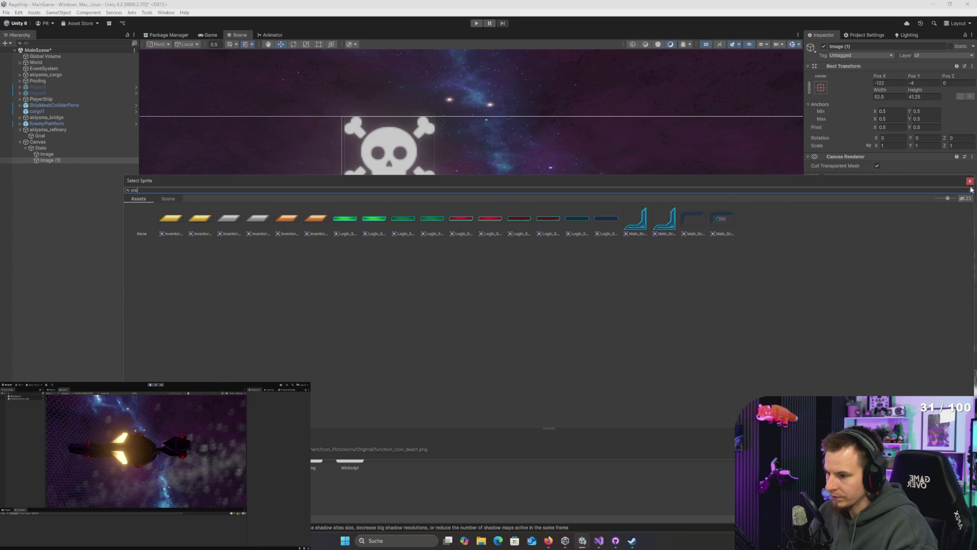
{"action": "key", "text": "BackSpace"}
{"action": "key", "text": "BackSpace"}
{"action": "type", "text": "ha"}
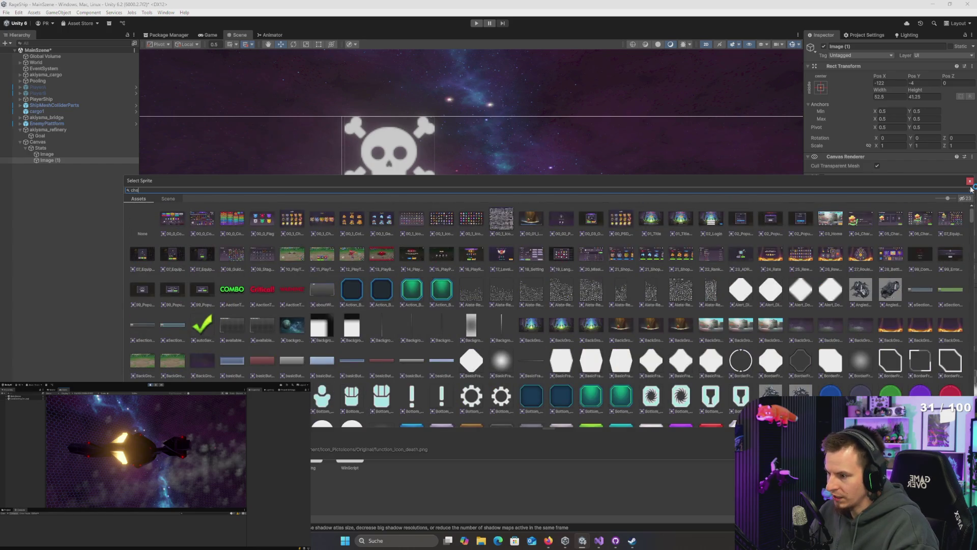
{"action": "key", "text": "BackSpace"}
{"action": "type", "text": "e"}
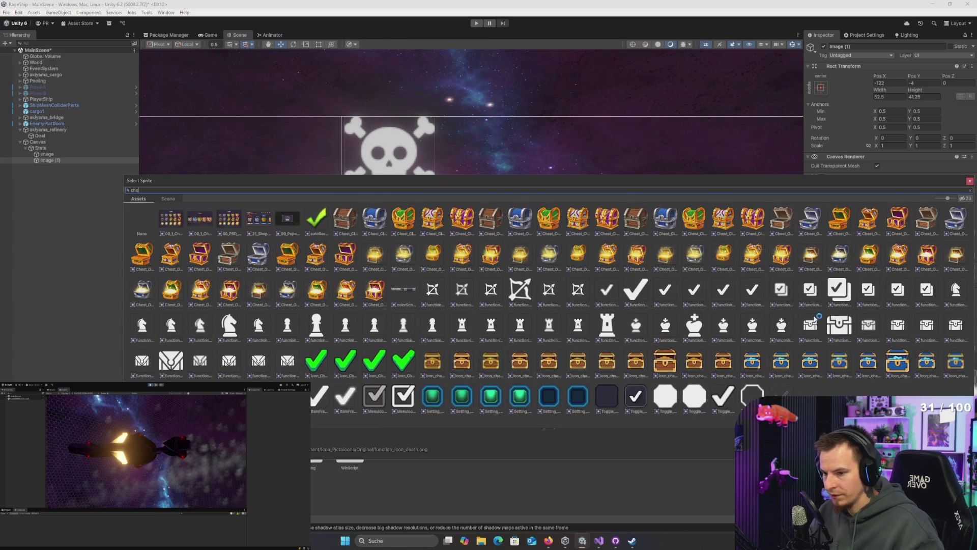
{"action": "left_click", "coordinate": [171, 363]}
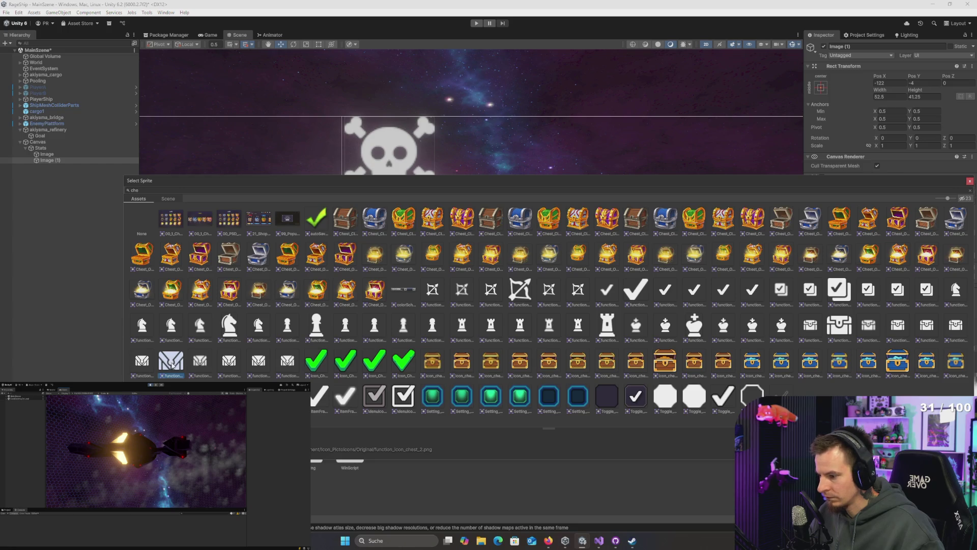
{"action": "double_click", "coordinate": [172, 363]}
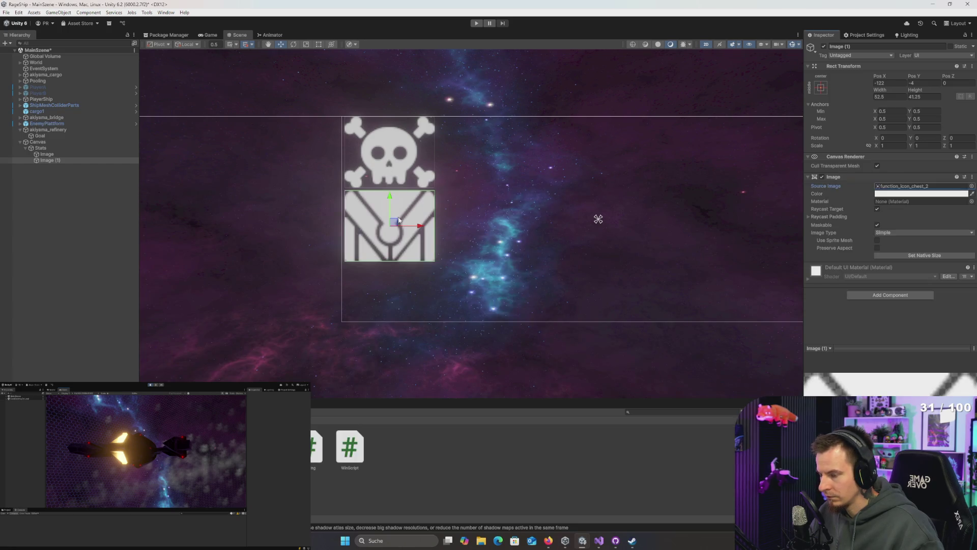
{"action": "left_click", "coordinate": [971, 185]}
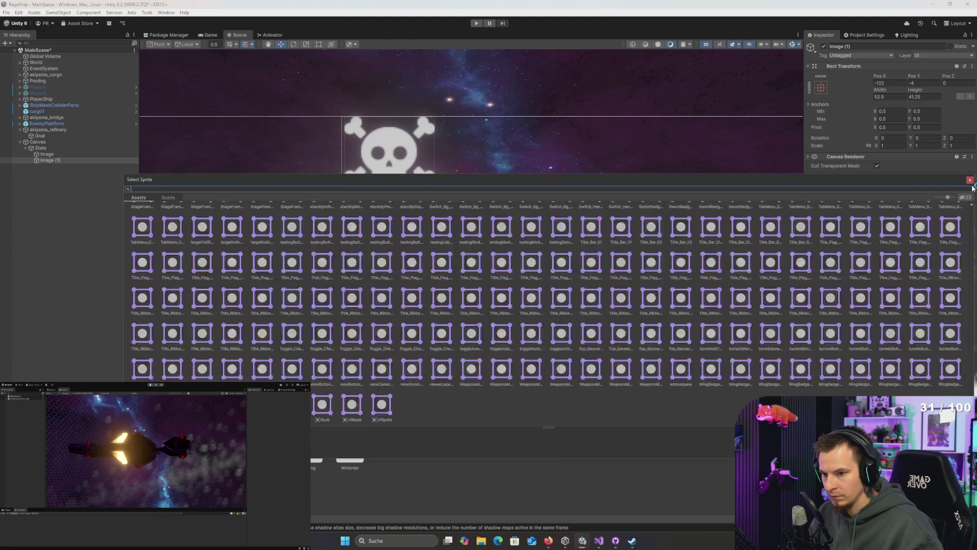
- Search 'ches' and compare chest variants, settling on the function_icon_chest_1 sprite
{"action": "type", "text": "ches"}
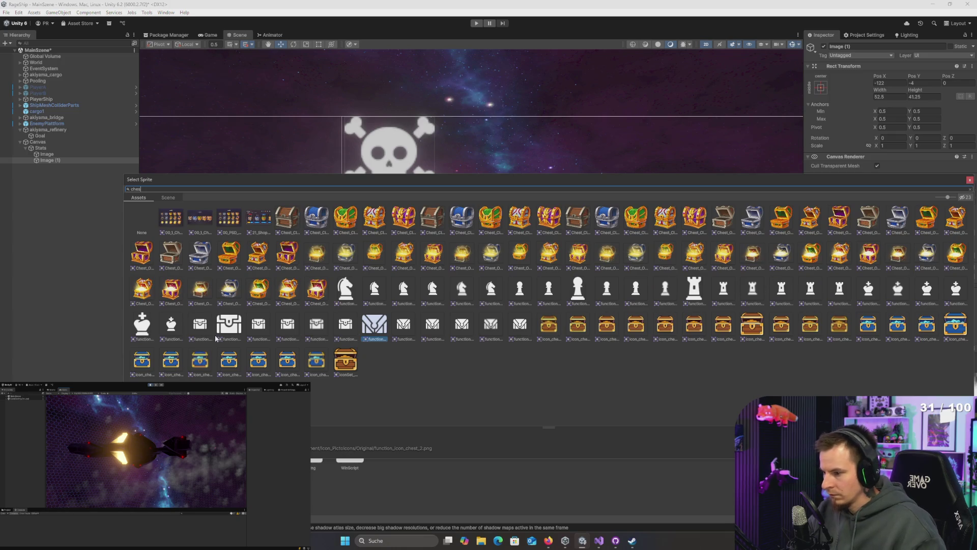
{"action": "left_click", "coordinate": [348, 332]}
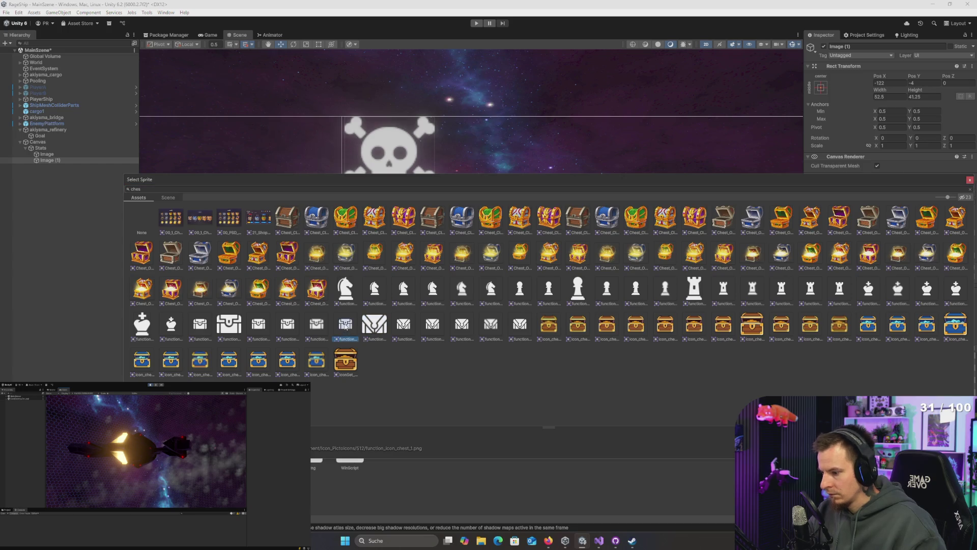
{"action": "left_click", "coordinate": [317, 327]}
{"action": "left_click", "coordinate": [268, 328]}
{"action": "key", "text": "Right"}
{"action": "key", "text": "Left"}
{"action": "key", "text": "Return"}
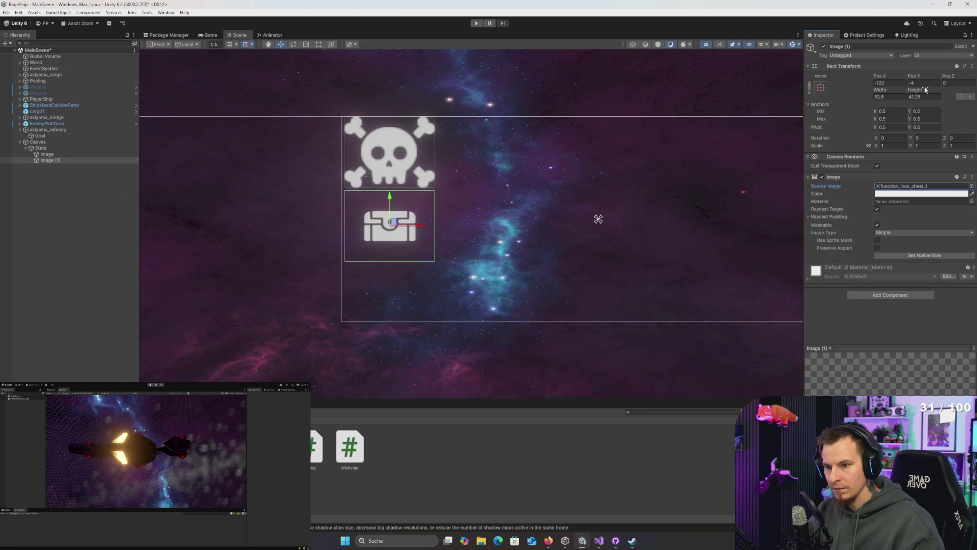
- Resize the chest image to 50 × 50 and duplicate it
{"action": "left_click", "coordinate": [895, 96]}
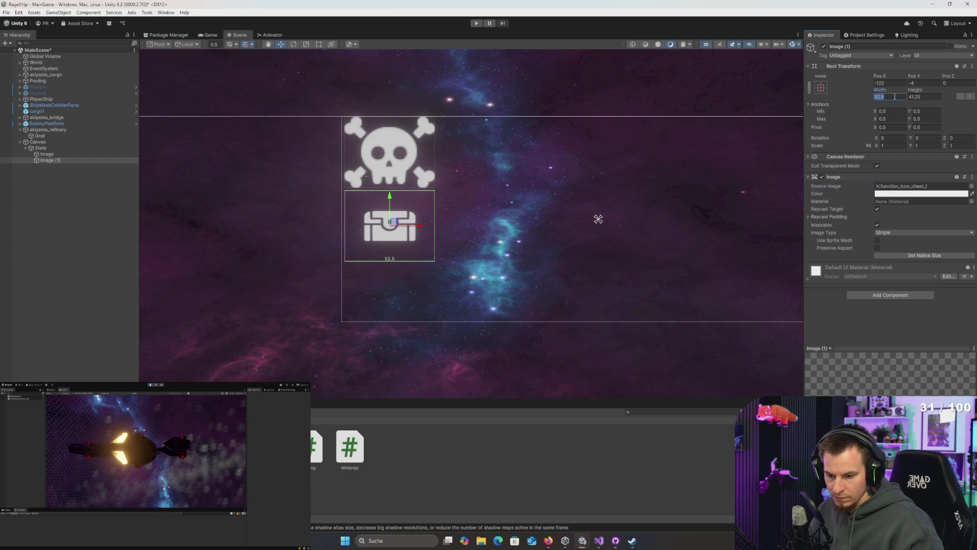
{"action": "type", "text": "40"}
{"action": "key", "text": "Tab"}
{"action": "type", "text": "40"}
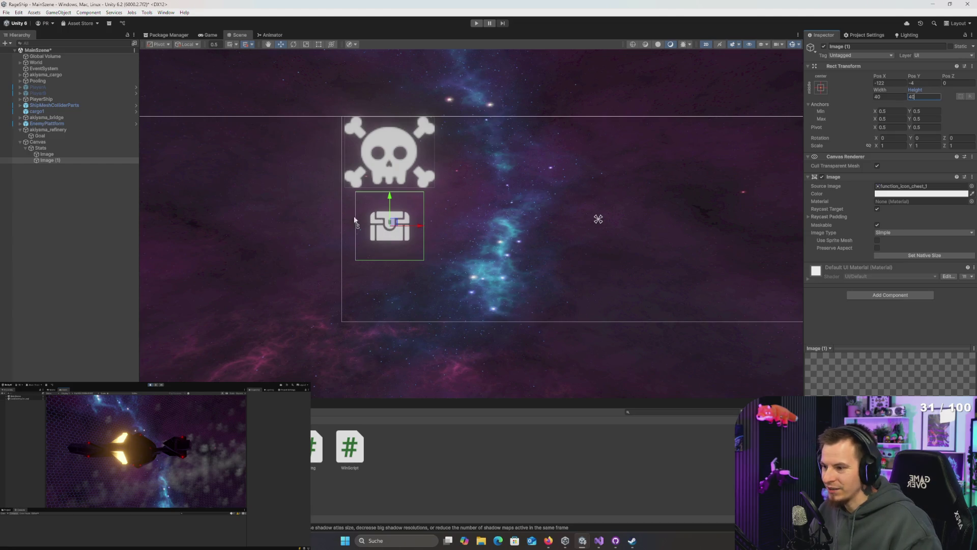
{"action": "scroll", "coordinate": [438, 191], "scroll_direction": "up", "scroll_amount": 3}
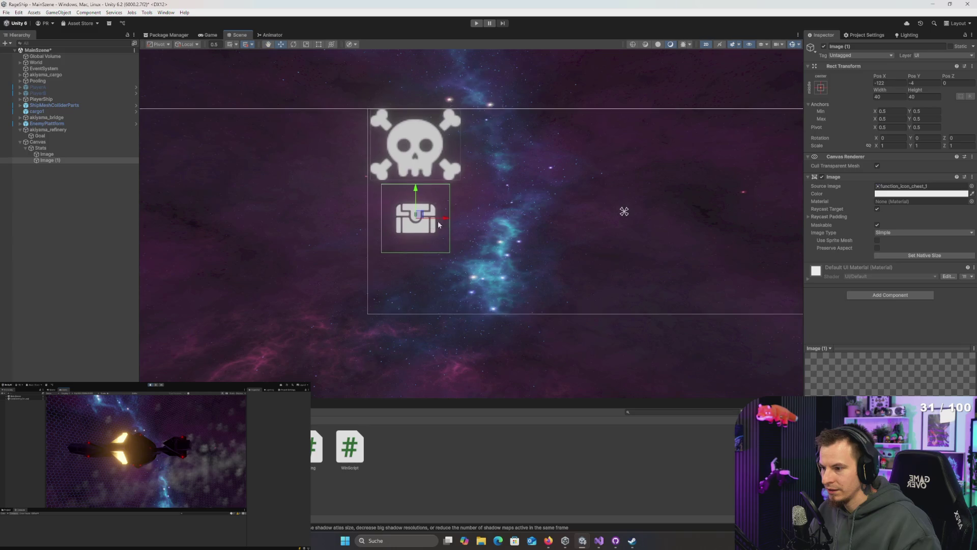
{"action": "left_click", "coordinate": [890, 96]}
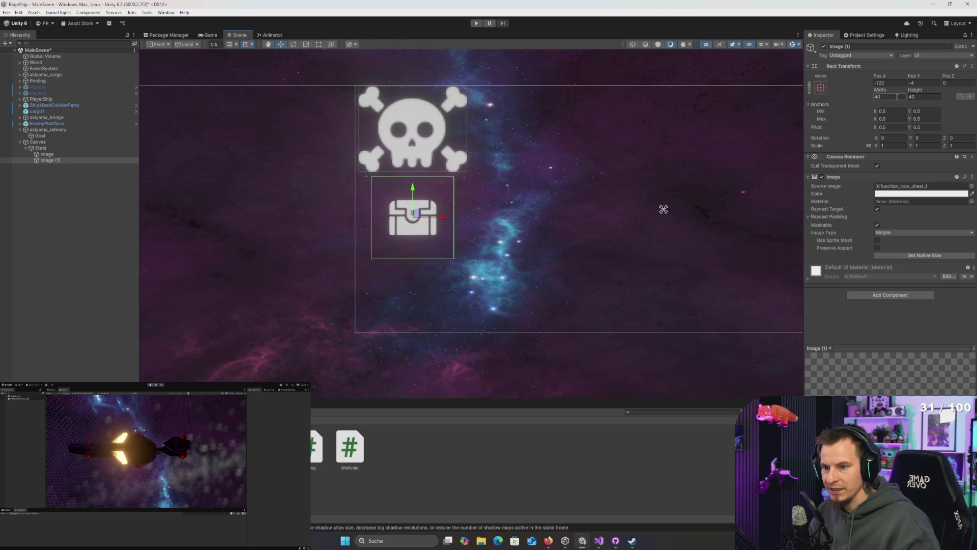
{"action": "type", "text": "50"}
{"action": "key", "text": "Tab"}
{"action": "type", "text": "50"}
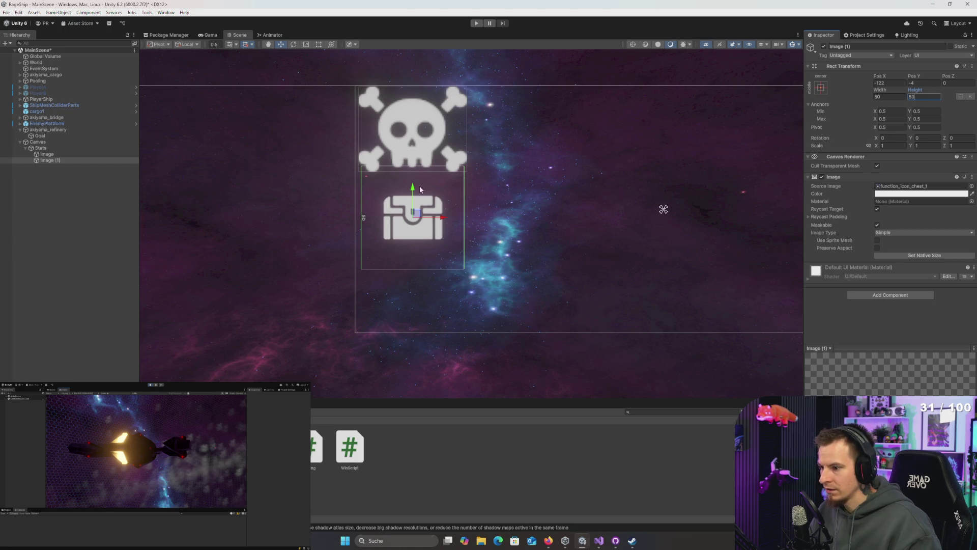
{"action": "left_click", "coordinate": [41, 148]}
{"action": "left_click", "coordinate": [47, 160]}
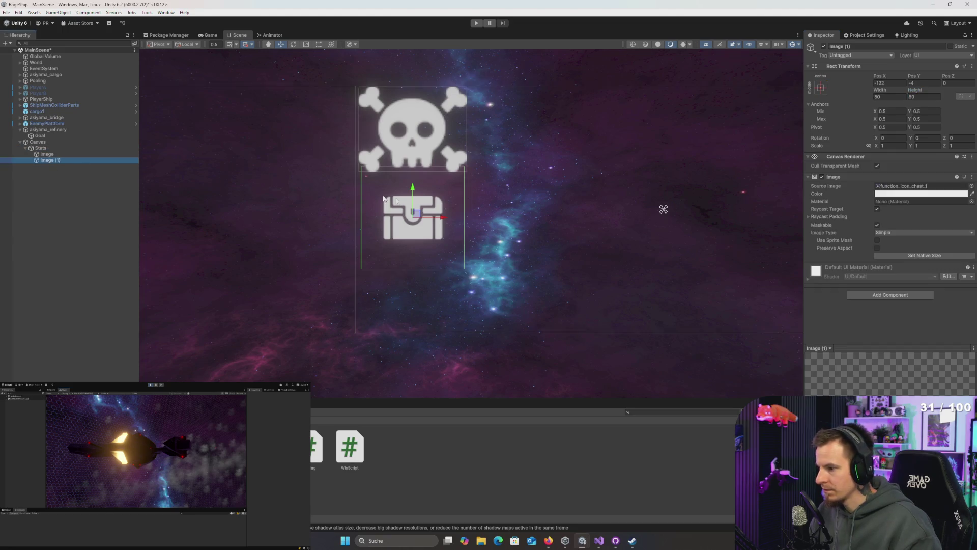
{"action": "key", "text": "ctrl+d"}
- Move the copy below the chest and apply the Icon_Timer_01 stopwatch sprite found by searching 'time'
{"action": "left_click_drag", "start_coordinate": [426, 212], "coordinate": [425, 279]}
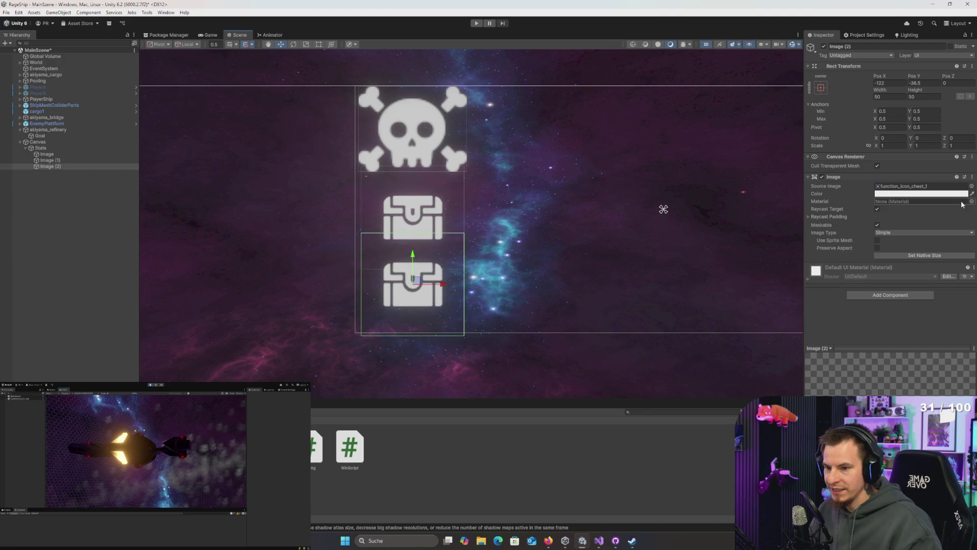
{"action": "left_click", "coordinate": [972, 187]}
{"action": "type", "text": "clock"}
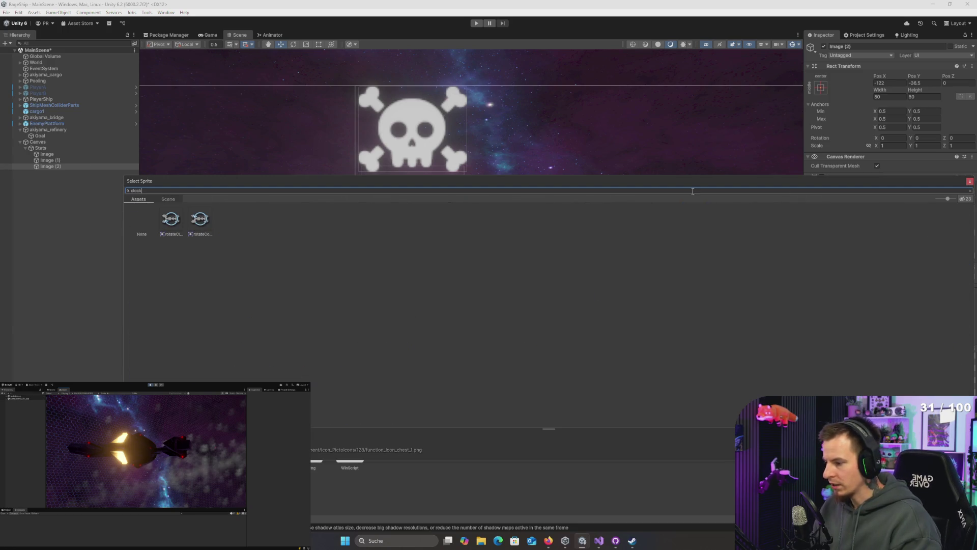
{"action": "key", "text": "BackSpace"}
{"action": "key", "text": "BackSpace"}
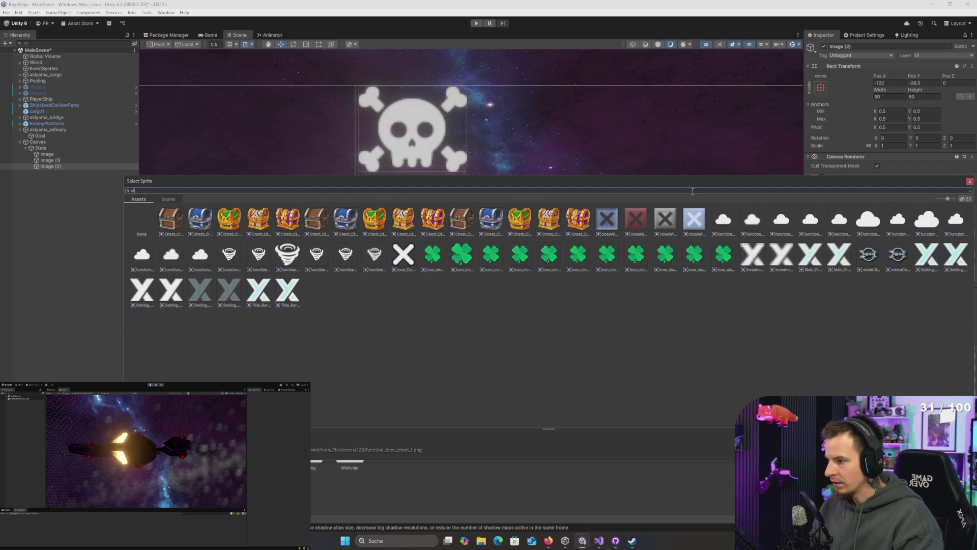
{"action": "type", "text": "time"}
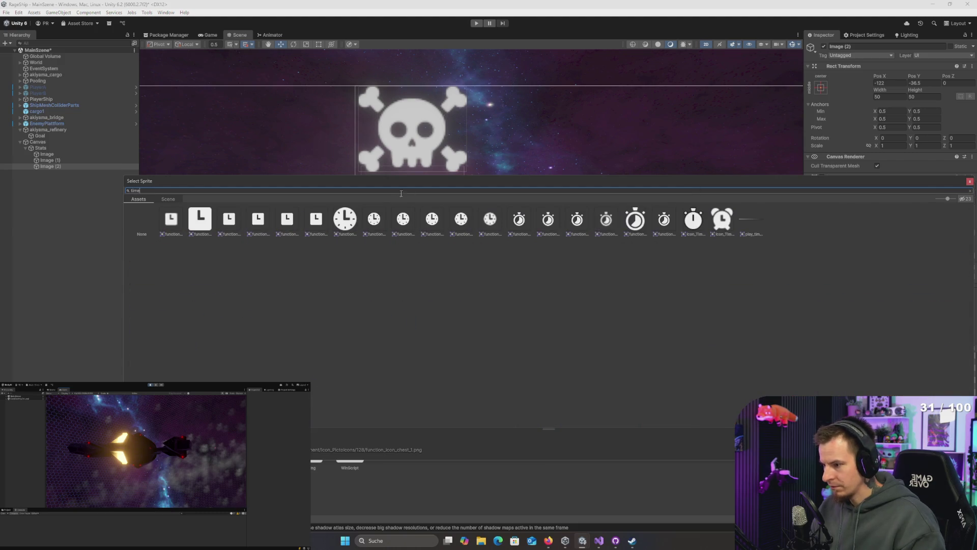
{"action": "left_click", "coordinate": [635, 219]}
{"action": "left_click", "coordinate": [698, 223]}
{"action": "double_click", "coordinate": [697, 224]}
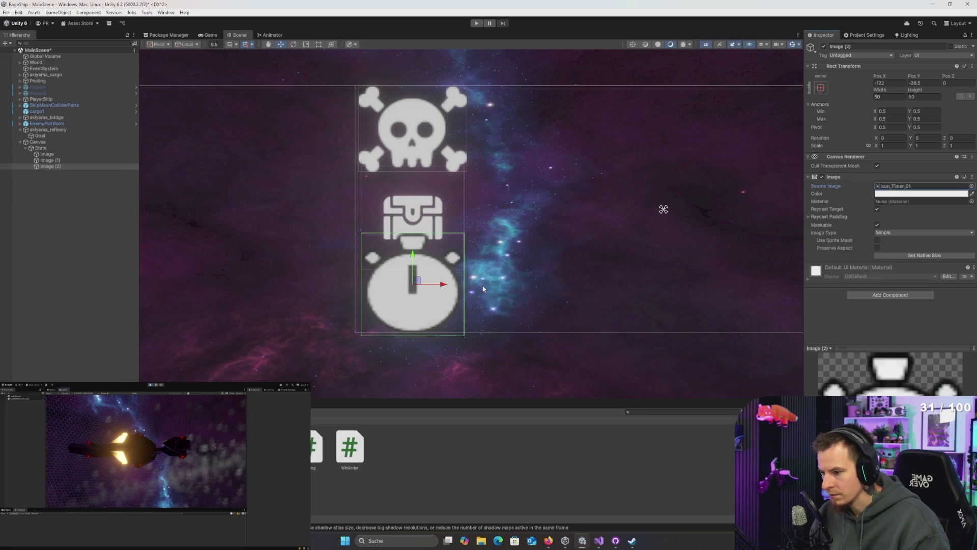
- Compare the timer sprites again and switch Image (2) to the function_icon_time_2 clock sprite
{"action": "left_click", "coordinate": [972, 186]}
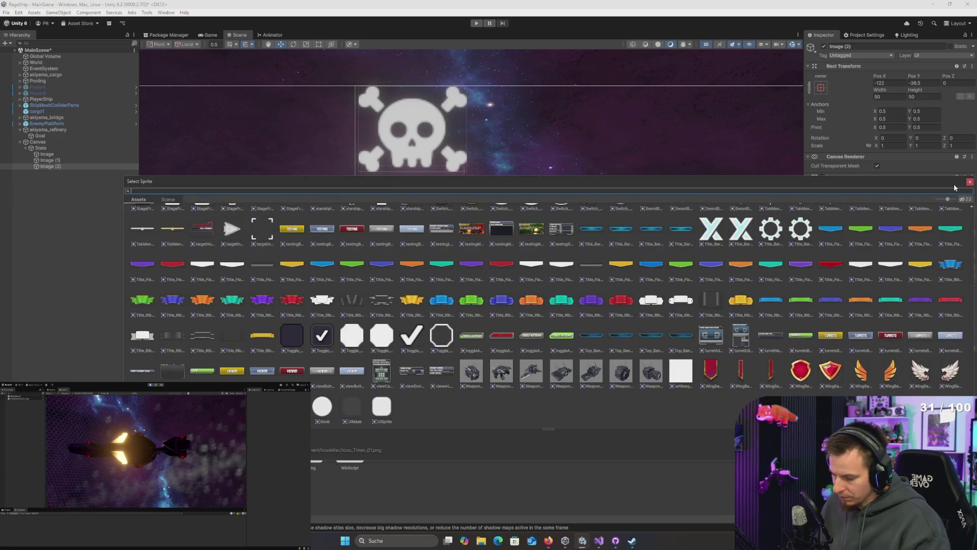
{"action": "type", "text": "time"}
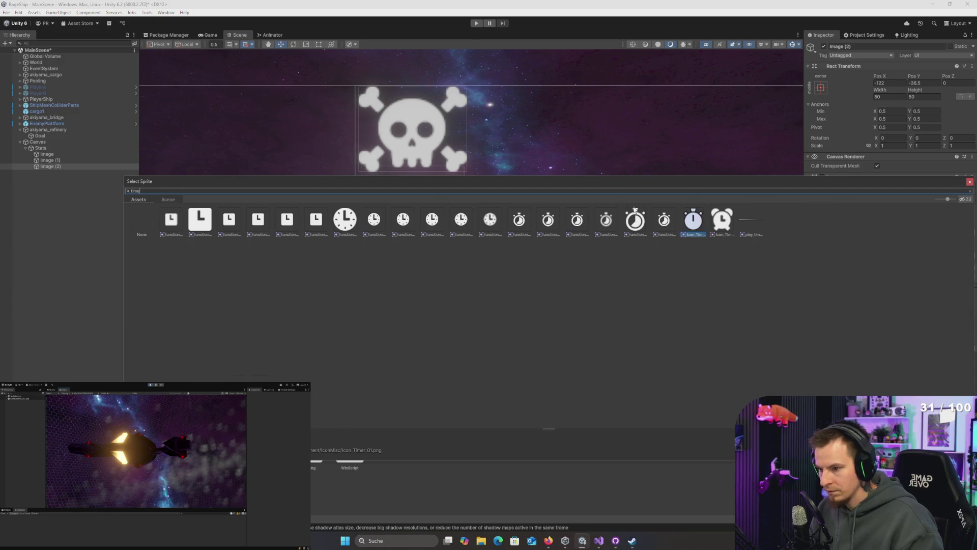
{"action": "left_click", "coordinate": [717, 233]}
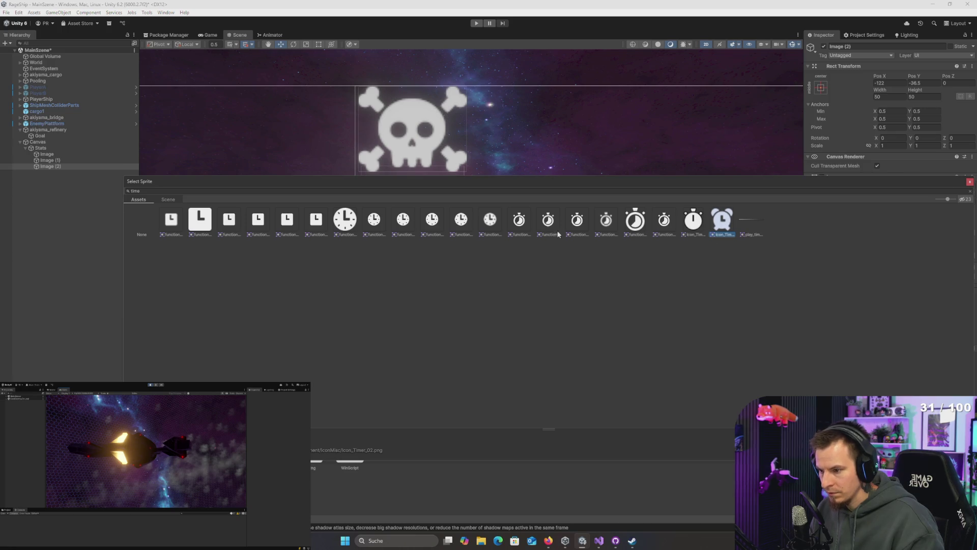
{"action": "left_click", "coordinate": [344, 219]}
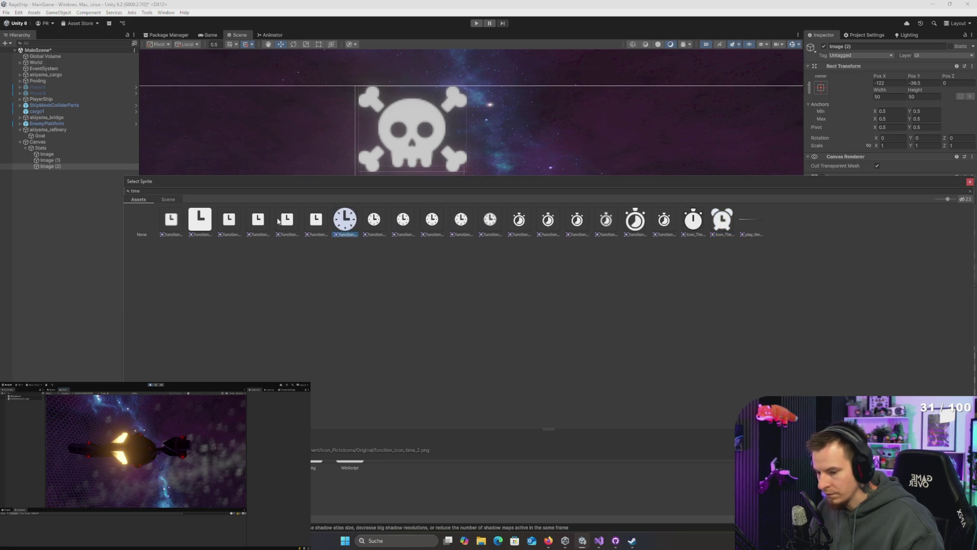
{"action": "double_click", "coordinate": [342, 223]}
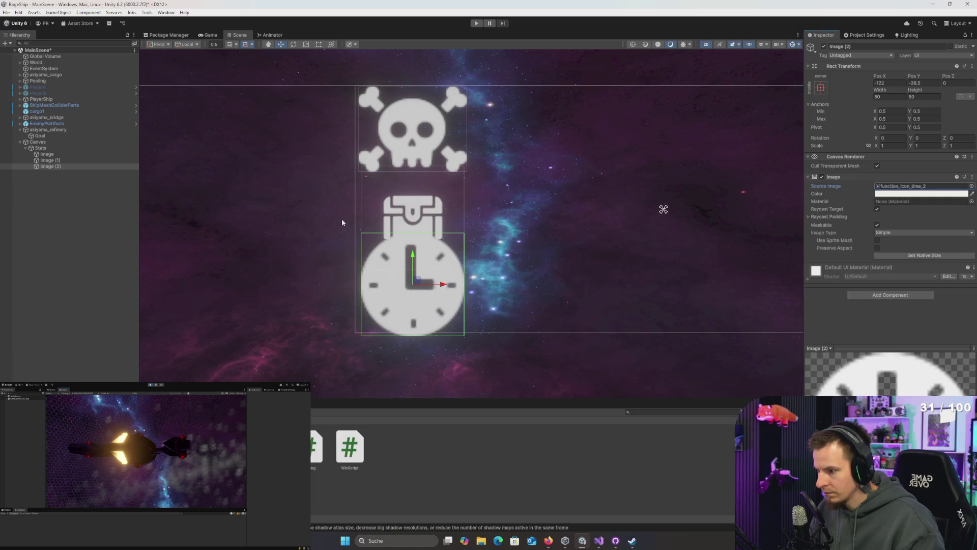
- Set the clock image to 40 × 40
{"action": "left_click", "coordinate": [893, 97]}
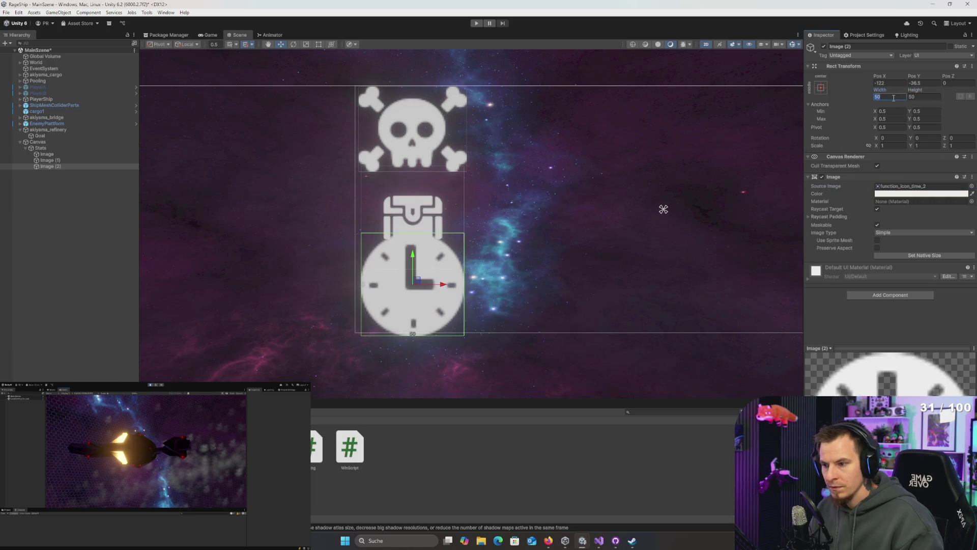
{"action": "type", "text": "40"}
{"action": "key", "text": "Tab"}
{"action": "type", "text": "40"}
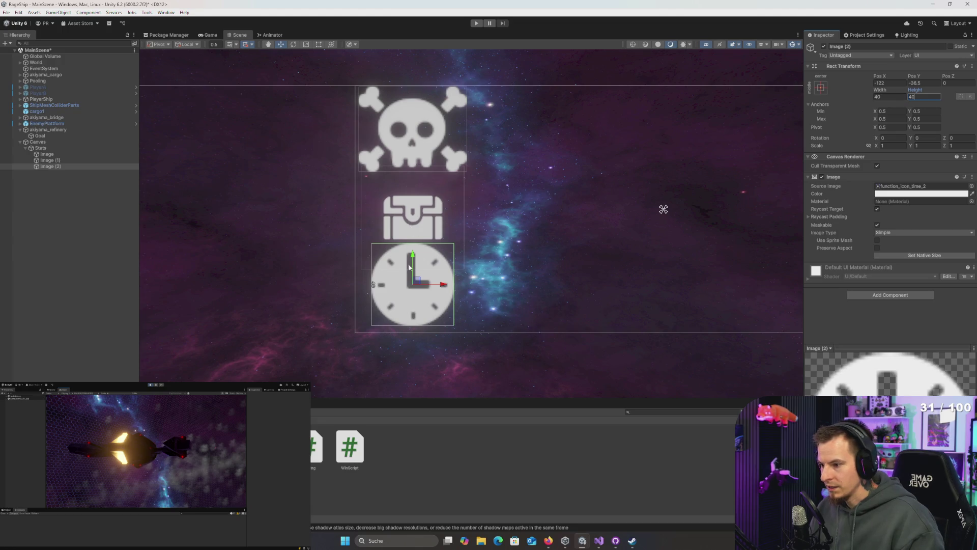
- Resize the chest image to 70 × 70 and nudge it upward
{"action": "left_click", "coordinate": [50, 160]}
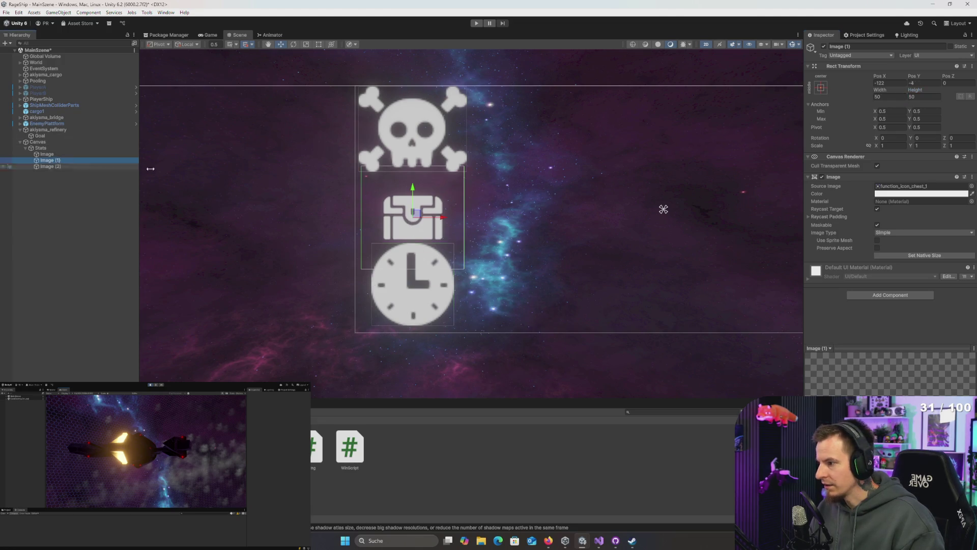
{"action": "mouse_move", "coordinate": [415, 199]}
{"action": "left_mouse_down"}
{"action": "mouse_move", "coordinate": [415, 260]}
{"action": "mouse_move", "coordinate": [419, 194]}
{"action": "left_mouse_up"}
{"action": "double_click", "coordinate": [889, 97]}
{"action": "type", "text": "60"}
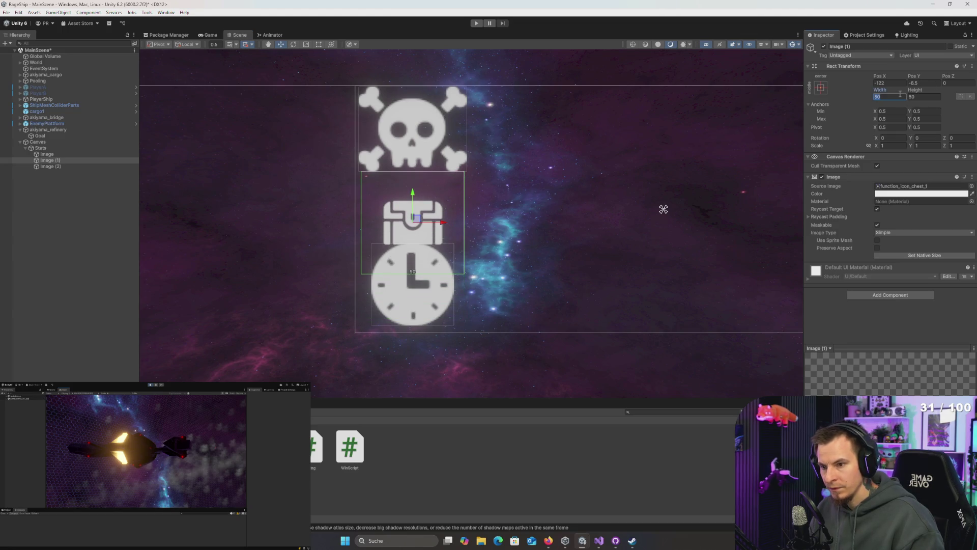
{"action": "key", "text": "Tab"}
{"action": "type", "text": "60"}
{"action": "double_click", "coordinate": [888, 97]}
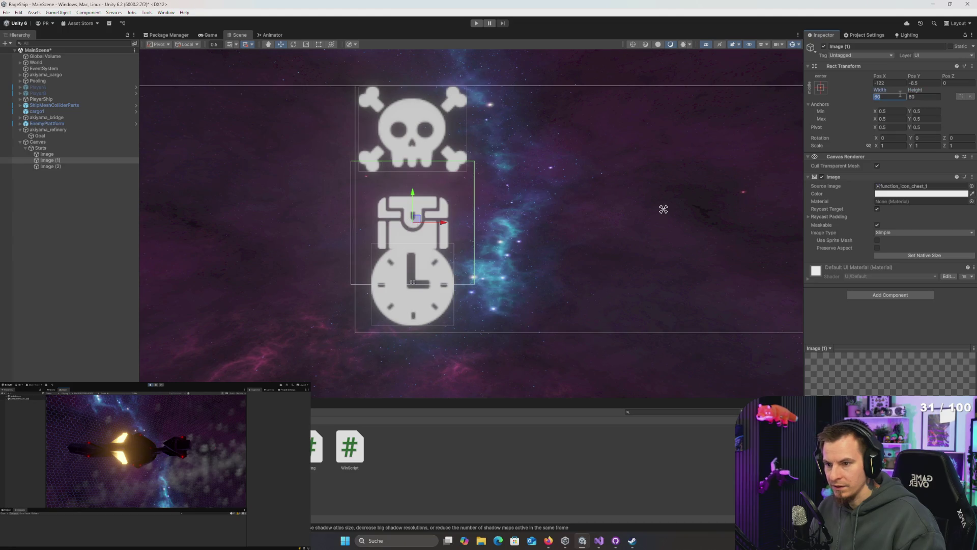
{"action": "type", "text": "70"}
{"action": "key", "text": "Tab"}
{"action": "type", "text": "70"}
{"action": "mouse_move", "coordinate": [413, 195]}
{"action": "left_mouse_down"}
{"action": "mouse_move", "coordinate": [415, 107]}
{"action": "mouse_move", "coordinate": [415, 176]}
{"action": "left_mouse_up"}
- Scale the skull width and height by 0.8 to 42 × 33 and move it down slightly
{"action": "left_click", "coordinate": [51, 154]}
{"action": "left_click", "coordinate": [904, 96]}
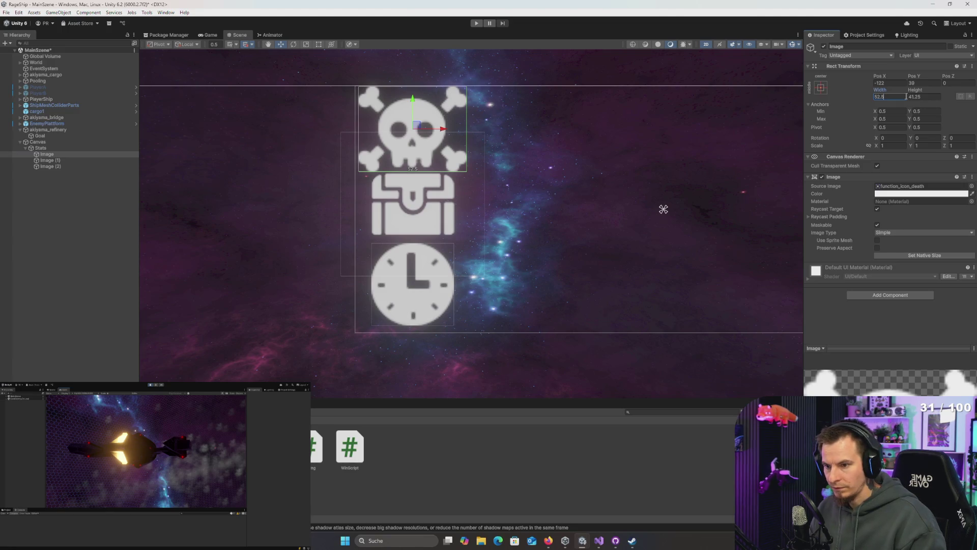
{"action": "type", "text": "*"}
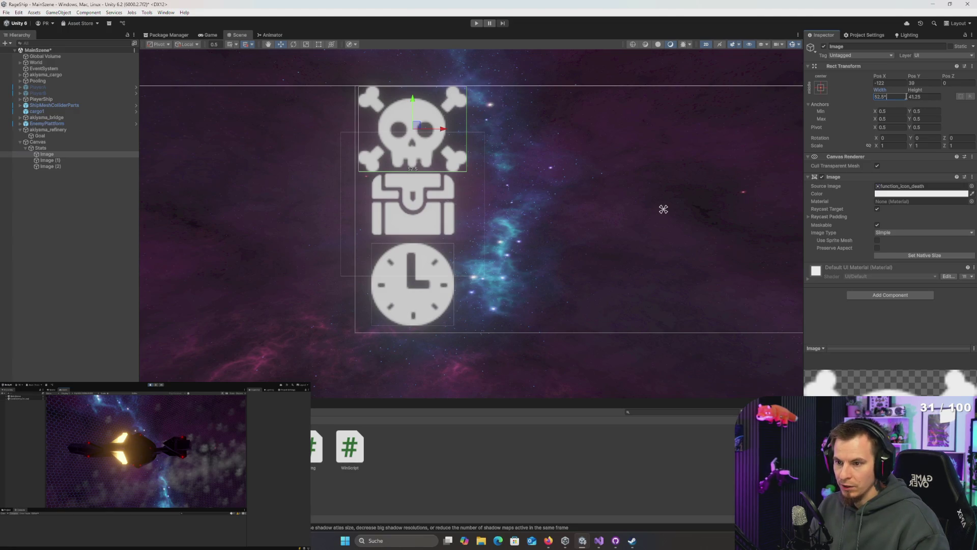
{"action": "type", "text": "0.9"}
{"action": "key", "text": "Return"}
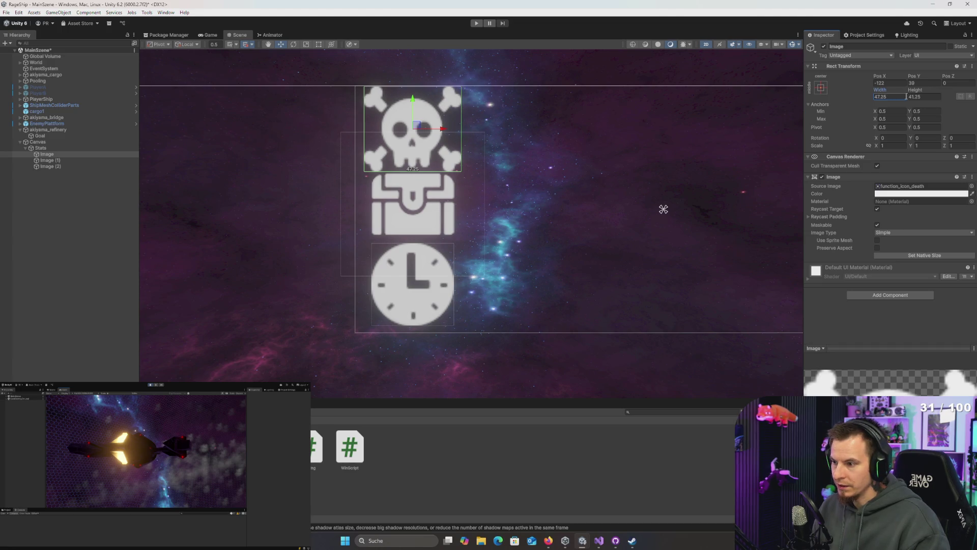
{"action": "key", "text": "ctrl+z"}
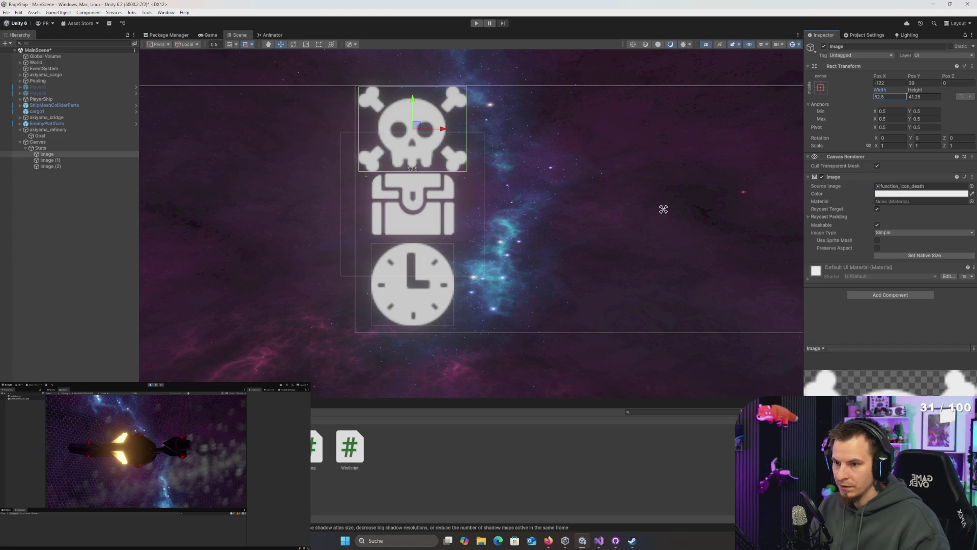
{"action": "type", "text": "*"}
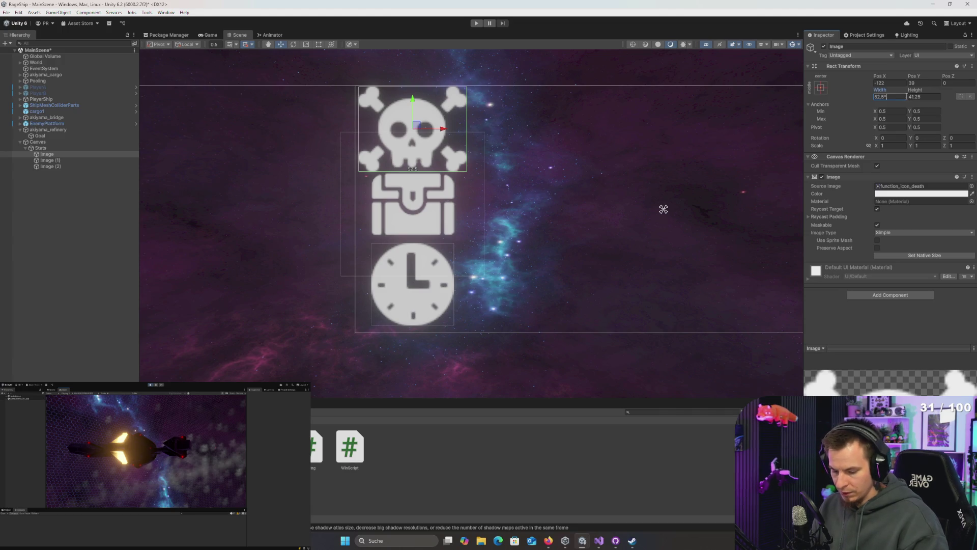
{"action": "type", "text": "0.8"}
{"action": "key", "text": "Return"}
{"action": "left_click", "coordinate": [909, 97]}
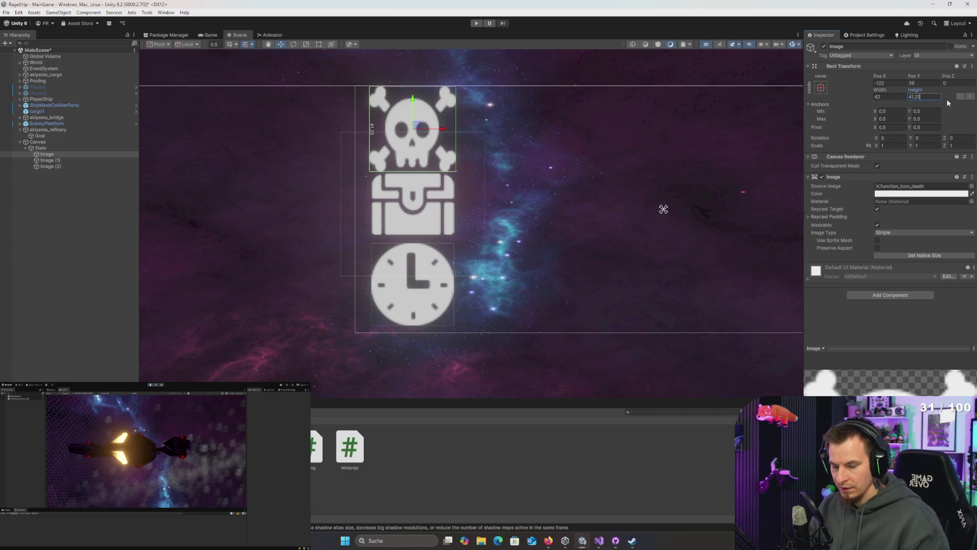
{"action": "type", "text": "*0.8"}
{"action": "key", "text": "Return"}
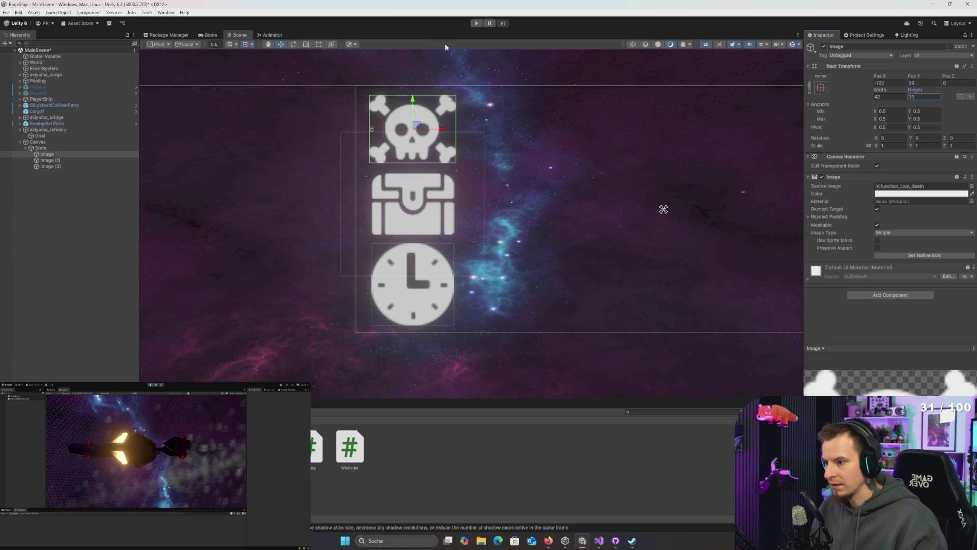
{"action": "mouse_move", "coordinate": [414, 102]}
{"action": "left_mouse_down"}
{"action": "mouse_move", "coordinate": [416, 183]}
{"action": "mouse_move", "coordinate": [402, 98]}
{"action": "mouse_move", "coordinate": [409, 152]}
{"action": "mouse_move", "coordinate": [412, 94]}
{"action": "left_mouse_up"}
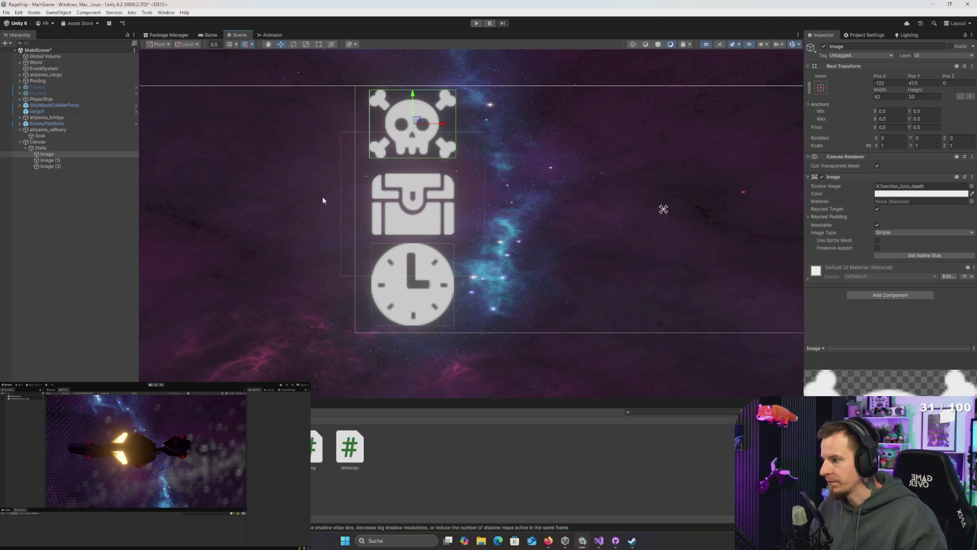
{"action": "scroll", "coordinate": [323, 197], "scroll_direction": "down", "scroll_amount": 2}
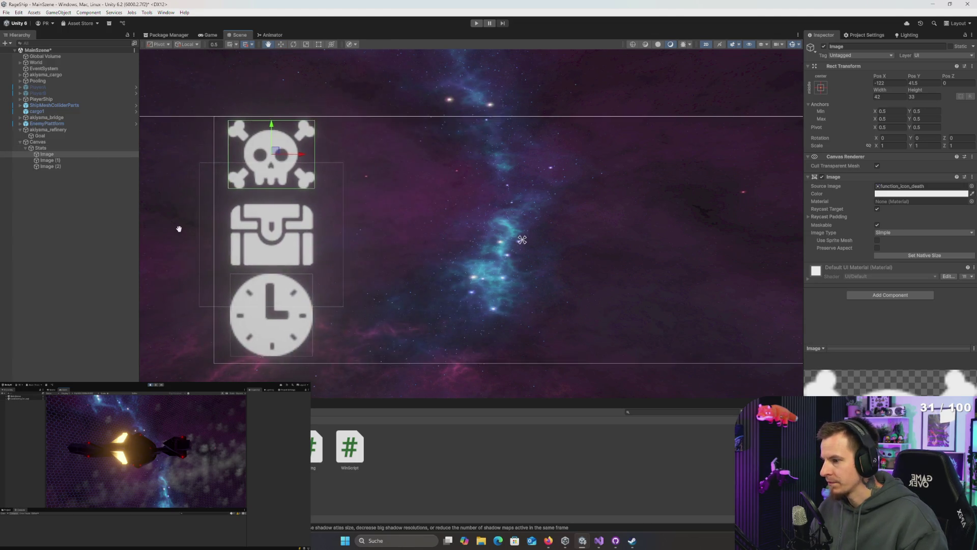
- Create an empty GameObject under Stats and move it to the top of the children
{"action": "right_click", "coordinate": [43, 148]}
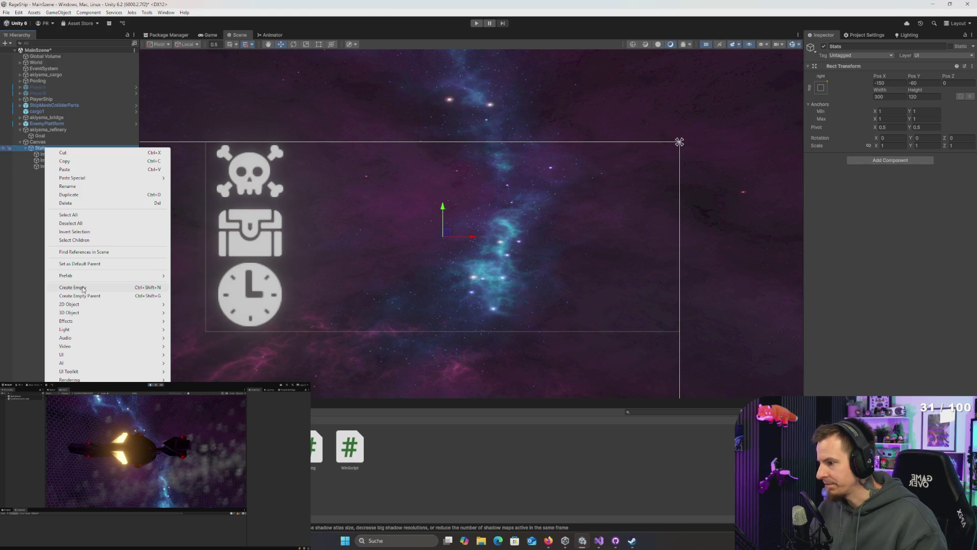
{"action": "left_click", "coordinate": [83, 289]}
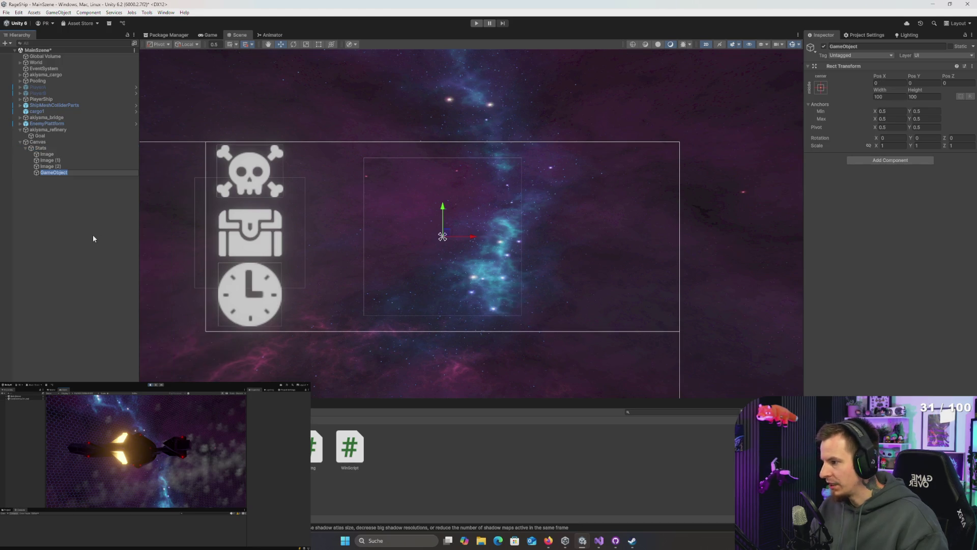
{"action": "left_click", "coordinate": [50, 155]}
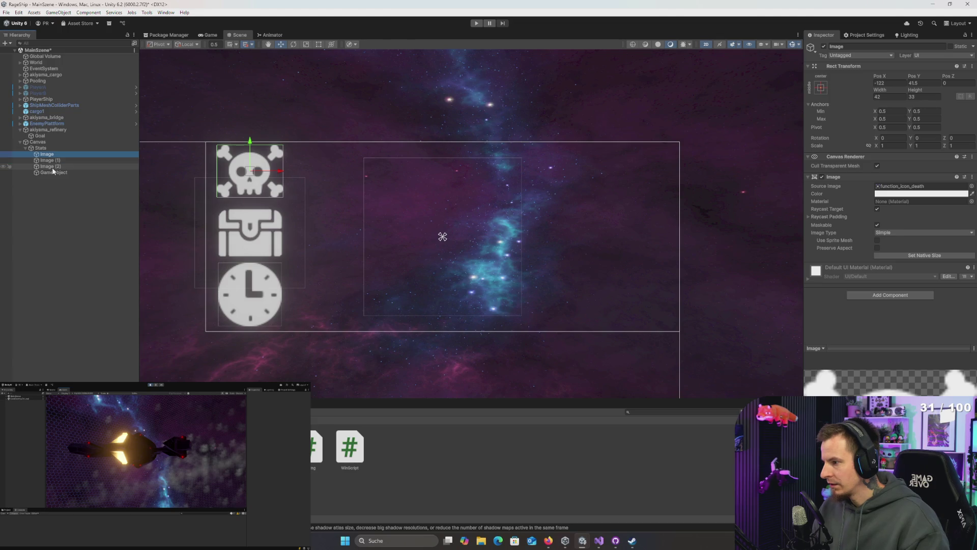
{"action": "mouse_move", "coordinate": [53, 172]}
{"action": "left_mouse_down"}
{"action": "mouse_move", "coordinate": [41, 149]}
{"action": "mouse_move", "coordinate": [51, 166]}
{"action": "left_mouse_up"}
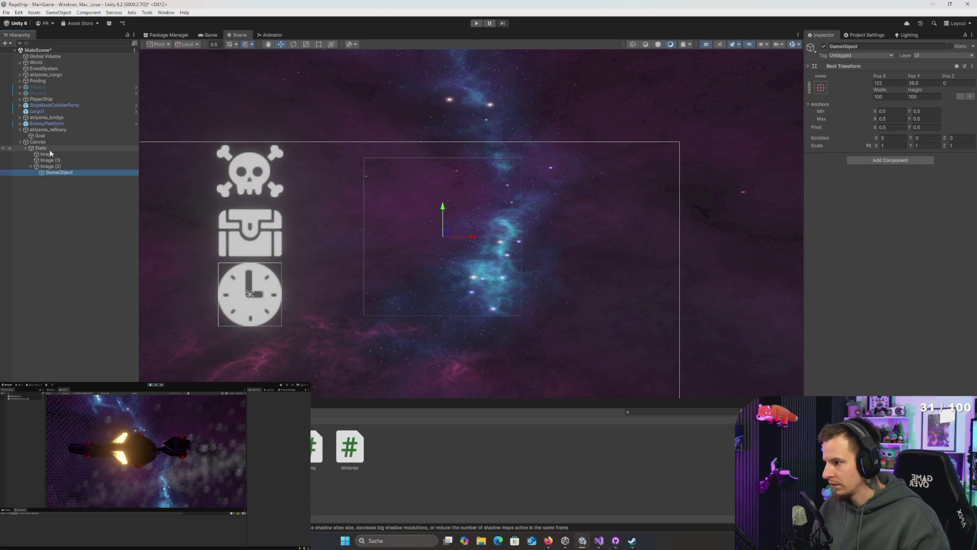
- Nest the skull, chest and clock images inside the new GameObject, undoing a misplaced drop
{"action": "left_click", "coordinate": [47, 154]}
{"action": "left_click", "coordinate": [55, 166], "text": "shift"}
{"action": "left_click_drag", "start_coordinate": [55, 165], "coordinate": [61, 173]}
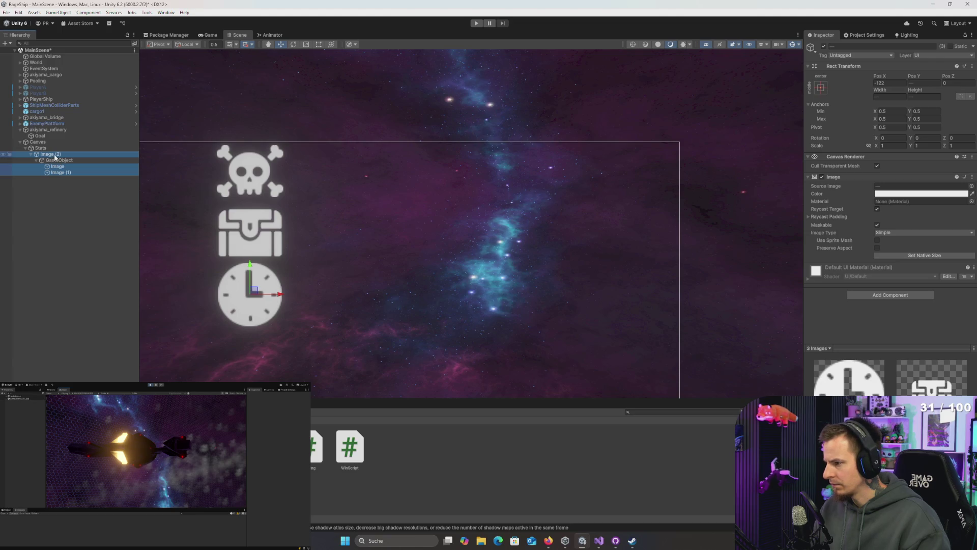
{"action": "left_click", "coordinate": [58, 211]}
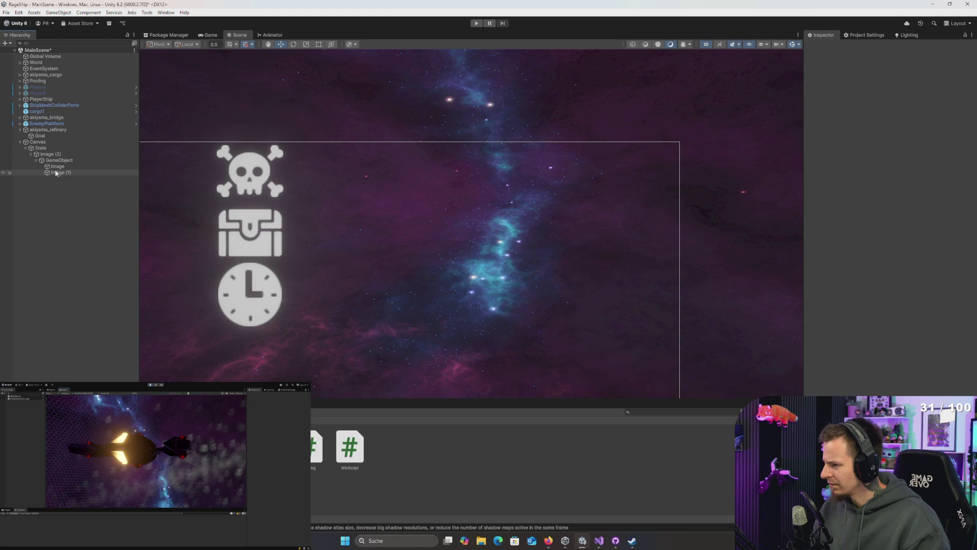
{"action": "key", "text": "ctrl+z"}
{"action": "key", "text": "ctrl+z"}
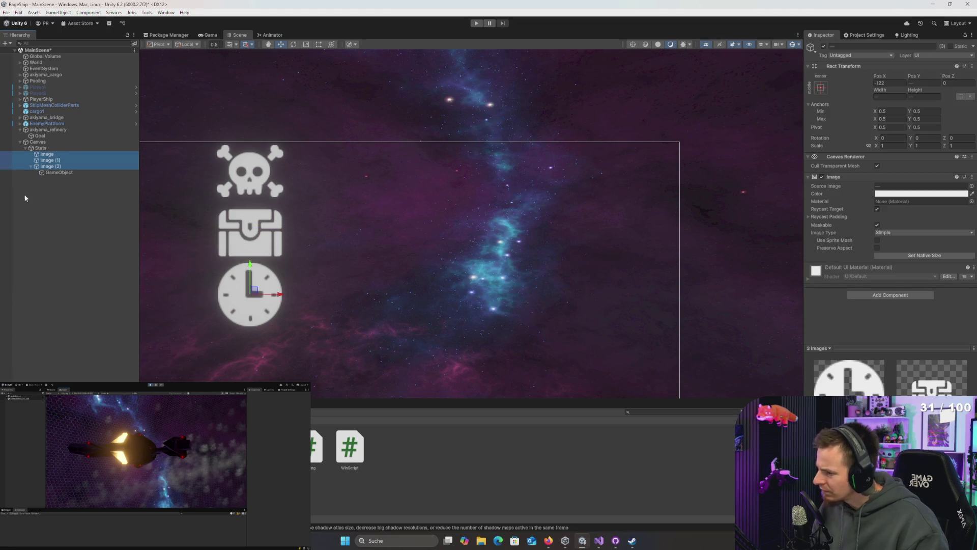
{"action": "left_click", "coordinate": [48, 155]}
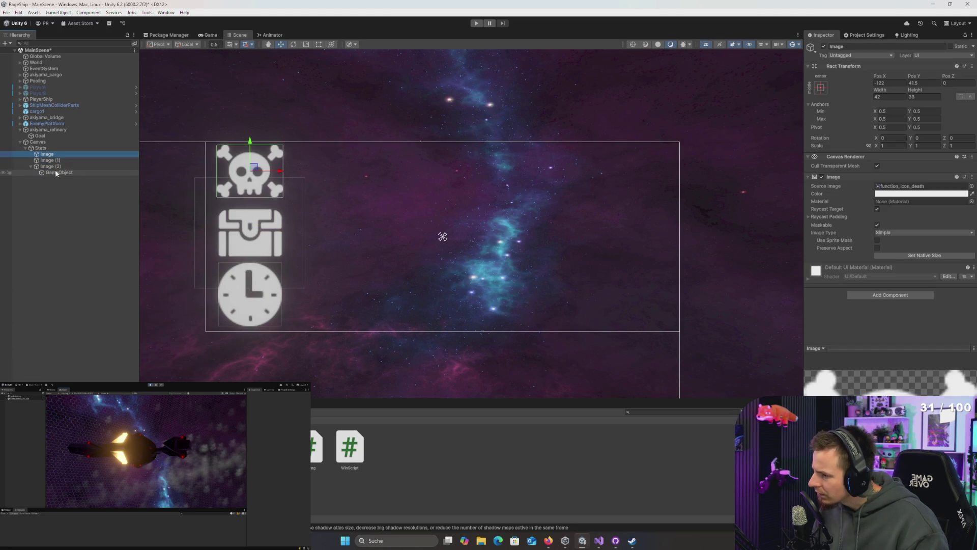
{"action": "key", "text": "ctrl+z"}
{"action": "key", "text": "ctrl+z"}
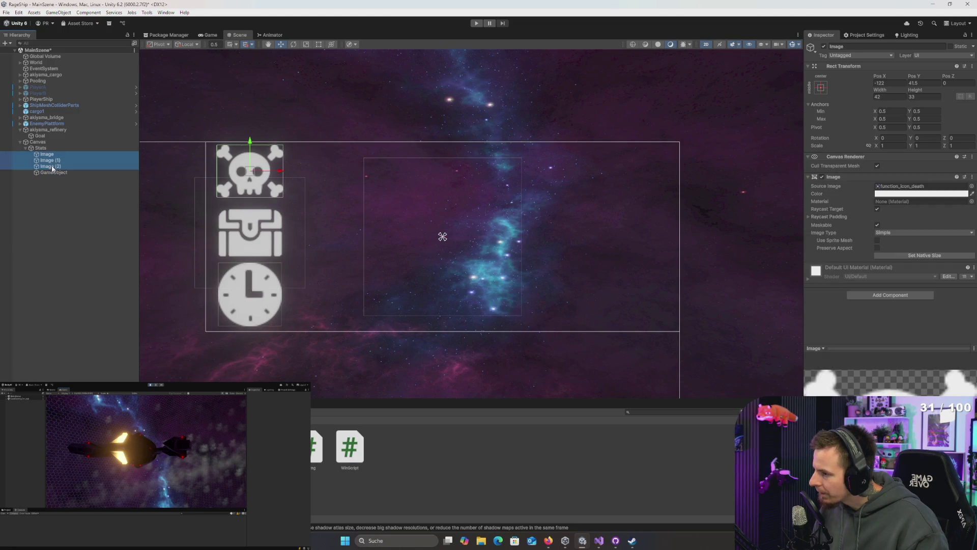
{"action": "left_click_drag", "start_coordinate": [53, 168], "coordinate": [54, 172]}
- Add a Vertical Layout Group component to Stats
{"action": "left_click", "coordinate": [48, 148]}
{"action": "left_click", "coordinate": [904, 161]}
{"action": "type", "text": "ho"}
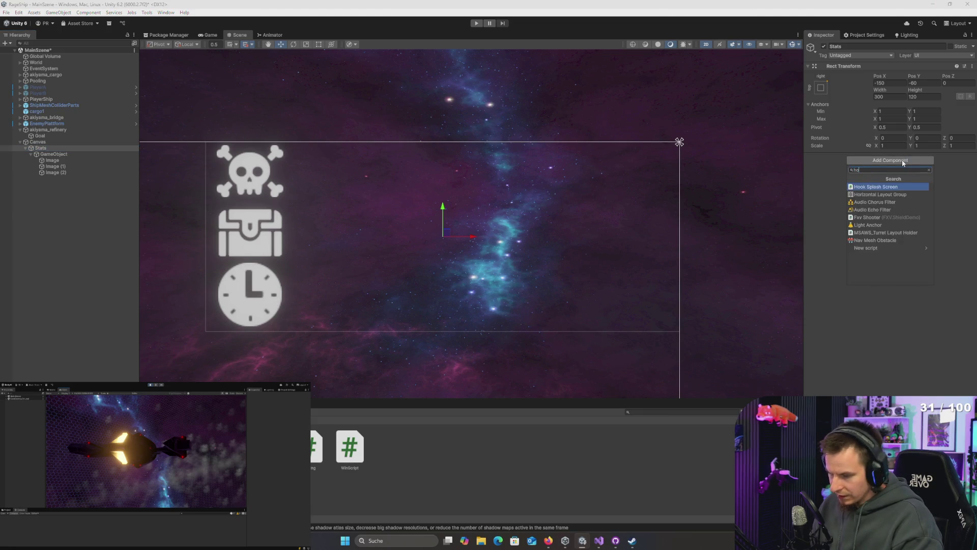
{"action": "key", "text": "BackSpace"}
{"action": "type", "text": "vertical"}
{"action": "key", "text": "Return"}
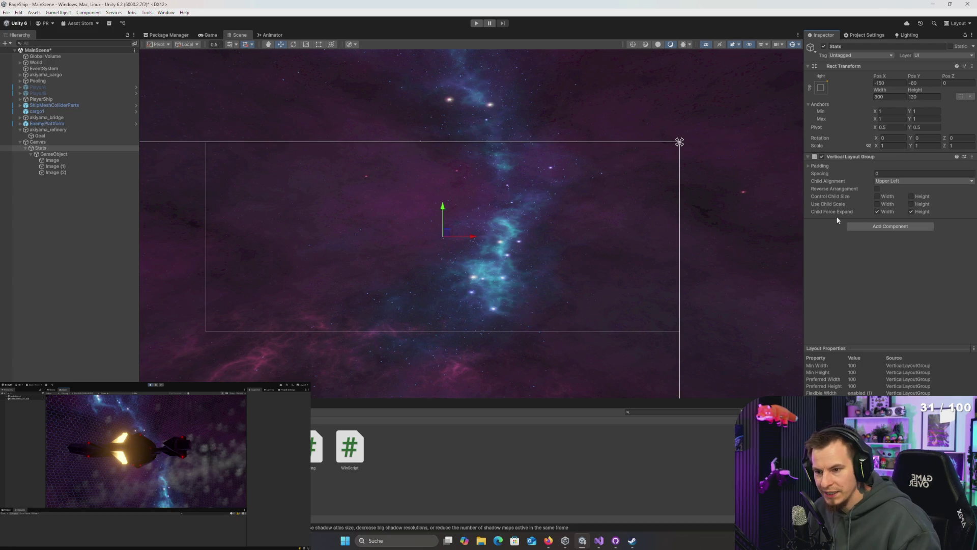
- Enable Control Child Size width and height and disable Child Force Expand height
{"action": "left_click", "coordinate": [876, 196]}
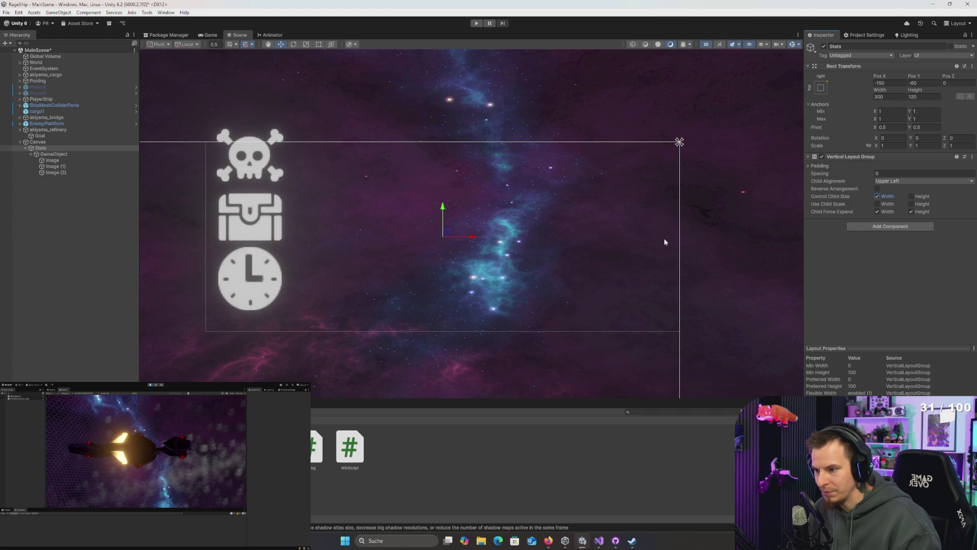
{"action": "scroll", "coordinate": [611, 186], "scroll_direction": "down", "scroll_amount": 3}
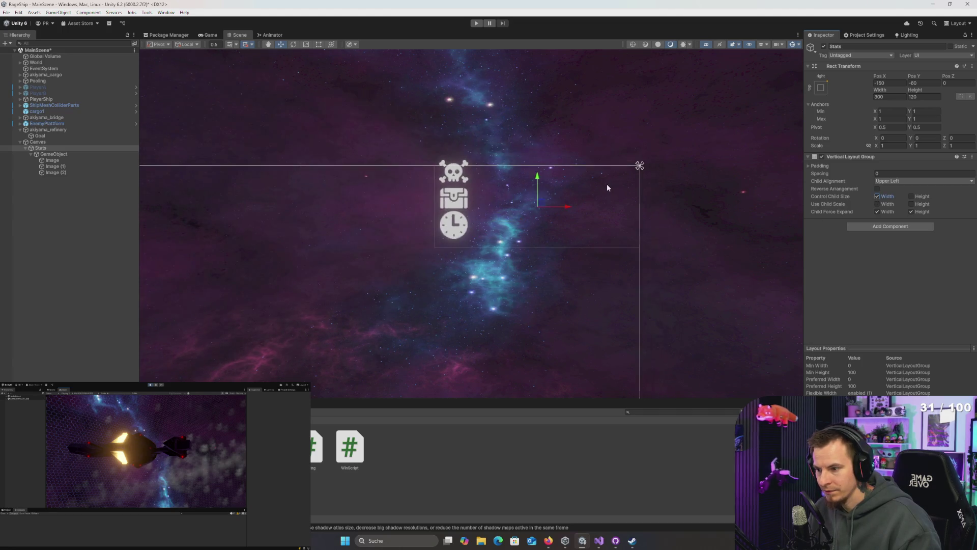
{"action": "scroll", "coordinate": [607, 188], "scroll_direction": "up", "scroll_amount": 2}
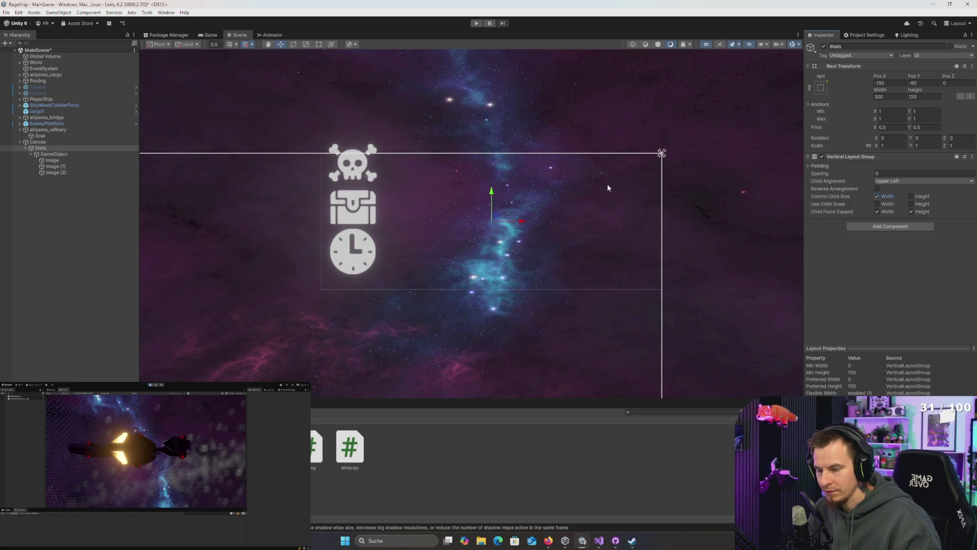
{"action": "left_click", "coordinate": [910, 211]}
{"action": "left_click", "coordinate": [912, 197]}
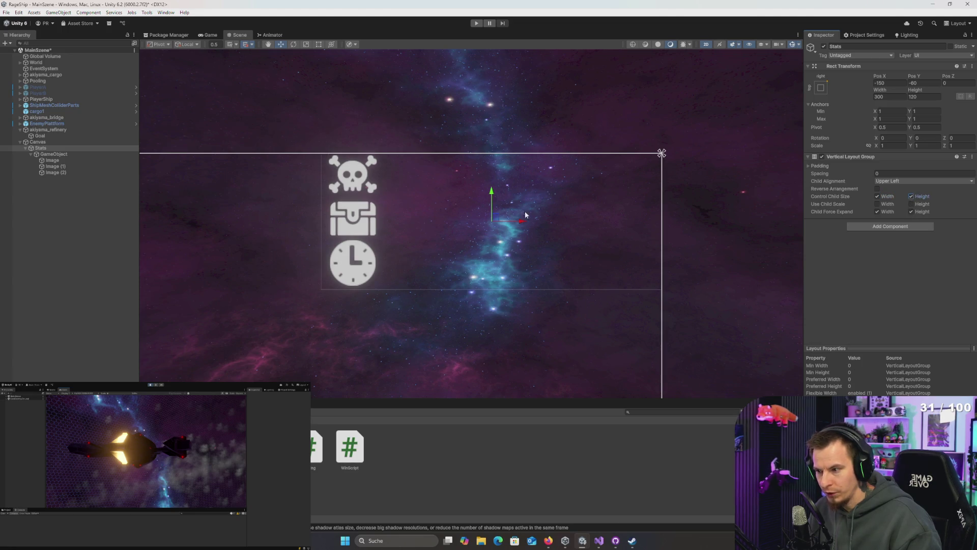
{"action": "left_click", "coordinate": [63, 154]}
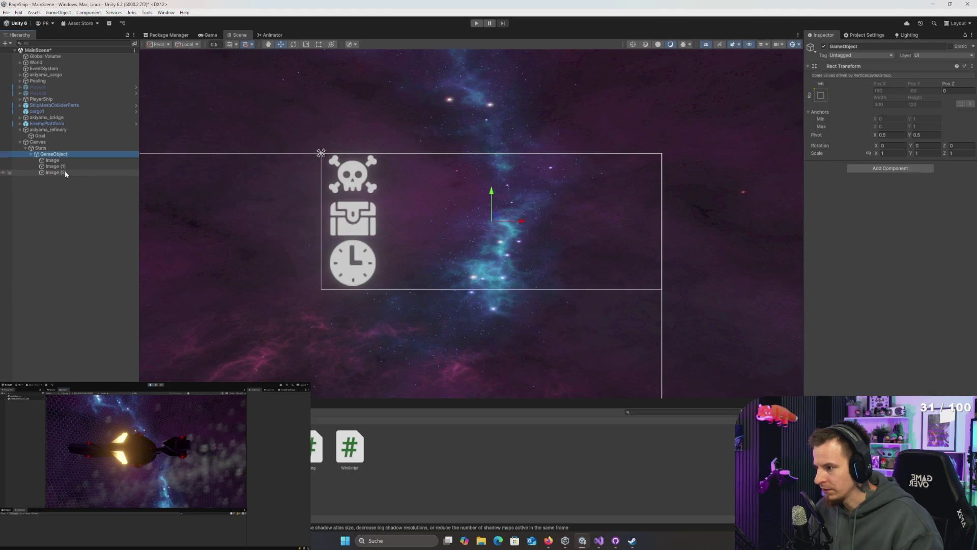
- Duplicate the icon row twice and delete extra images so rows hold only skull, chest, clock
{"action": "key", "text": "ctrl+d"}
{"action": "key", "text": "ctrl+d"}
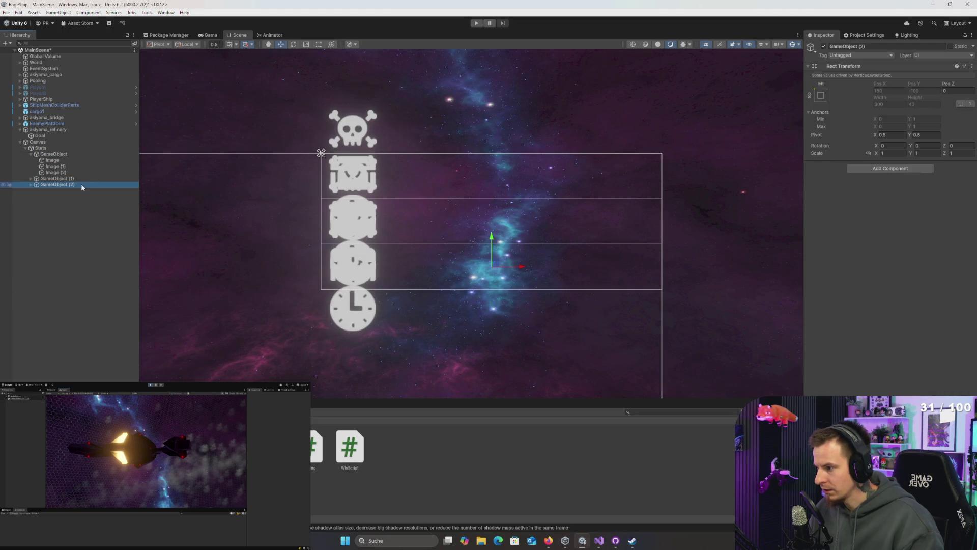
{"action": "key", "text": "Right"}
{"action": "key", "text": "Up"}
{"action": "key", "text": "Right"}
{"action": "key", "text": "Up"}
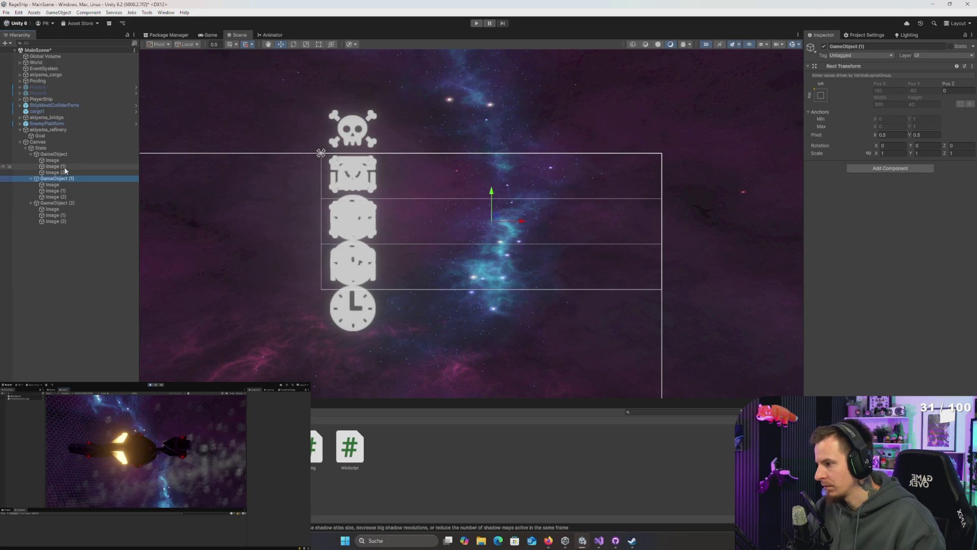
{"action": "key", "text": "shift+Up"}
{"action": "key", "text": "Delete"}
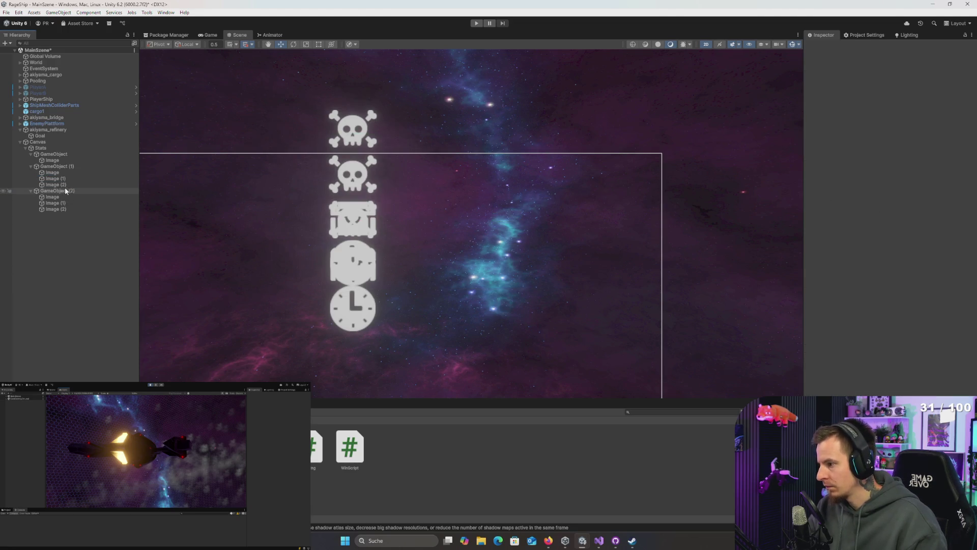
{"action": "left_click", "coordinate": [61, 173]}
{"action": "left_click", "coordinate": [63, 184], "text": "ctrl"}
{"action": "key", "text": "Delete"}
{"action": "left_click", "coordinate": [52, 184]}
{"action": "left_click", "coordinate": [61, 190], "text": "ctrl"}
{"action": "key", "text": "Delete"}
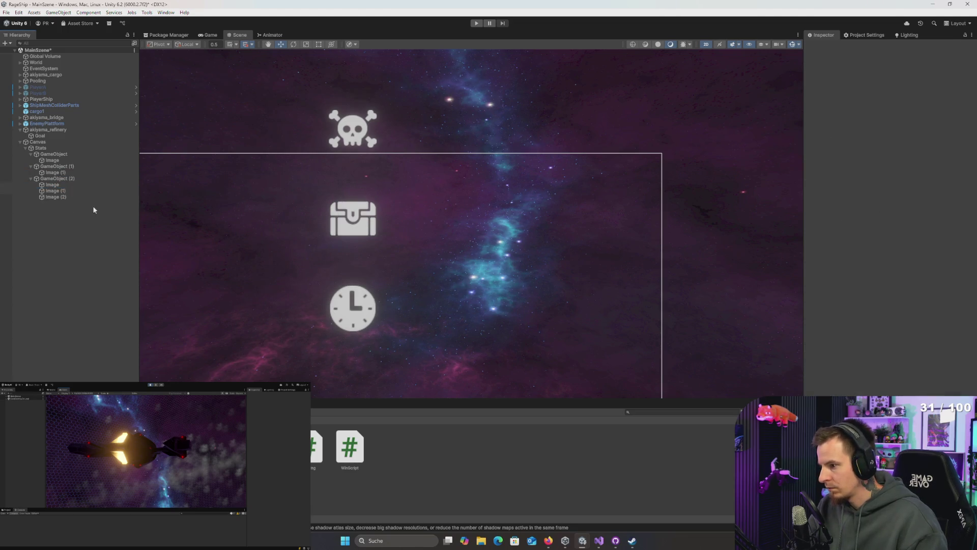
- Turn off Control Child Size height on Stats and select all three row objects
{"action": "left_click", "coordinate": [41, 147]}
{"action": "left_click", "coordinate": [44, 154]}
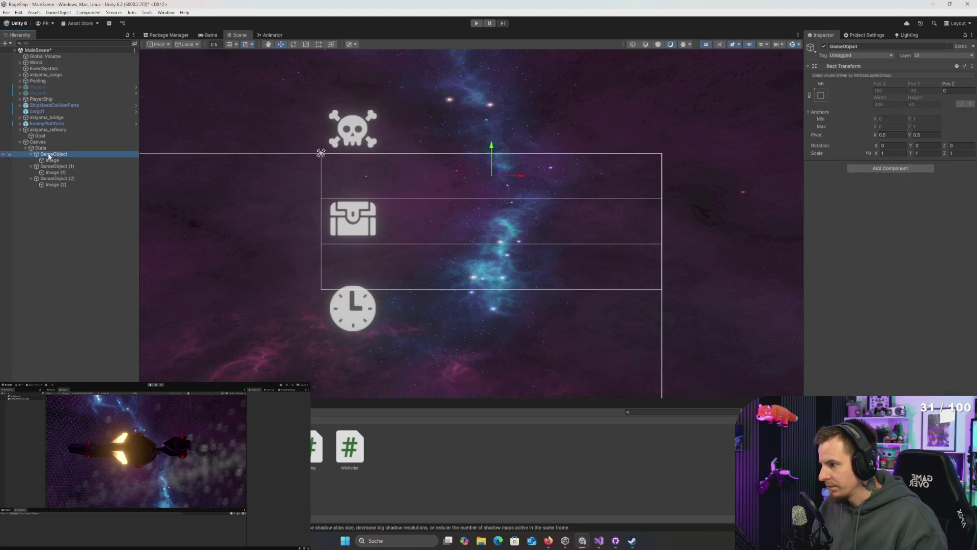
{"action": "left_click", "coordinate": [42, 148]}
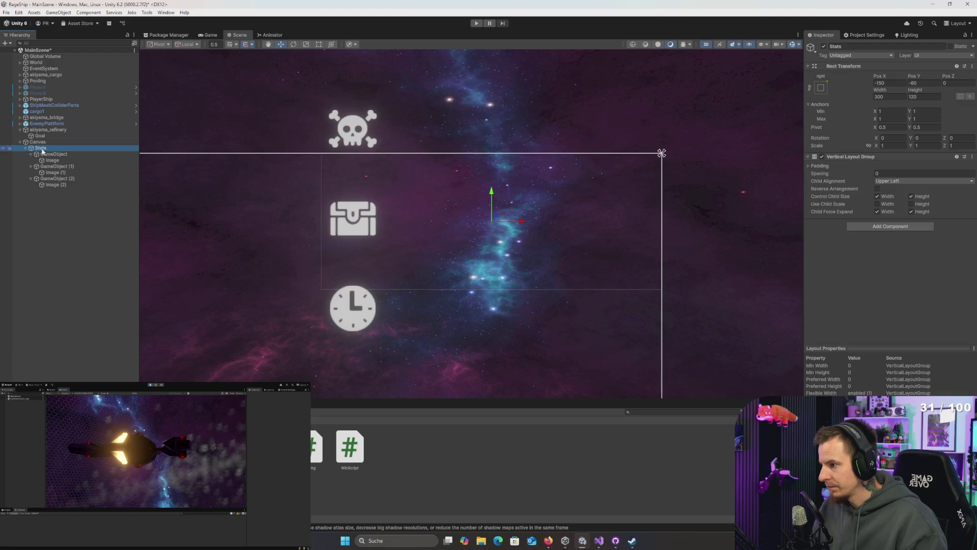
{"action": "left_click", "coordinate": [919, 198]}
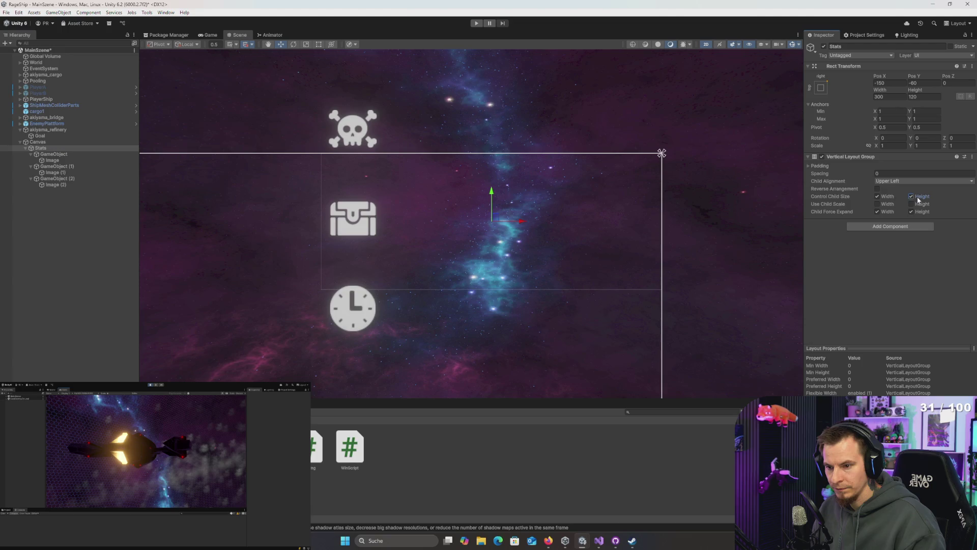
{"action": "left_click", "coordinate": [54, 154]}
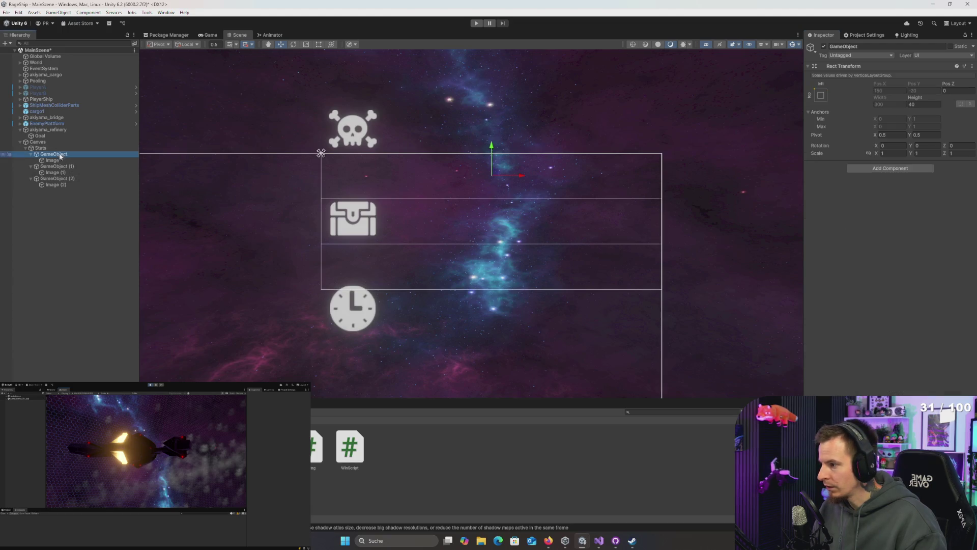
{"action": "left_click", "coordinate": [57, 166], "text": "ctrl"}
{"action": "left_click", "coordinate": [58, 179], "text": "ctrl"}
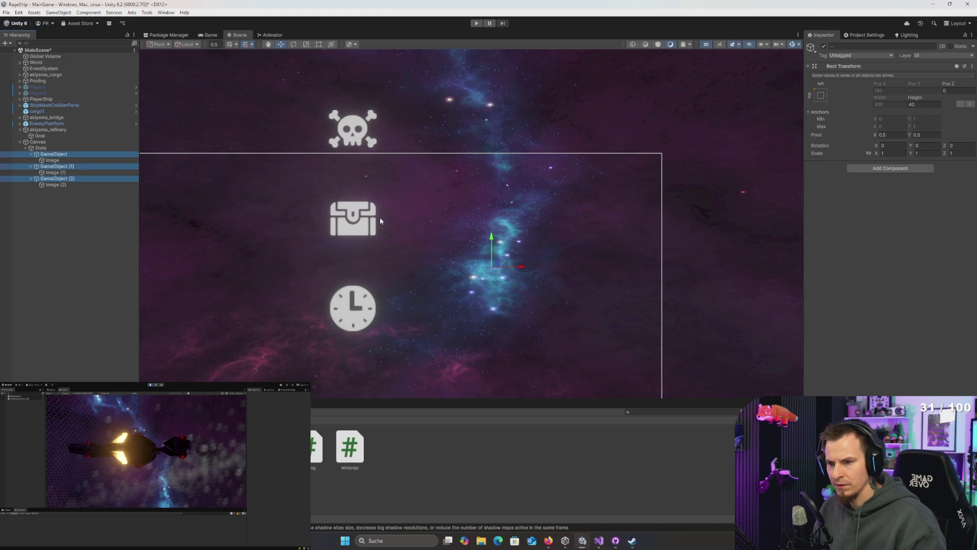
- Anchor the skull, chest and clock images left-middle at Pos X 30, Pos Y 0
{"action": "left_click", "coordinate": [40, 147]}
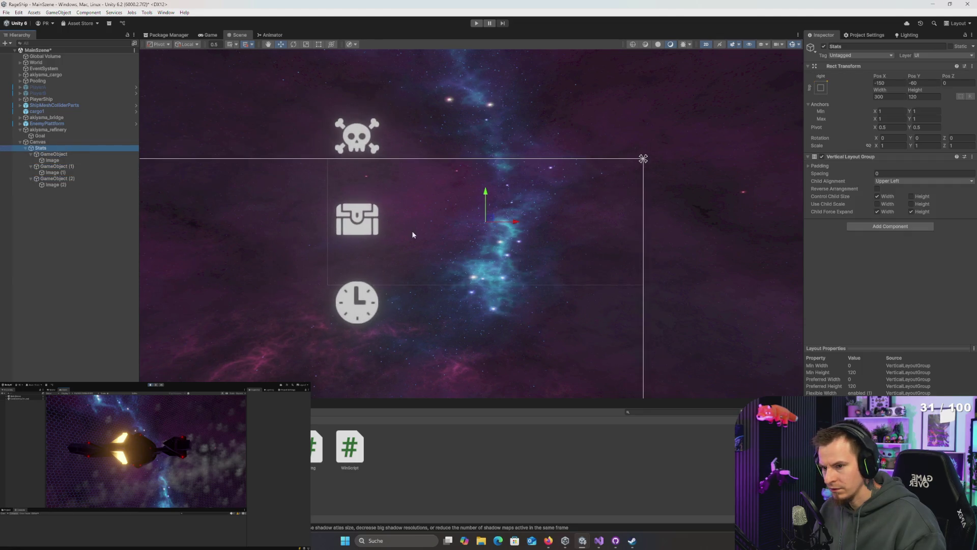
{"action": "left_click", "coordinate": [53, 160]}
{"action": "left_click", "coordinate": [52, 172], "text": "ctrl"}
{"action": "left_click", "coordinate": [56, 184], "text": "ctrl"}
{"action": "left_click", "coordinate": [930, 82]}
{"action": "type", "text": "0"}
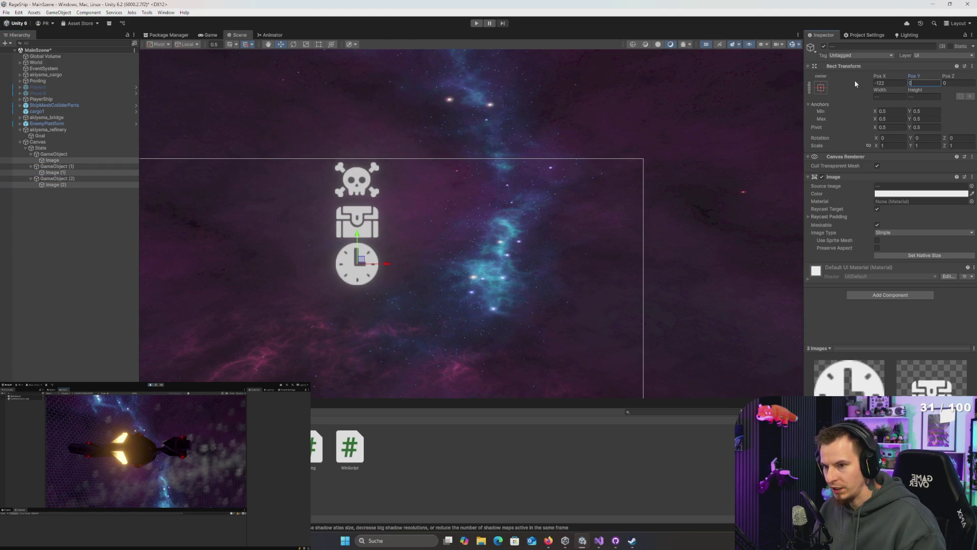
{"action": "left_click", "coordinate": [821, 87]}
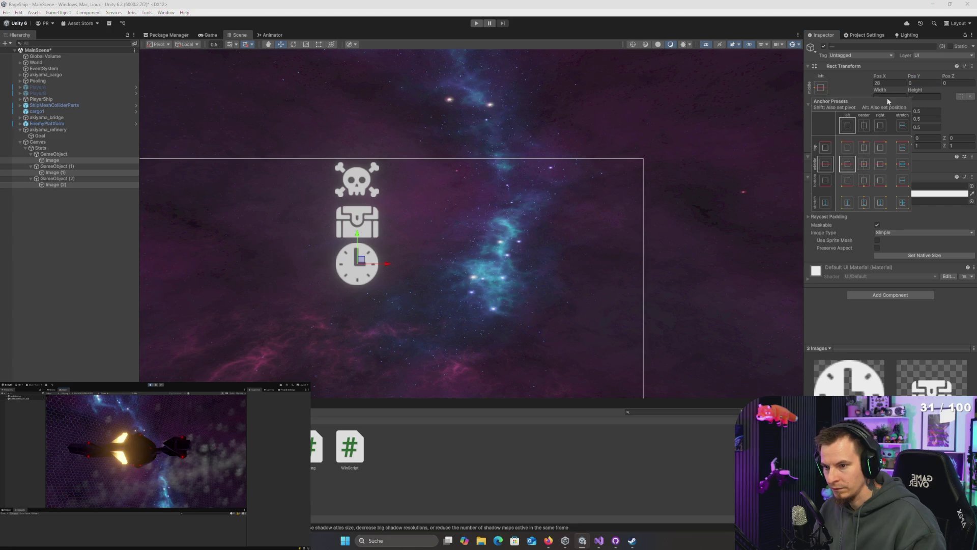
{"action": "left_click", "coordinate": [890, 83]}
{"action": "type", "text": "30"}
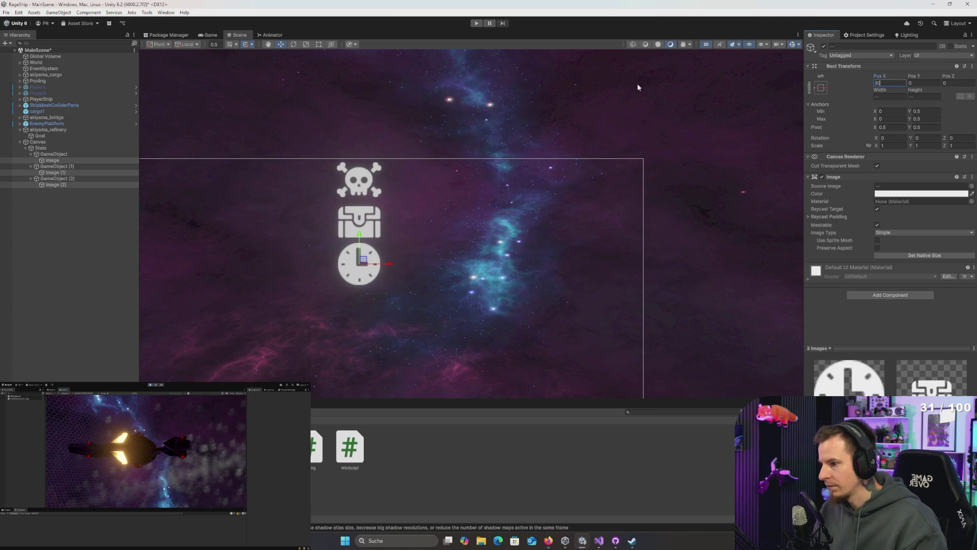
- Select the skull row object and bring up its context menu for adding a child
{"action": "left_click", "coordinate": [60, 160]}
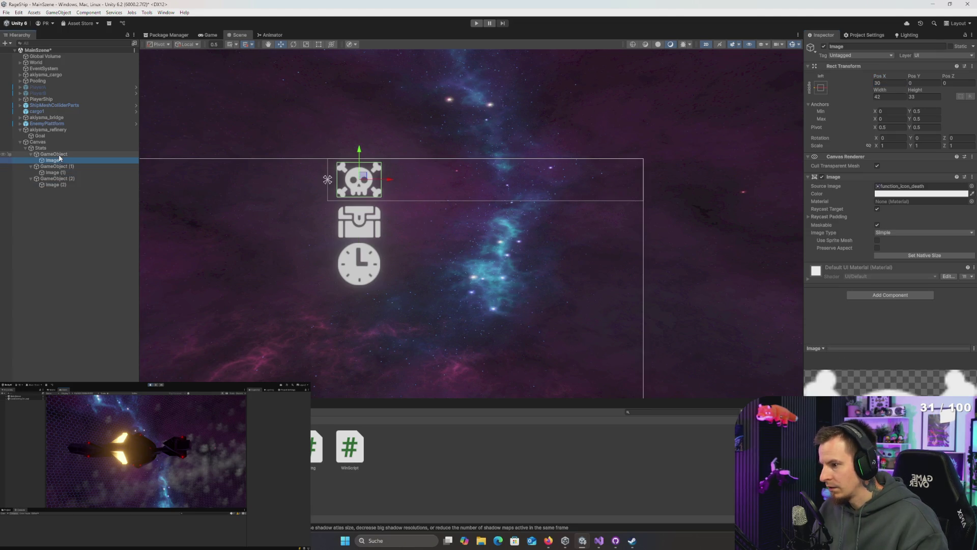
{"action": "left_click", "coordinate": [60, 155]}
{"action": "right_click", "coordinate": [56, 154]}
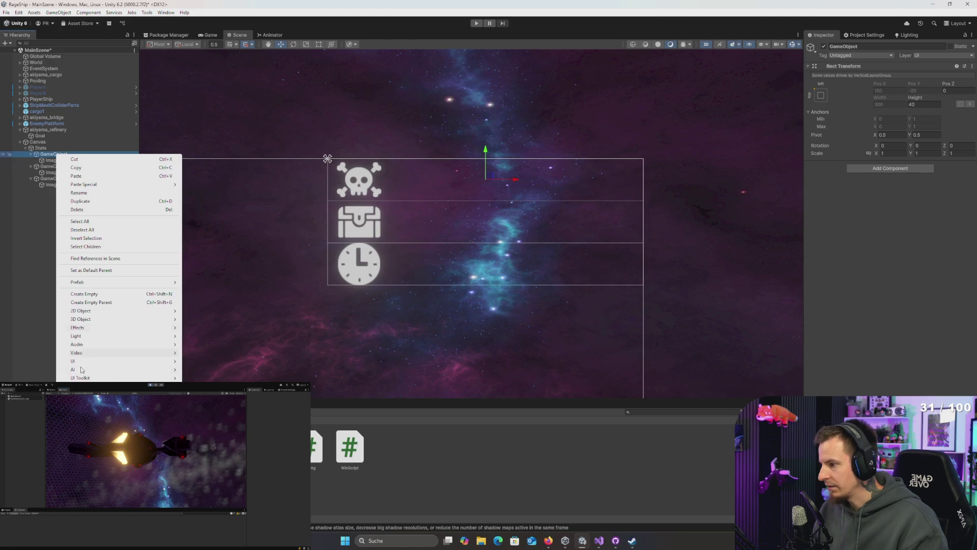
- Add a TextMeshPro text to the skull row reading '0' in Oswald Bold SDF, size 30
{"action": "mouse_move", "coordinate": [84, 361]}
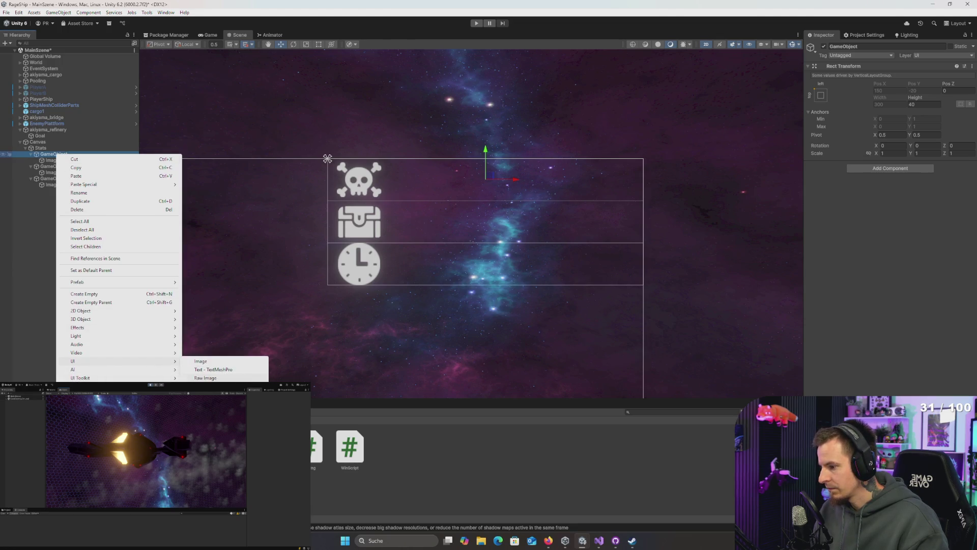
{"action": "left_click", "coordinate": [213, 370]}
{"action": "left_click", "coordinate": [879, 208]}
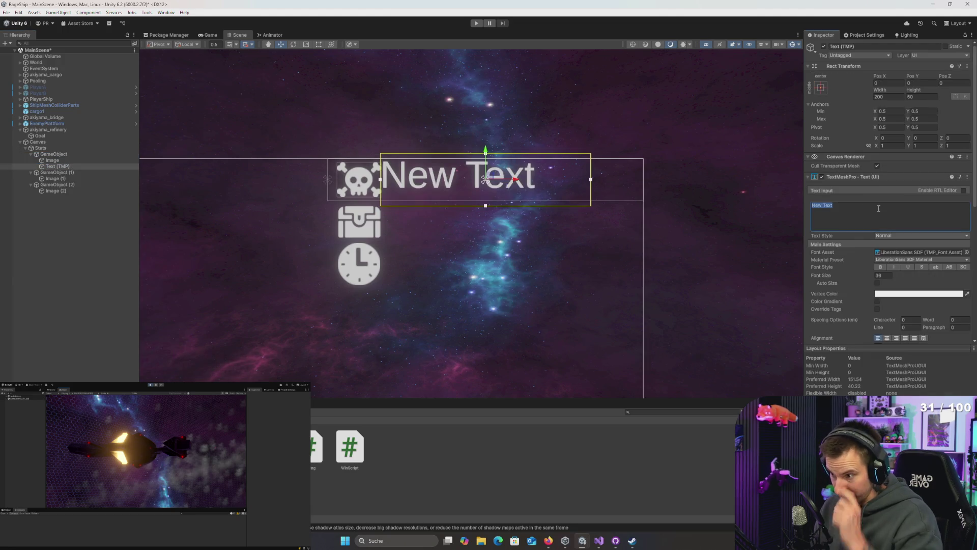
{"action": "type", "text": "0"}
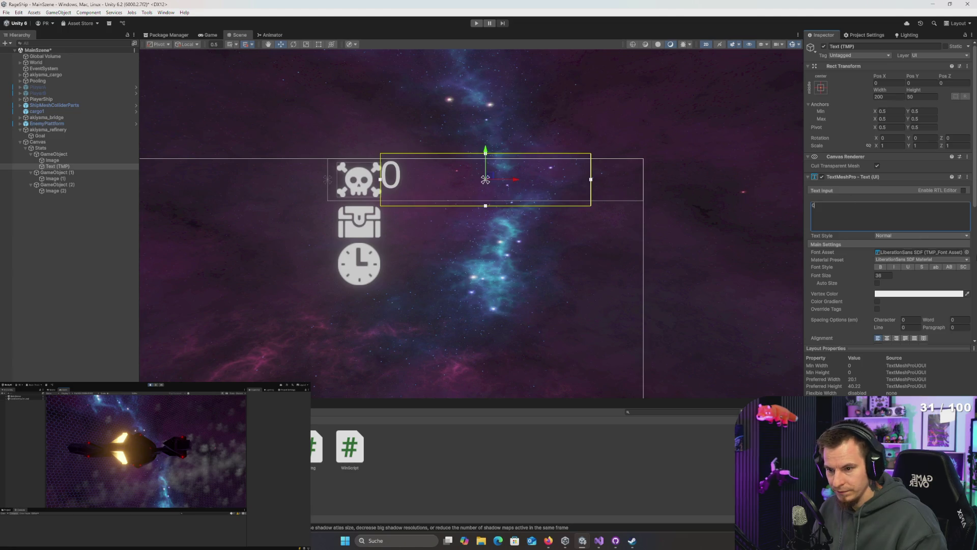
{"action": "left_click", "coordinate": [967, 252]}
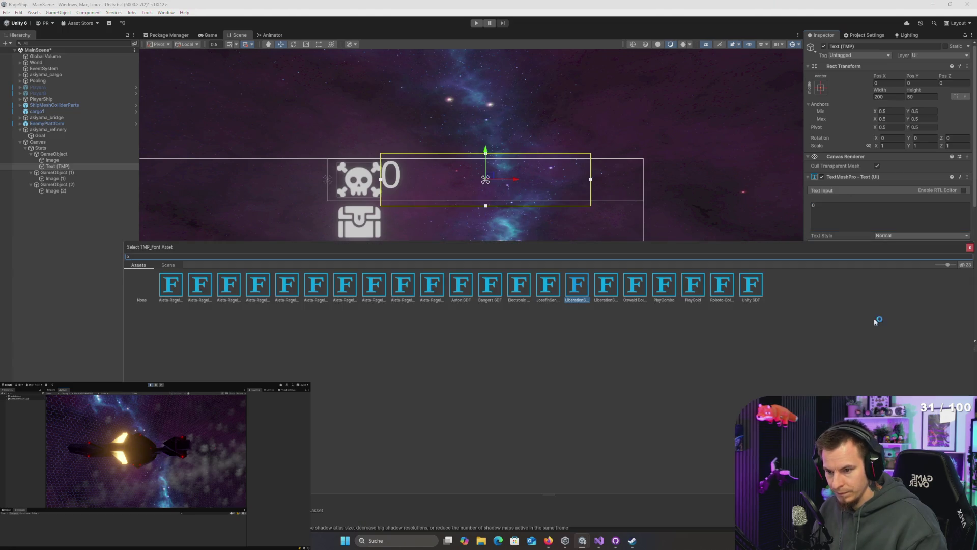
{"action": "double_click", "coordinate": [629, 285]}
{"action": "left_click", "coordinate": [885, 275]}
{"action": "type", "text": "30"}
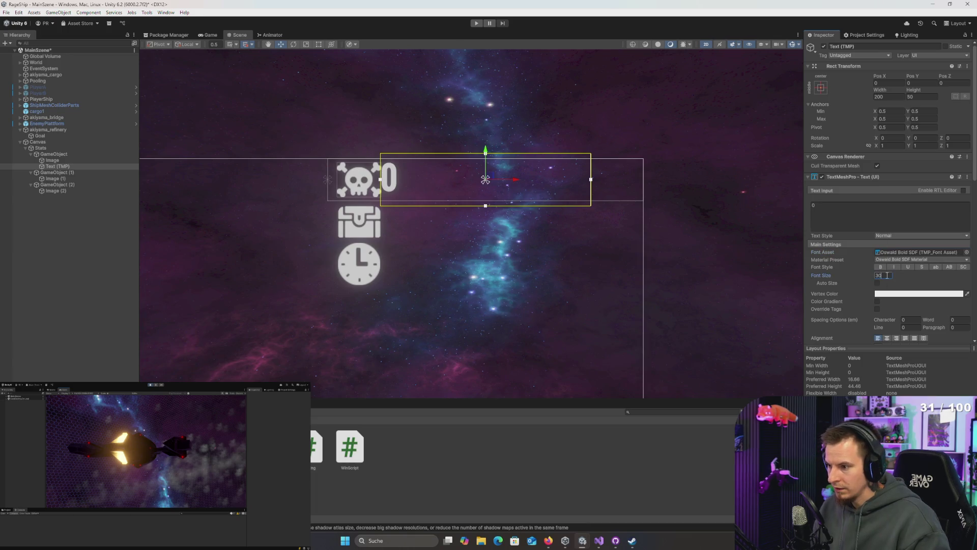
{"action": "left_click", "coordinate": [887, 338]}
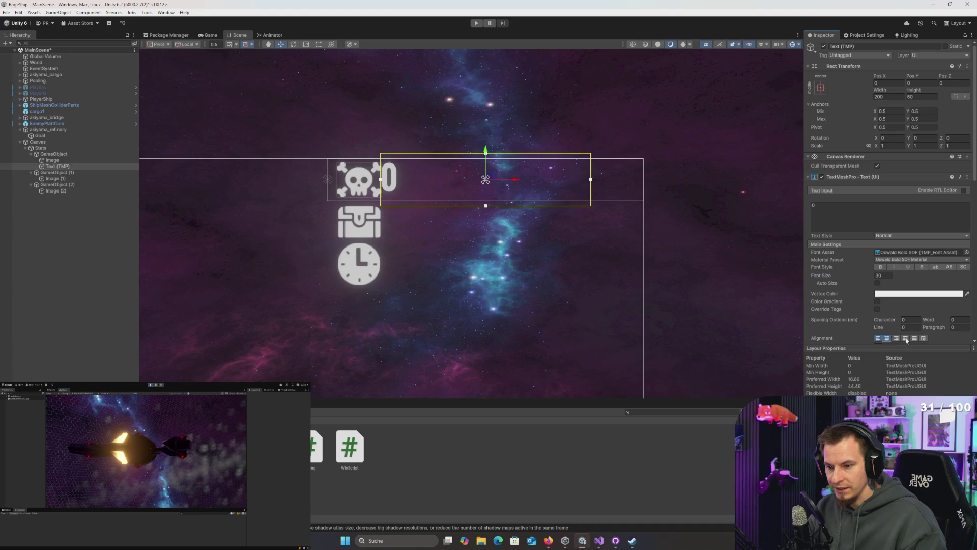
- Align the counter right and middle, with its text box 40 high at Pos X 20
{"action": "left_click", "coordinate": [896, 338]}
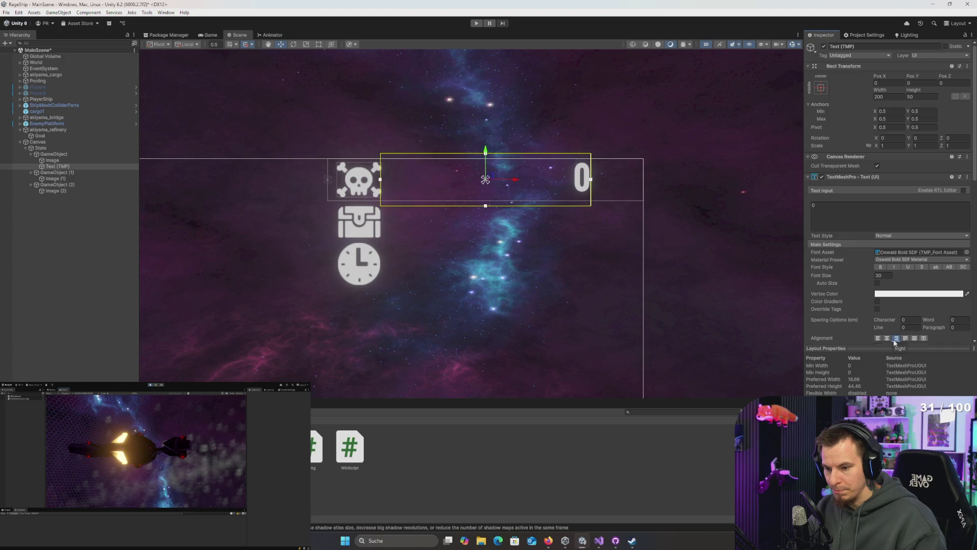
{"action": "scroll", "coordinate": [903, 306], "scroll_direction": "down", "scroll_amount": 4}
{"action": "left_click", "coordinate": [887, 265]}
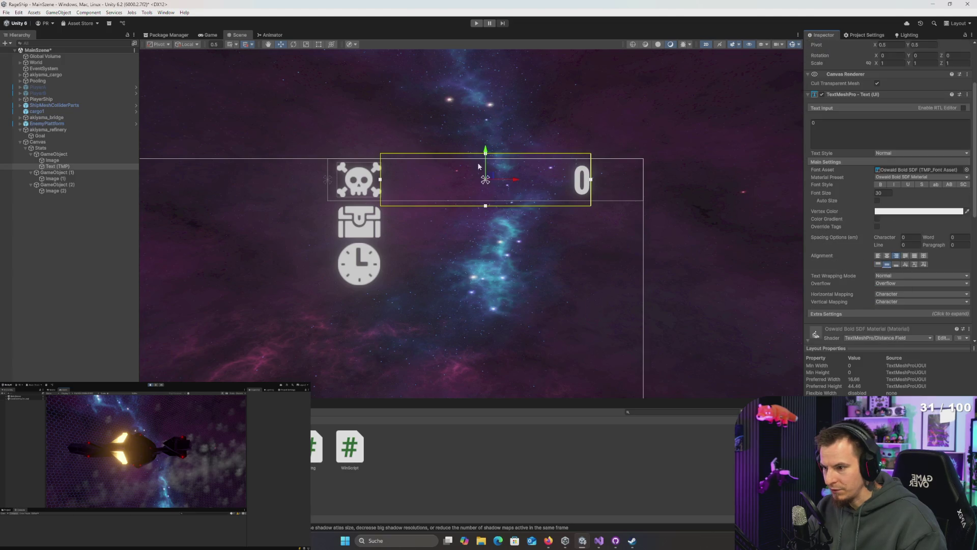
{"action": "scroll", "coordinate": [916, 152], "scroll_direction": "up", "scroll_amount": 4}
{"action": "left_click", "coordinate": [921, 96]}
{"action": "type", "text": "40"}
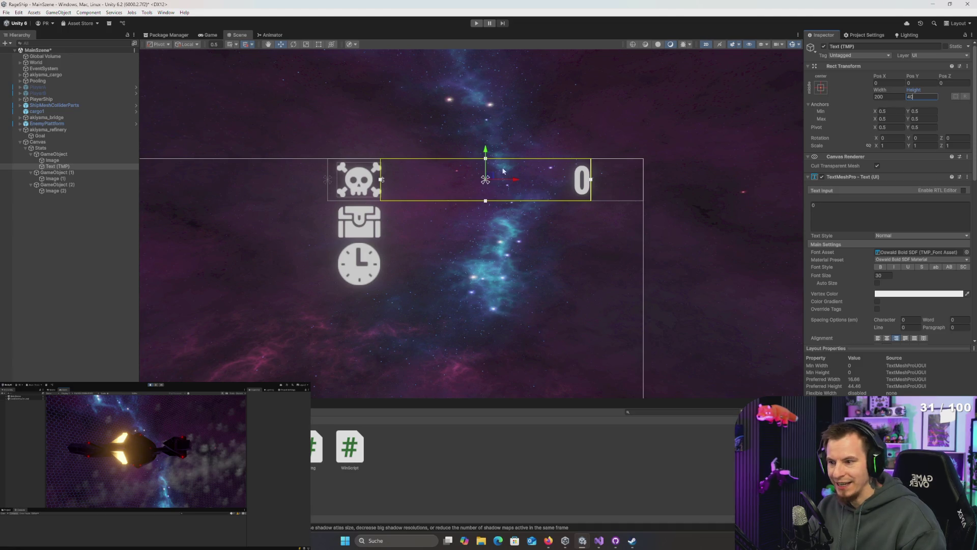
{"action": "left_click_drag", "start_coordinate": [518, 182], "coordinate": [534, 181]}
{"action": "left_click", "coordinate": [902, 84]}
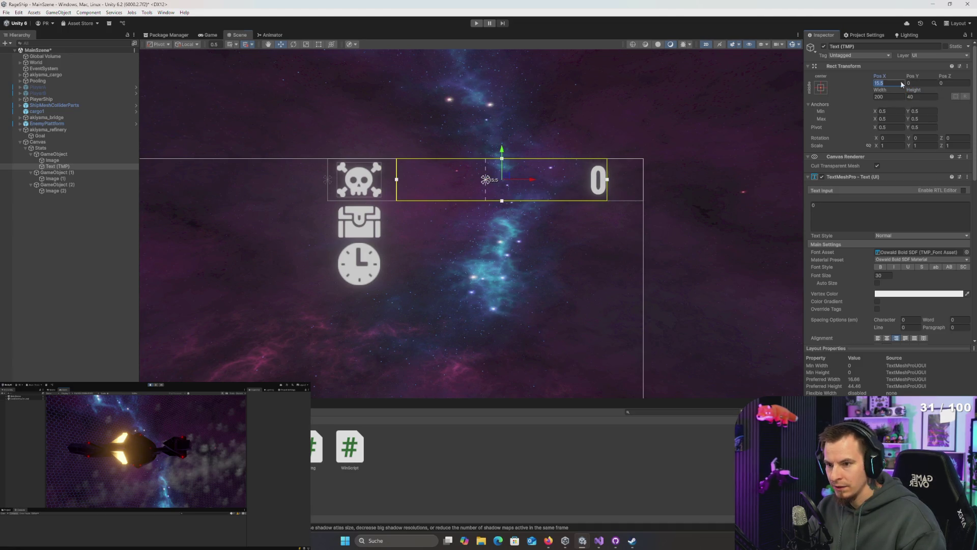
{"action": "type", "text": "20"}
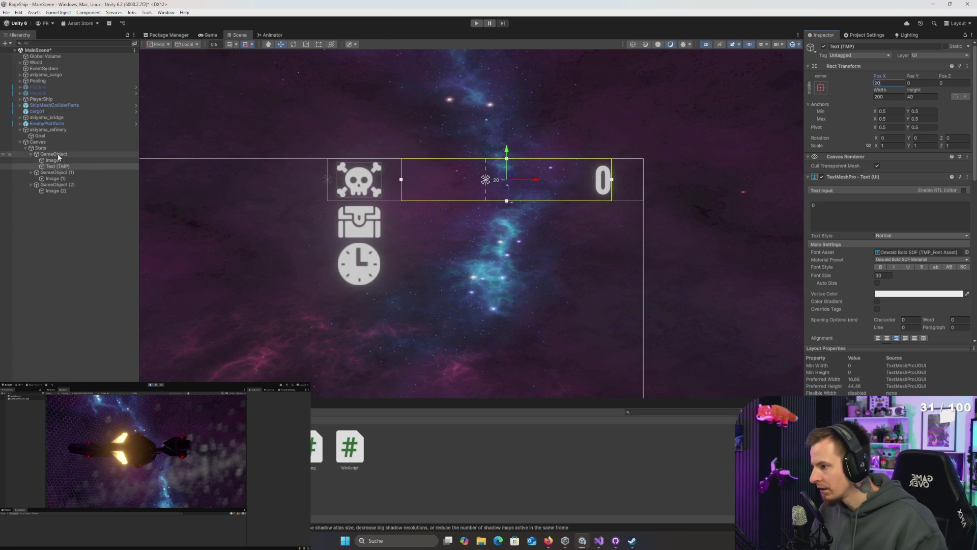
- Paste copies of the counter text into the chest and clock rows at Pos Y 0
{"action": "left_click", "coordinate": [59, 180], "text": "ctrl"}
{"action": "key", "text": "ctrl+v"}
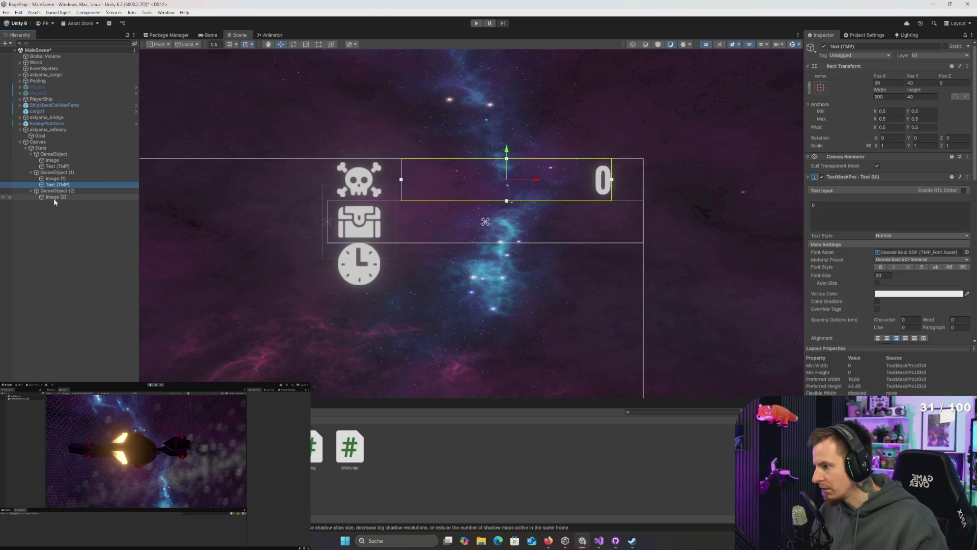
{"action": "left_click", "coordinate": [57, 197], "text": "ctrl"}
{"action": "key", "text": "ctrl+v"}
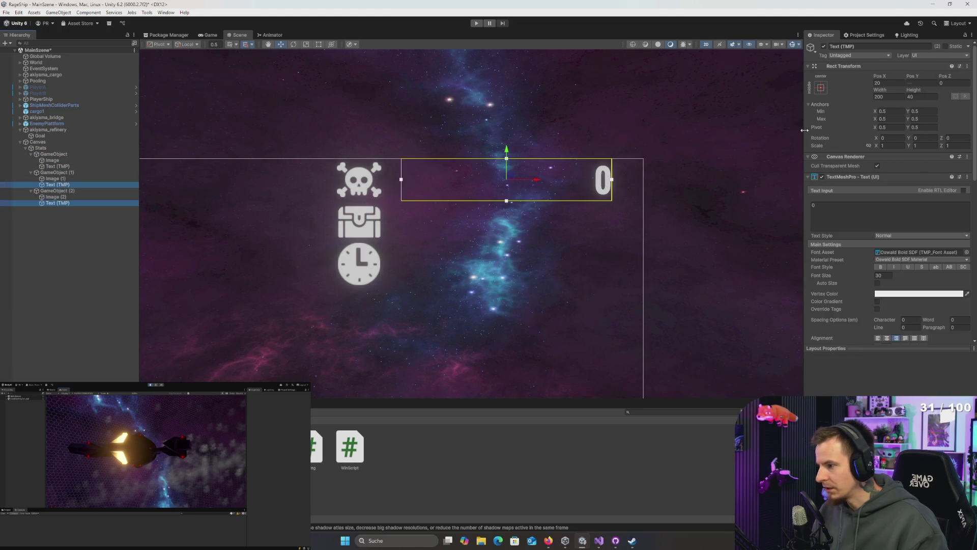
{"action": "left_click", "coordinate": [922, 83]}
{"action": "type", "text": "0"}
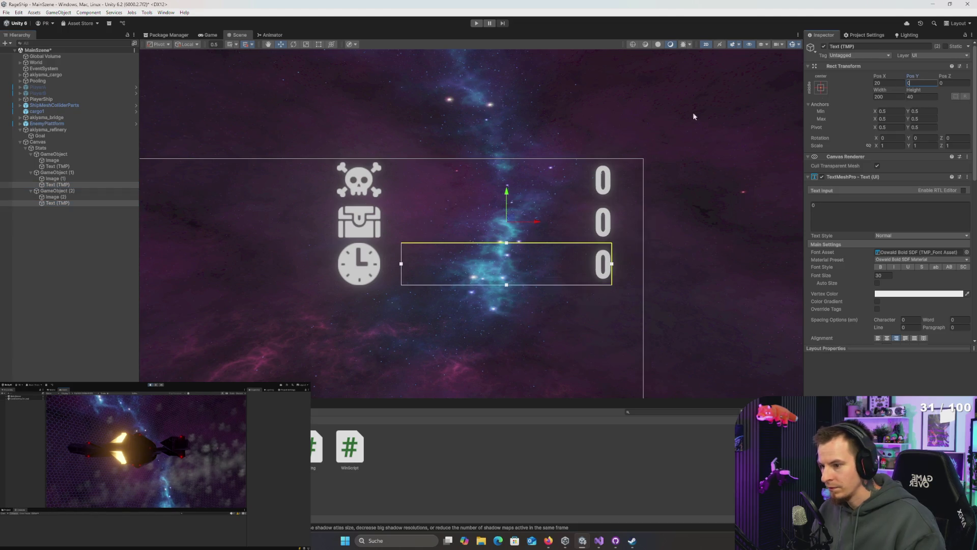
- Set the clock timer to 00:00:15 and the chest counter to 12, then preview the Game view
{"action": "left_click", "coordinate": [846, 219]}
{"action": "type", "text": "00"}
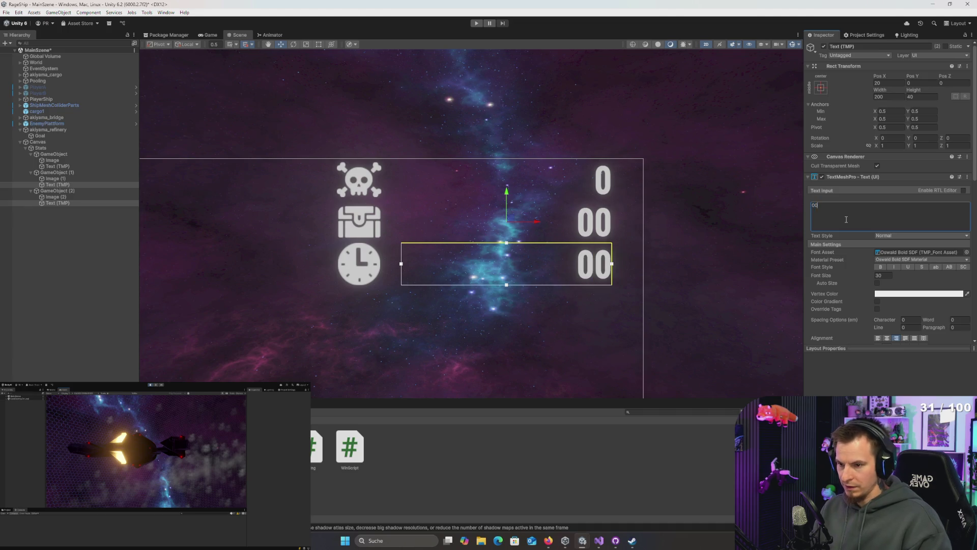
{"action": "type", "text": ":00"}
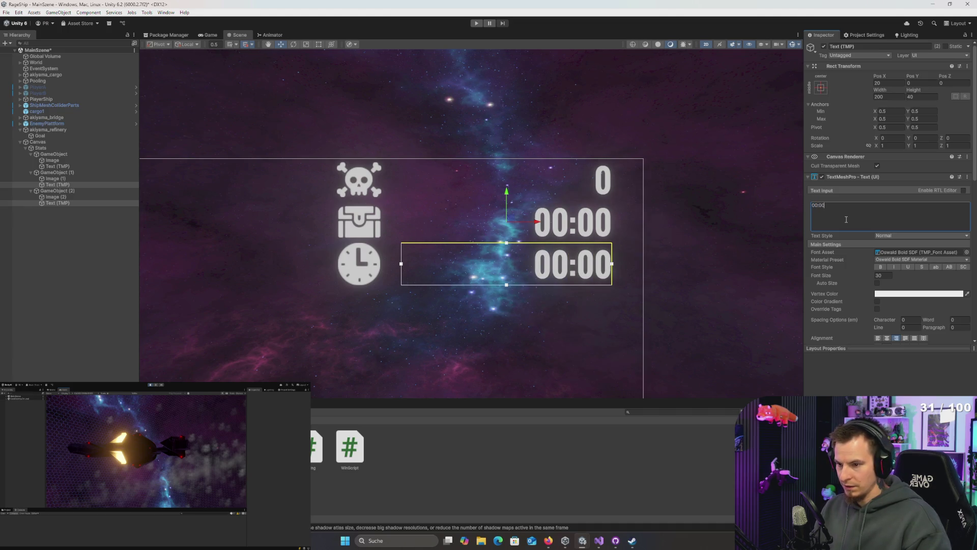
{"action": "type", "text": ":15"}
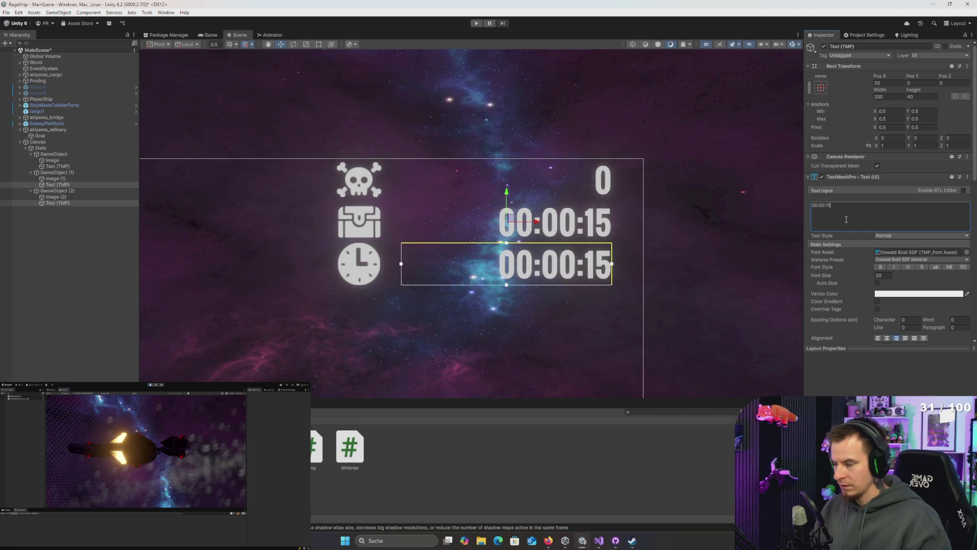
{"action": "left_click", "coordinate": [57, 184]}
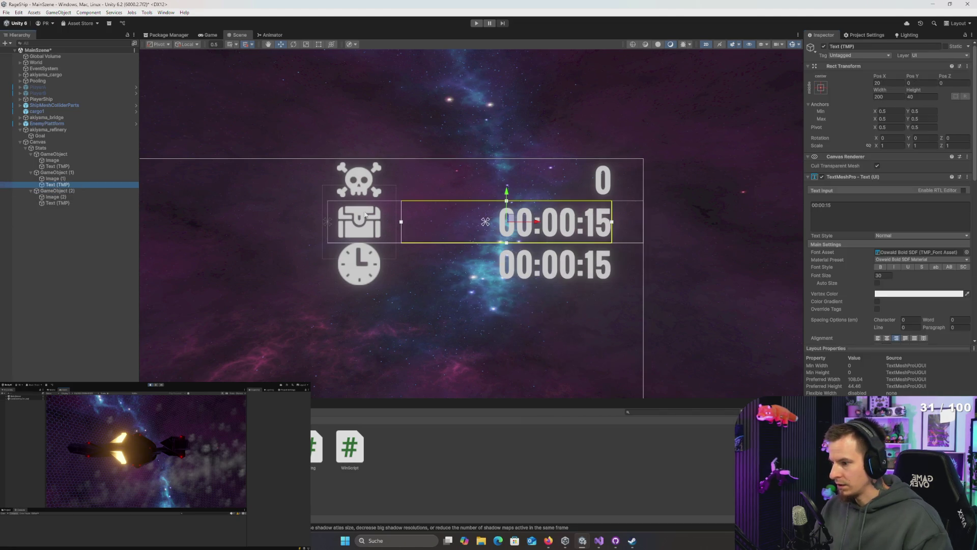
{"action": "left_click", "coordinate": [882, 214]}
{"action": "type", "text": "1"}
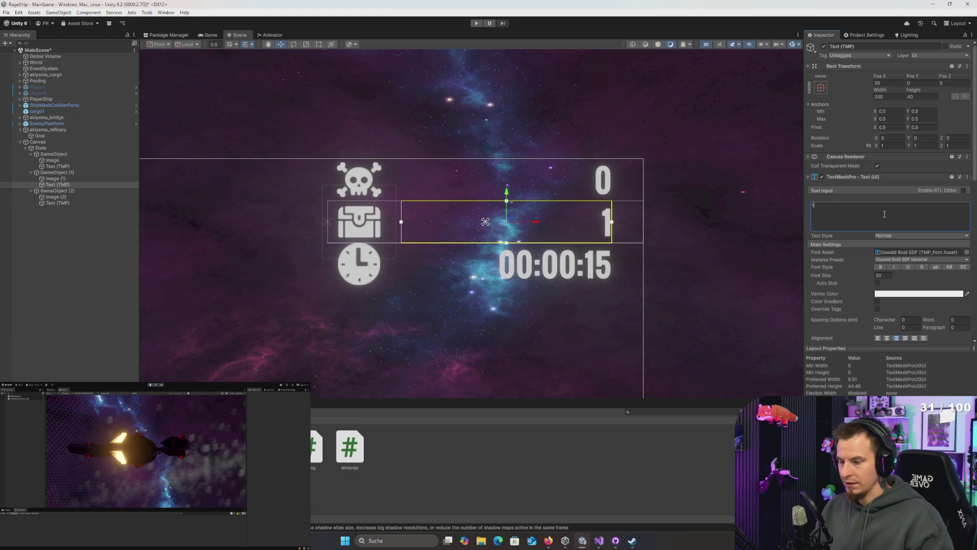
{"action": "type", "text": "2"}
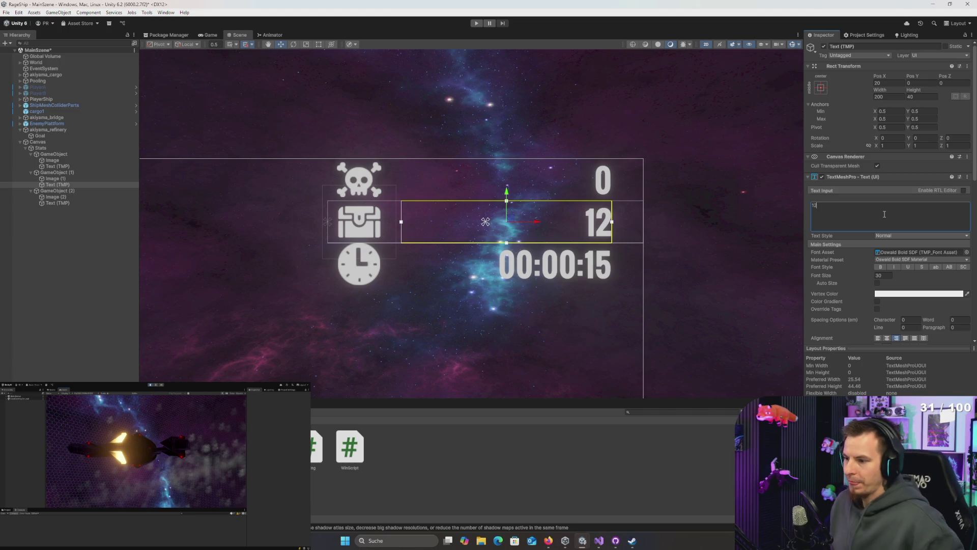
{"action": "left_click", "coordinate": [209, 36]}
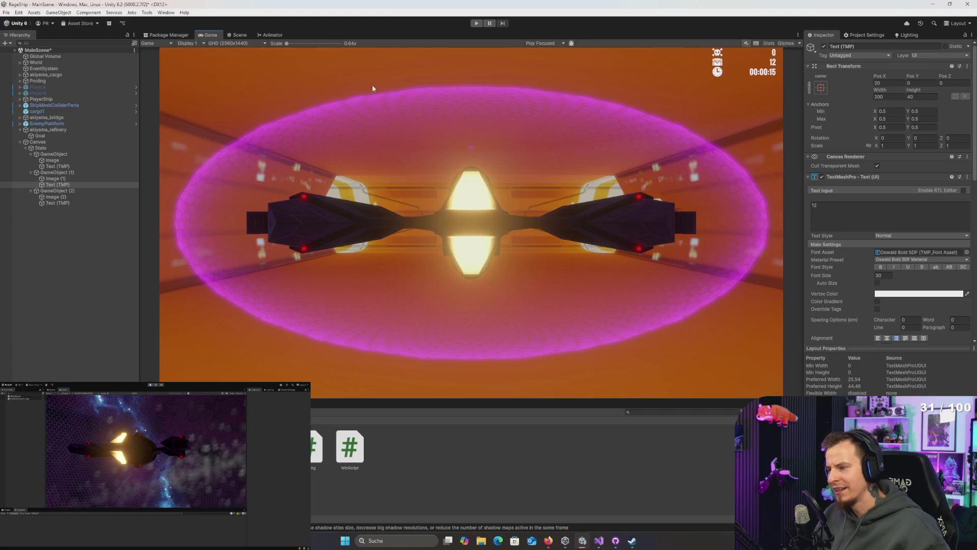
- Back in the Scene view, select the skull, chest and clock icons and anchor them middle-right
{"action": "left_click", "coordinate": [237, 35]}
{"action": "left_click", "coordinate": [52, 160]}
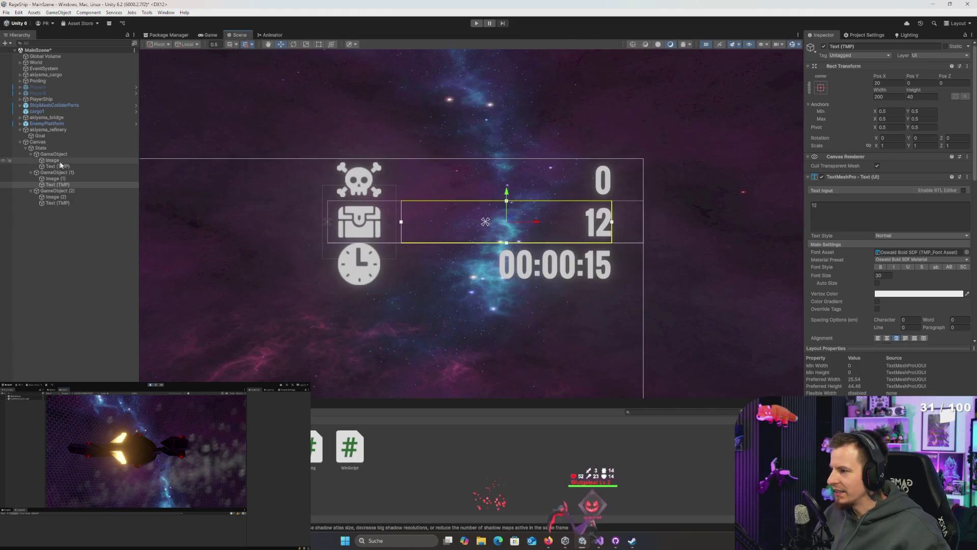
{"action": "left_click", "coordinate": [55, 179], "text": "ctrl"}
{"action": "left_click", "coordinate": [56, 197], "text": "ctrl"}
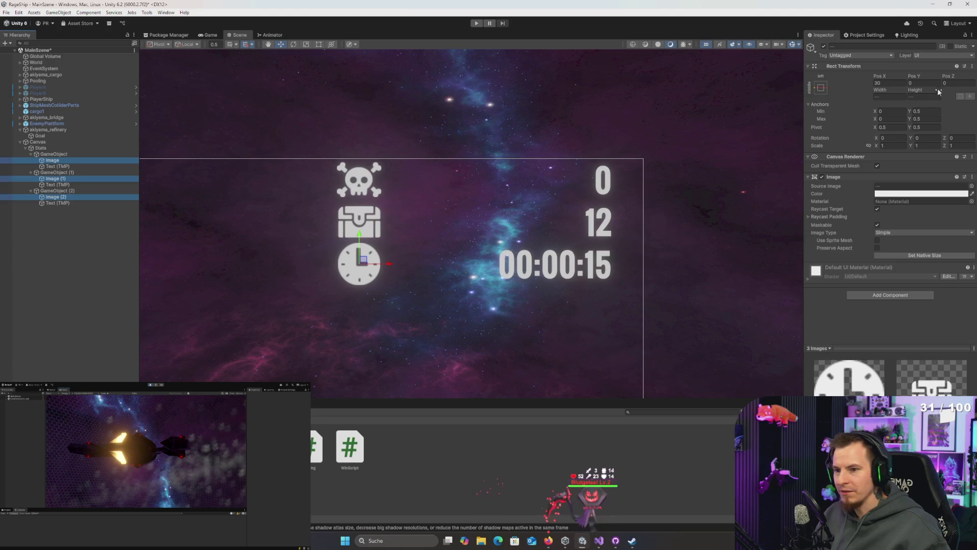
{"action": "left_click", "coordinate": [821, 87]}
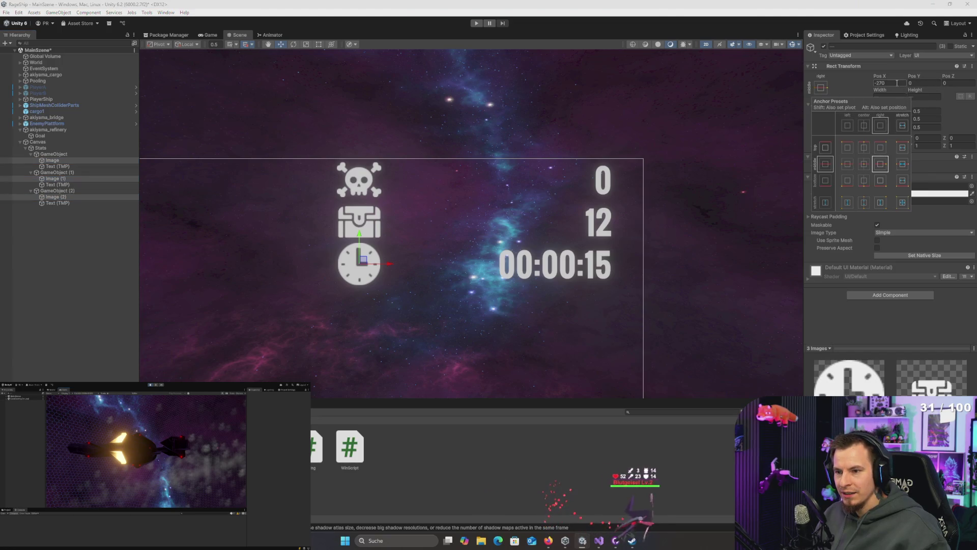
{"action": "left_click", "coordinate": [882, 162]}
- Set the icons' Pos X to -30, then select the skull and chest counter texts
{"action": "left_click", "coordinate": [895, 82]}
{"action": "type", "text": "3"}
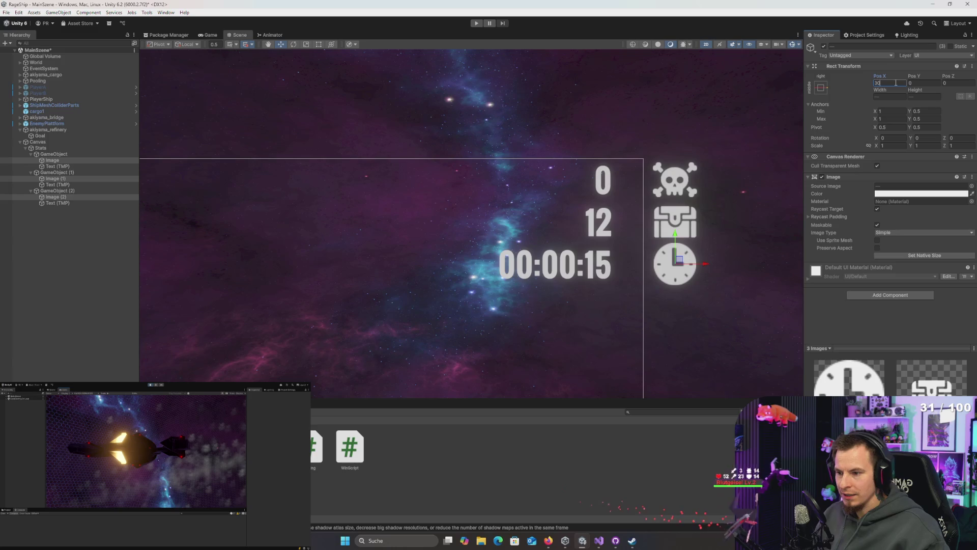
{"action": "key", "text": "BackSpace"}
{"action": "type", "text": "-"}
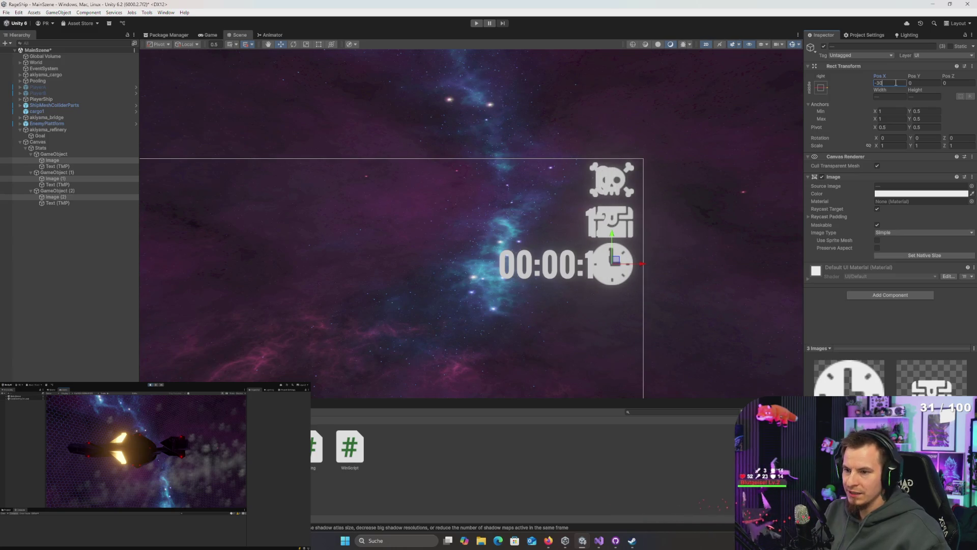
{"action": "left_click", "coordinate": [55, 166]}
{"action": "left_click", "coordinate": [56, 184], "text": "ctrl"}
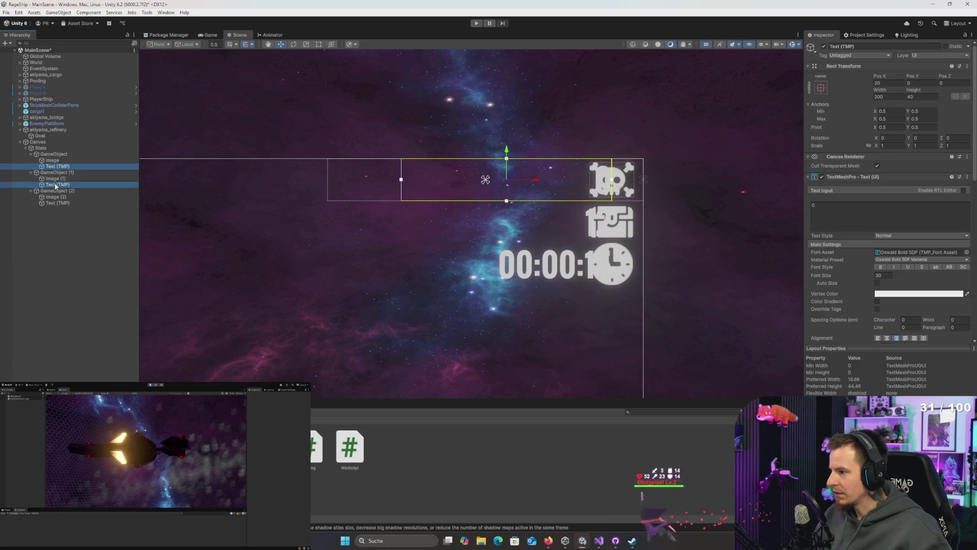
- Anchor all three counter texts middle-right and settle their Pos X at -170
{"action": "left_click", "coordinate": [56, 203], "text": "ctrl"}
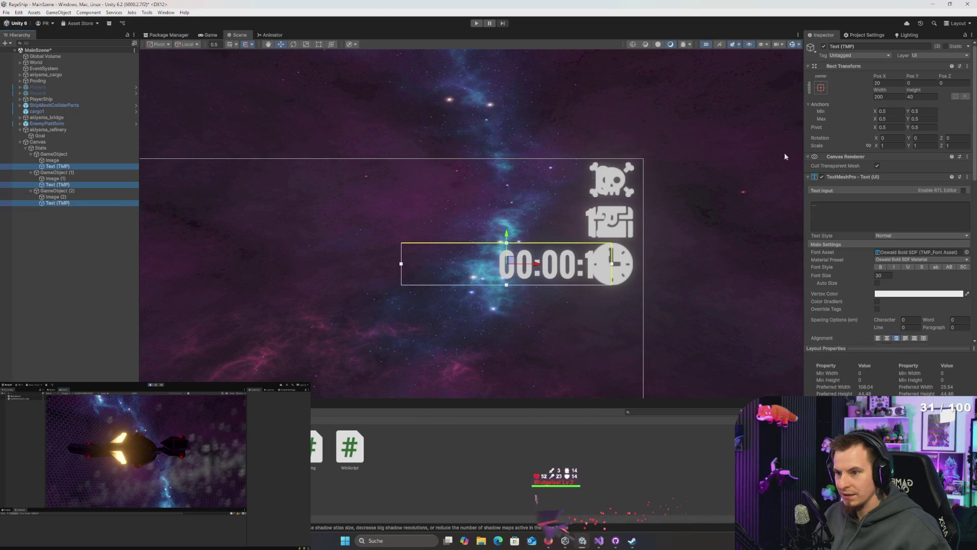
{"action": "left_click", "coordinate": [821, 88]}
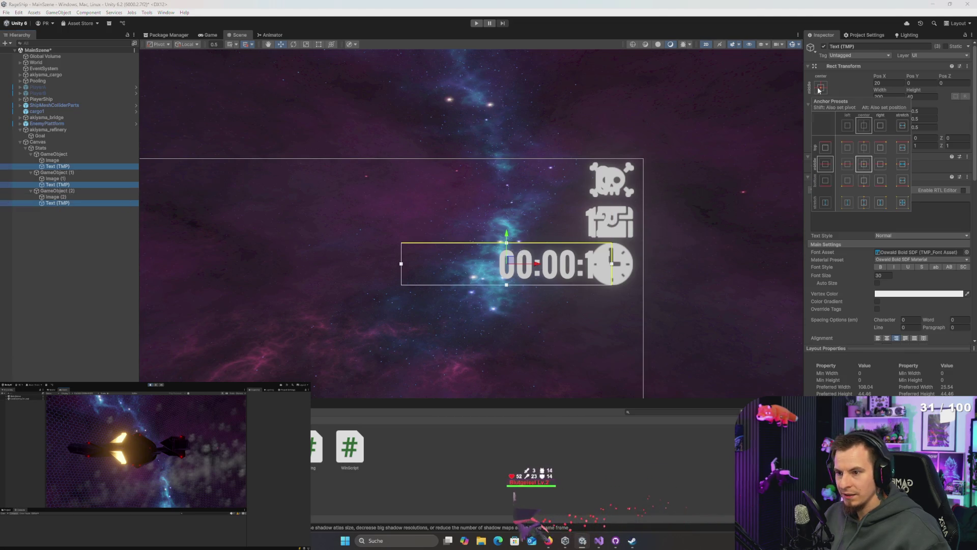
{"action": "left_click", "coordinate": [882, 164]}
{"action": "left_click", "coordinate": [896, 83]}
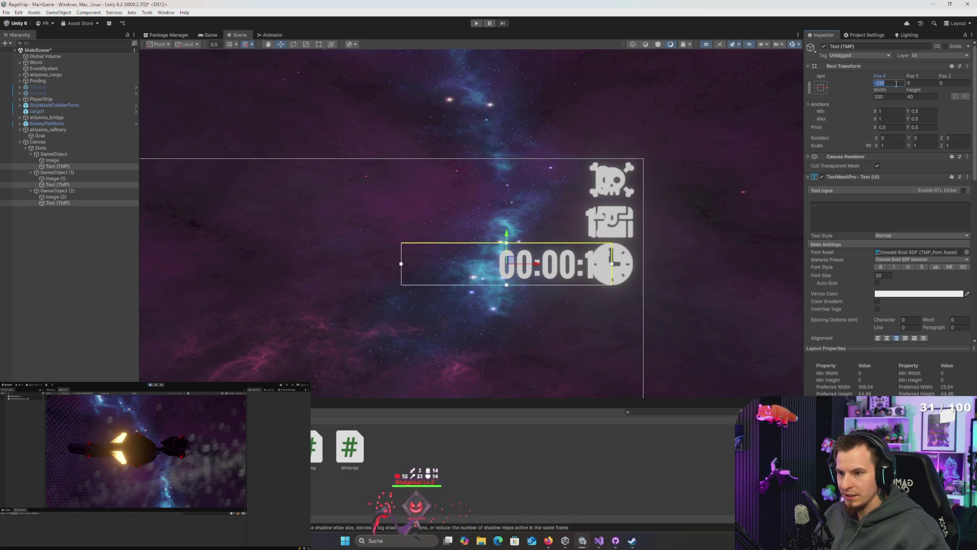
{"action": "type", "text": "-40"}
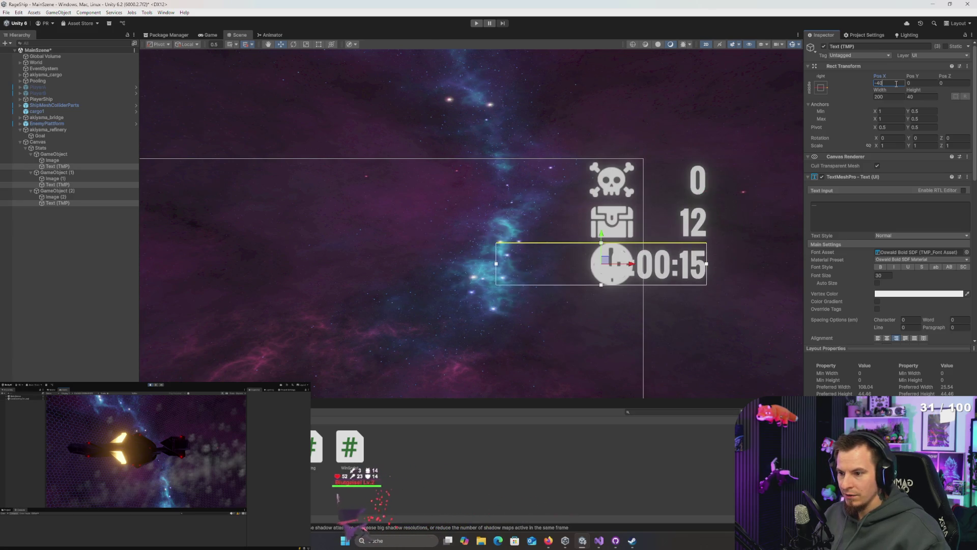
{"action": "key", "text": "BackSpace"}
{"action": "key", "text": "BackSpace"}
{"action": "key", "text": "BackSpace"}
{"action": "type", "text": "-100"}
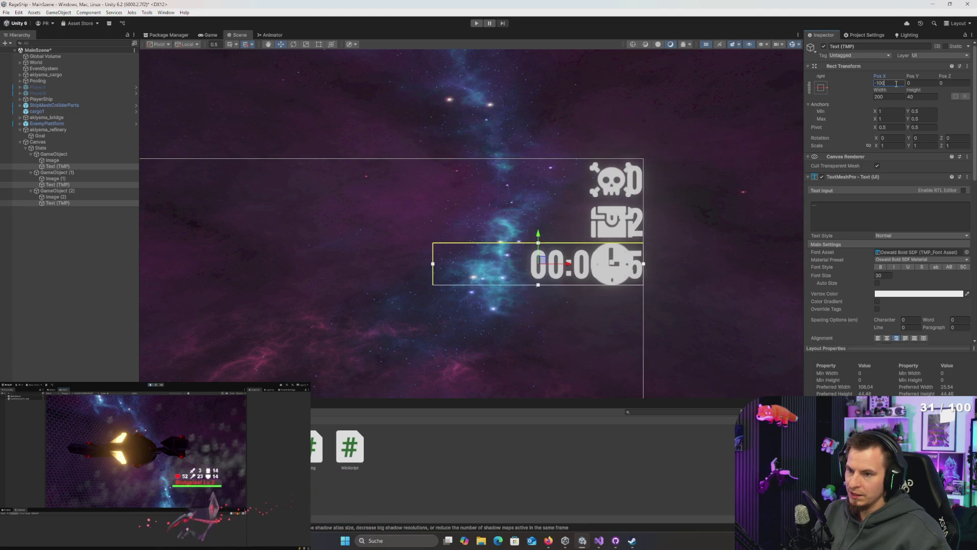
{"action": "key", "text": "BackSpace"}
{"action": "key", "text": "BackSpace"}
{"action": "key", "text": "BackSpace"}
{"action": "type", "text": "-130"}
{"action": "type", "text": "-180"}
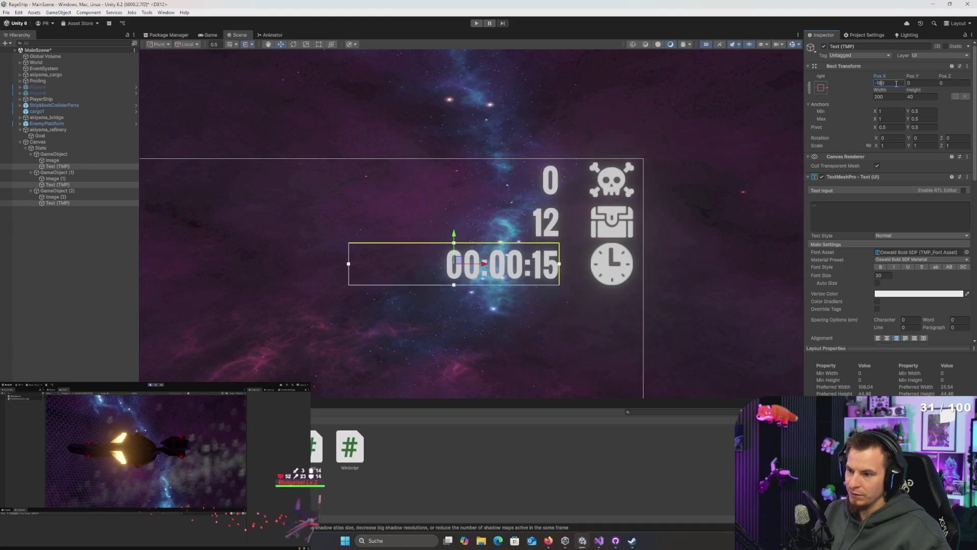
{"action": "key", "text": "BackSpace"}
{"action": "key", "text": "BackSpace"}
{"action": "type", "text": "60"}
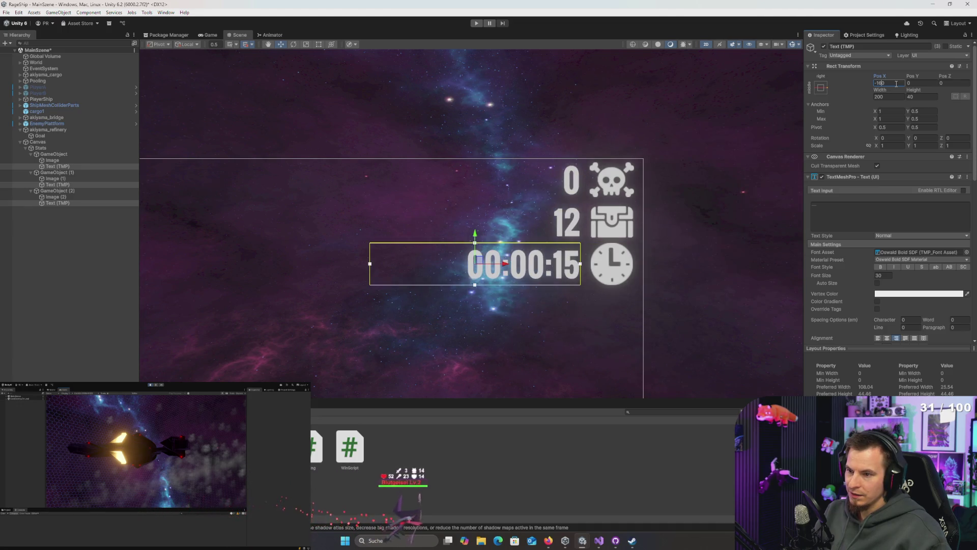
{"action": "key", "text": "BackSpace"}
{"action": "key", "text": "BackSpace"}
{"action": "type", "text": "70"}
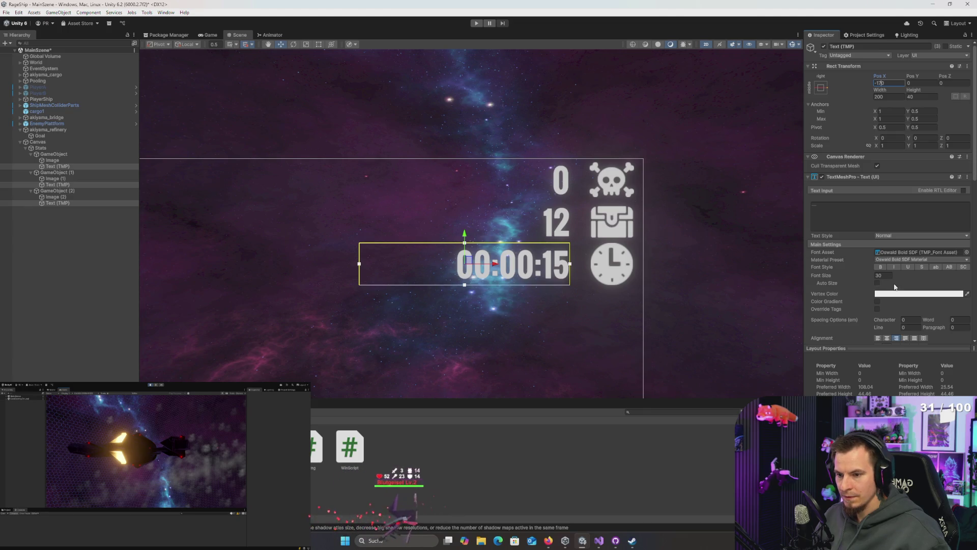
- Confirm the texts keep the Oswald Bold font and preview the layout in the Game view
{"action": "left_click", "coordinate": [967, 252]}
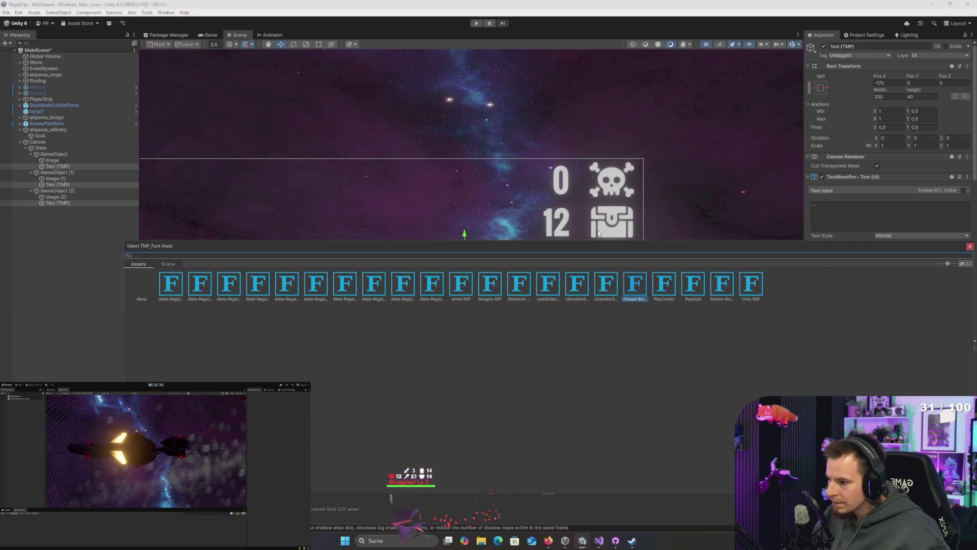
{"action": "key", "text": "Return"}
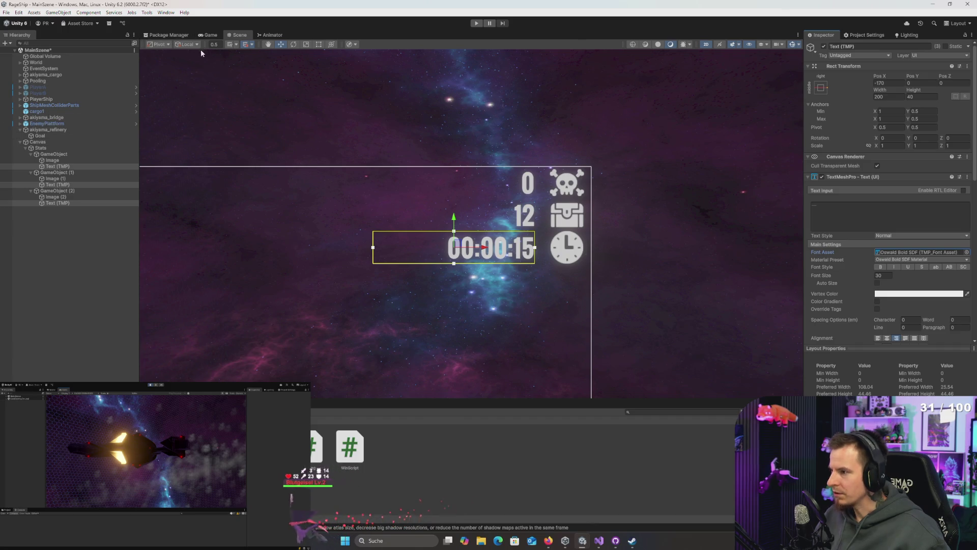
{"action": "left_click", "coordinate": [209, 35]}
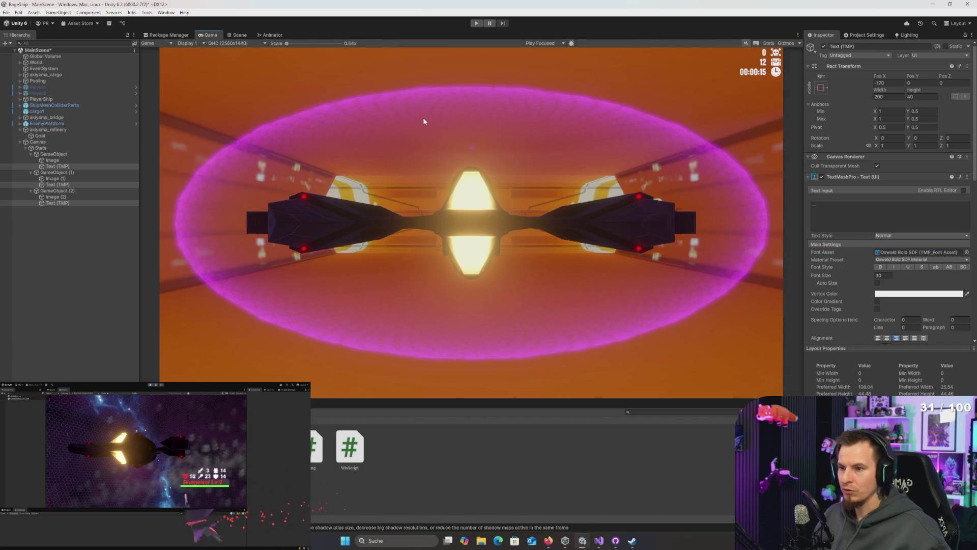
- Select the Stats panel and set its Pos X to -160 and Pos Y to -60
{"action": "left_click", "coordinate": [40, 148]}
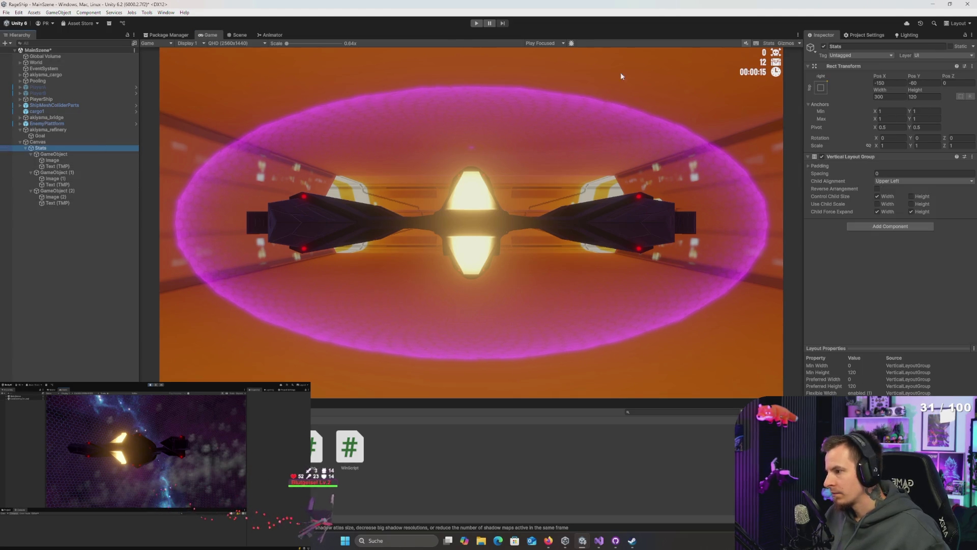
{"action": "left_click", "coordinate": [892, 84]}
{"action": "type", "text": "-155"}
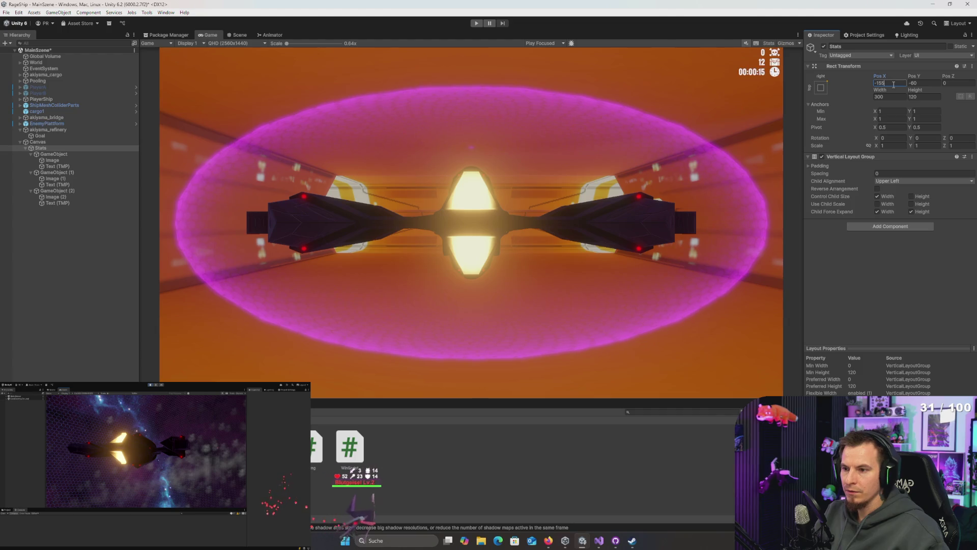
{"action": "key", "text": "BackSpace"}
{"action": "key", "text": "BackSpace"}
{"action": "type", "text": "60"}
{"action": "key", "text": "Tab"}
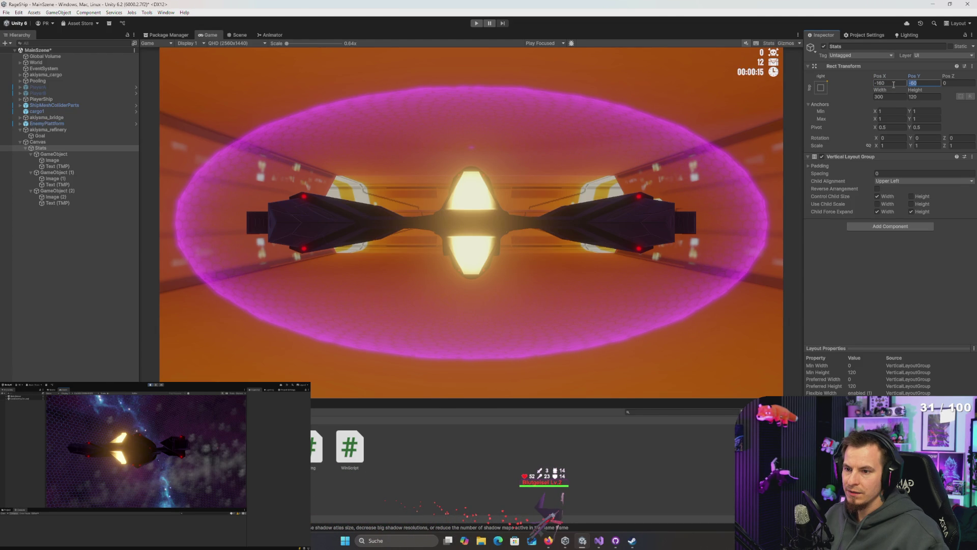
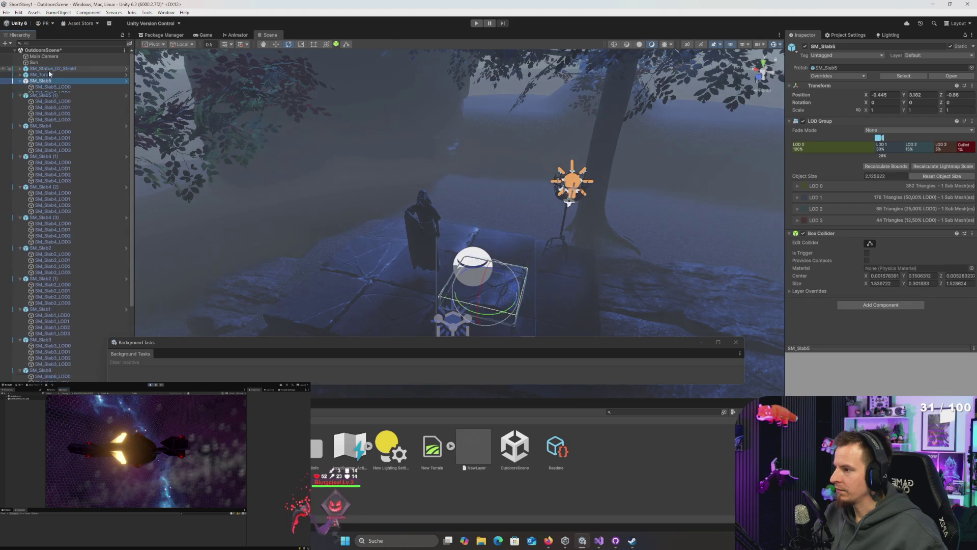
- Drag GobalVolume to the top of the Hierarchy and inspect its volume settings in the scene
{"action": "mouse_move", "coordinate": [43, 178]}
{"action": "left_mouse_down"}
{"action": "mouse_move", "coordinate": [45, 56]}
{"action": "mouse_move", "coordinate": [64, 238]}
{"action": "left_mouse_up"}
{"action": "left_click", "coordinate": [44, 56]}
{"action": "scroll", "coordinate": [838, 179], "scroll_direction": "down", "scroll_amount": 15}
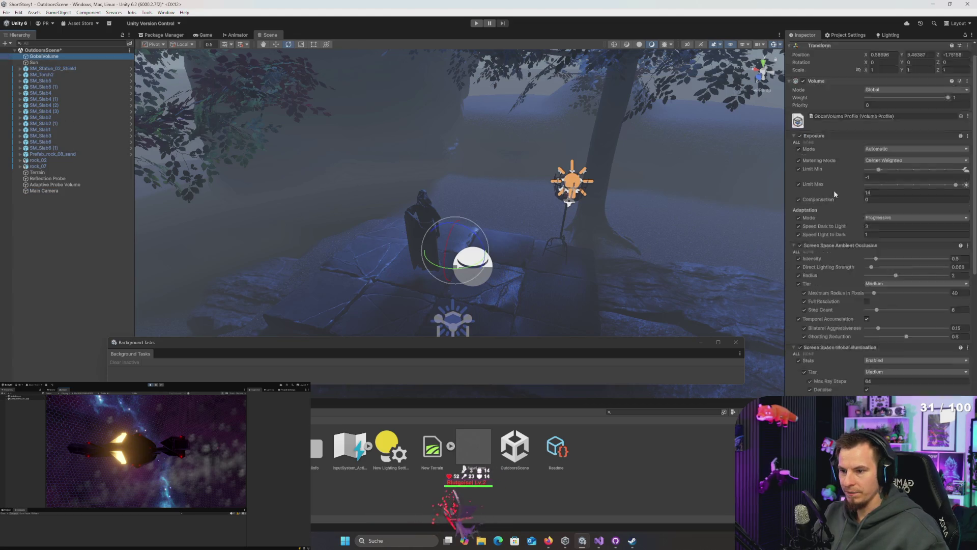
{"action": "scroll", "coordinate": [841, 223], "scroll_direction": "down", "scroll_amount": 8}
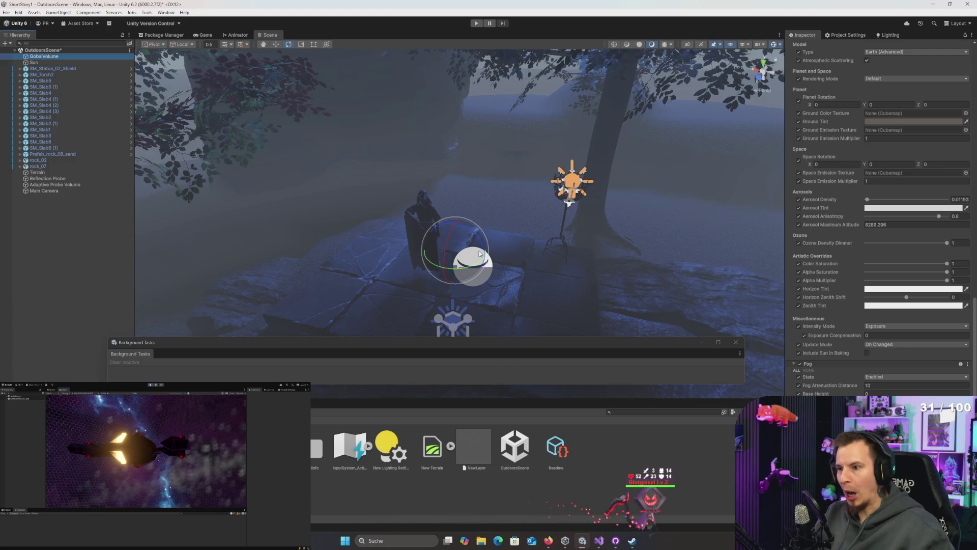
{"action": "mouse_move", "coordinate": [707, 181]}
{"action": "left_mouse_down"}
{"action": "mouse_move", "coordinate": [623, 141]}
{"action": "mouse_move", "coordinate": [648, 203]}
{"action": "mouse_move", "coordinate": [652, 189]}
{"action": "left_mouse_up"}
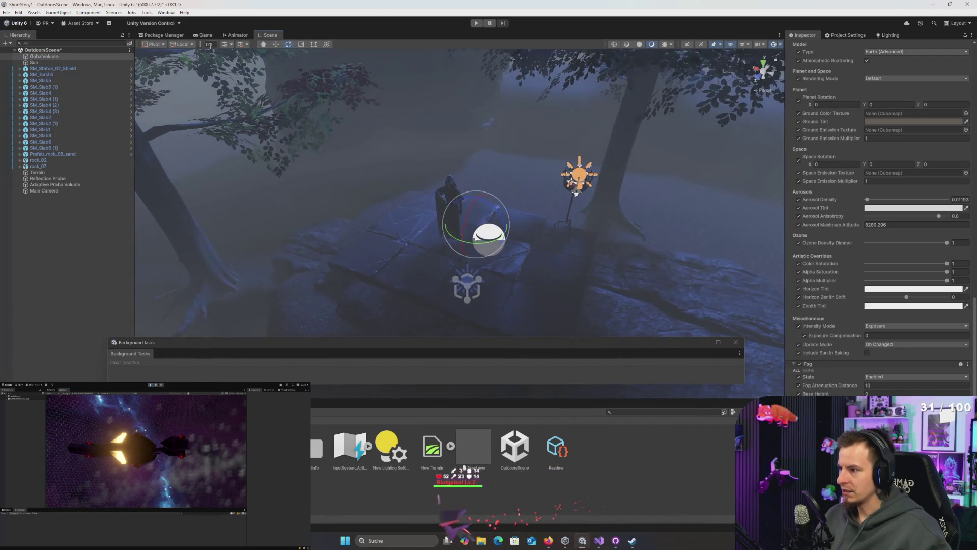
{"action": "left_click", "coordinate": [206, 35]}
{"action": "left_click", "coordinate": [270, 34]}
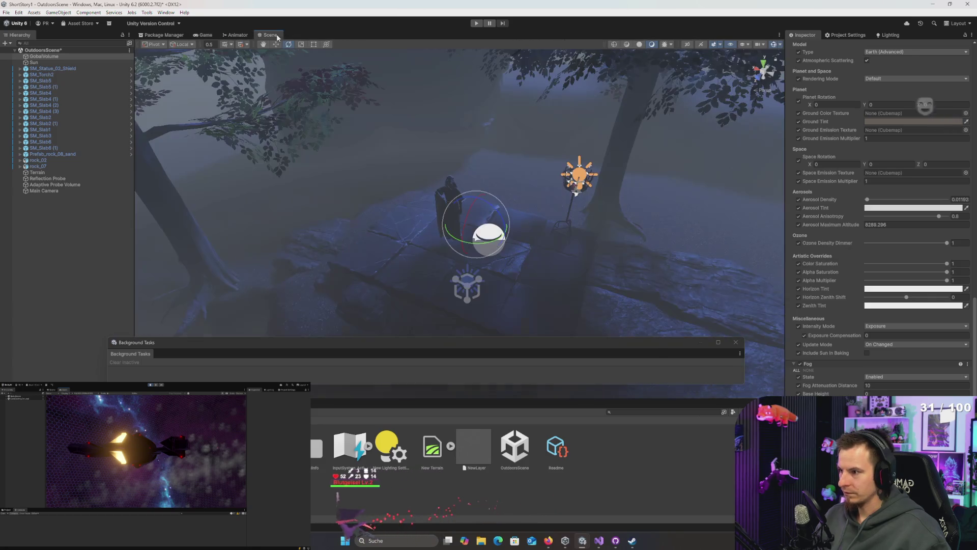
- Undo the hierarchy move and earlier changes until the Sky and Fog Volume returns under Sun
{"action": "key", "text": "ctrl+z"}
{"action": "key", "text": "ctrl+z"}
{"action": "key", "text": "ctrl+z"}
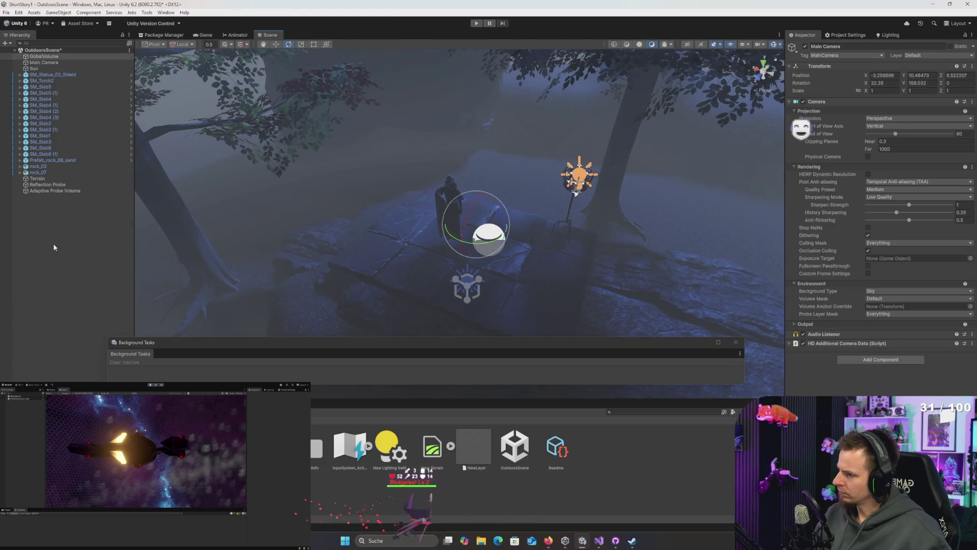
{"action": "key", "text": "Up"}
{"action": "key", "text": "Up"}
{"action": "key", "text": "Up"}
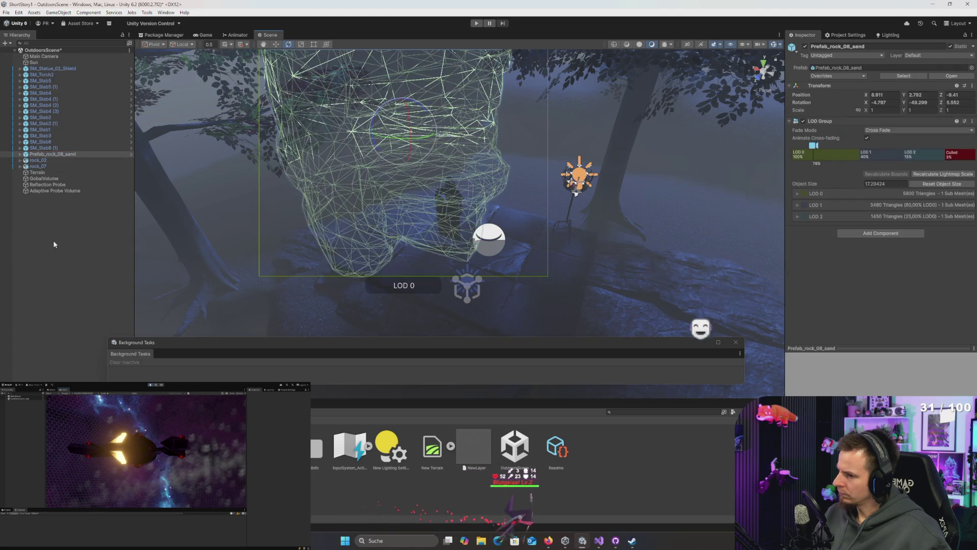
{"action": "key", "text": "Up"}
{"action": "key", "text": "Up"}
{"action": "key", "text": "Up"}
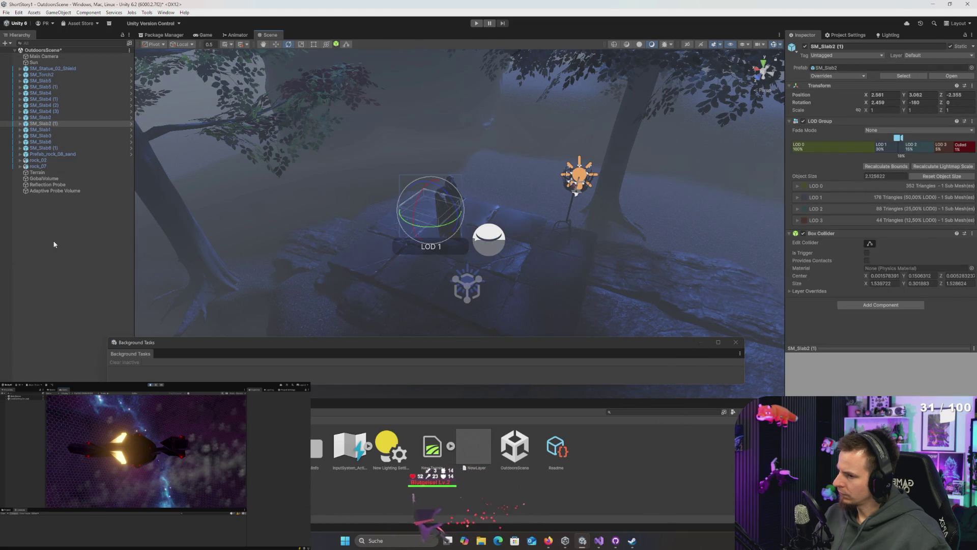
{"action": "left_click", "coordinate": [54, 244]}
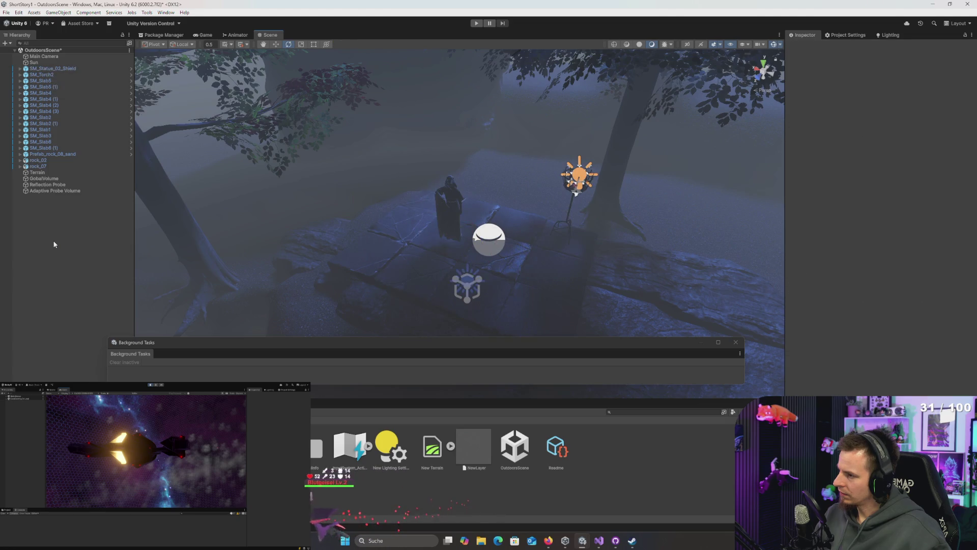
{"action": "key", "text": "ctrl+z"}
{"action": "left_click_drag", "start_coordinate": [473, 208], "coordinate": [478, 203]}
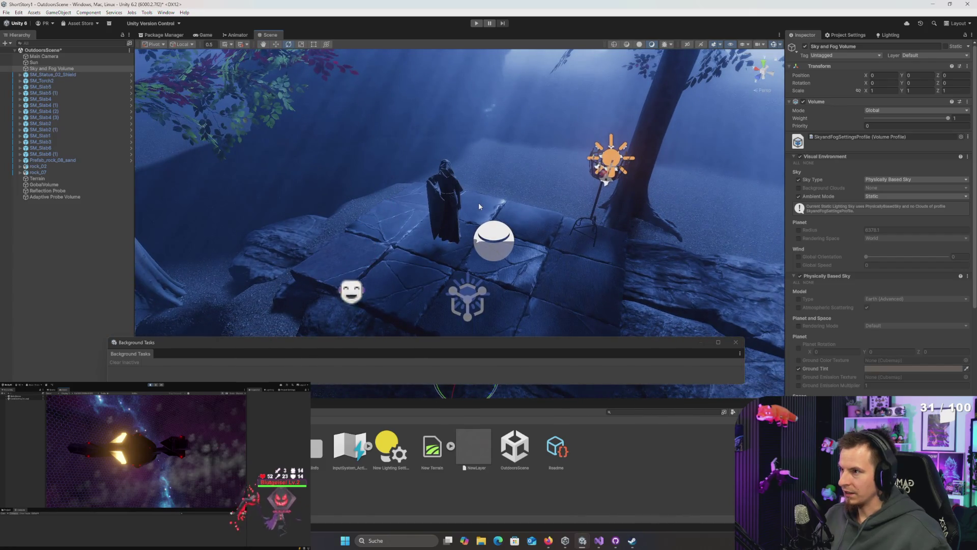
- Test the Sky and Fog Volume's Weight slider and toggle Visual Environment off and back on
{"action": "left_click_drag", "start_coordinate": [547, 172], "coordinate": [529, 196]}
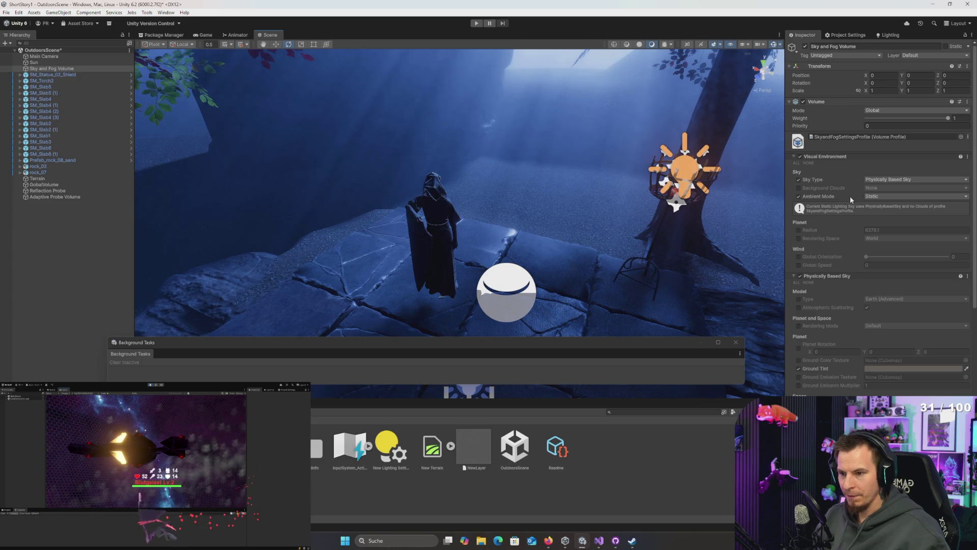
{"action": "mouse_move", "coordinate": [850, 196]}
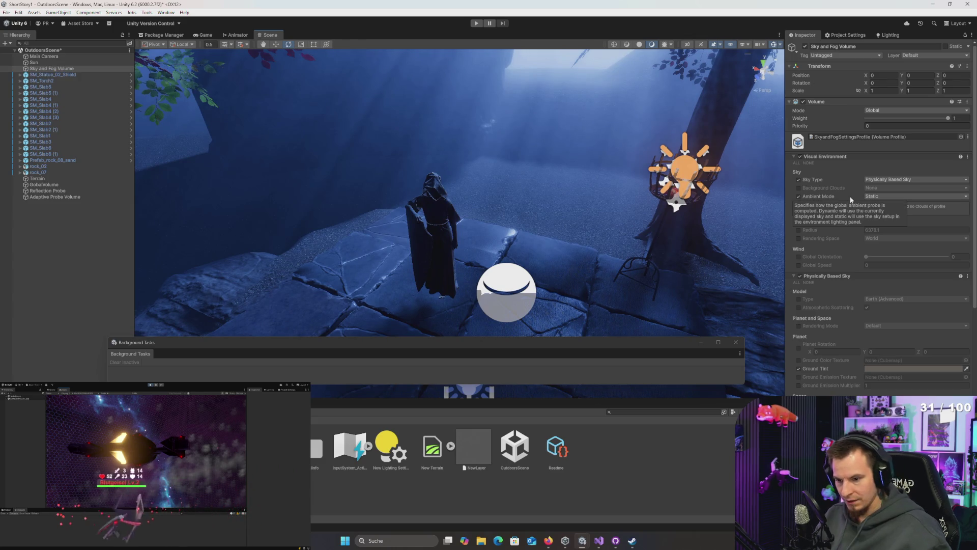
{"action": "scroll", "coordinate": [850, 197], "scroll_direction": "down", "scroll_amount": 10}
{"action": "scroll", "coordinate": [877, 203], "scroll_direction": "up", "scroll_amount": 5}
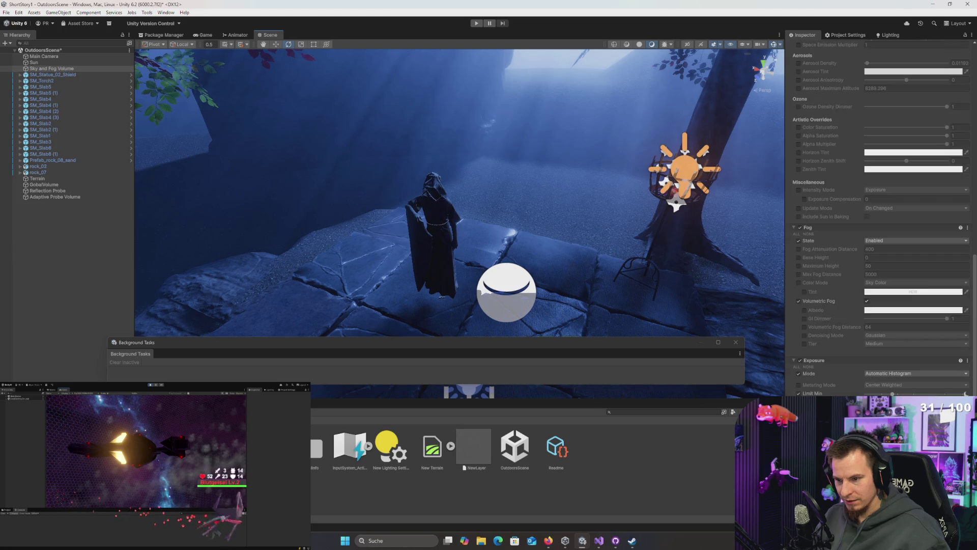
{"action": "scroll", "coordinate": [877, 203], "scroll_direction": "up", "scroll_amount": 5}
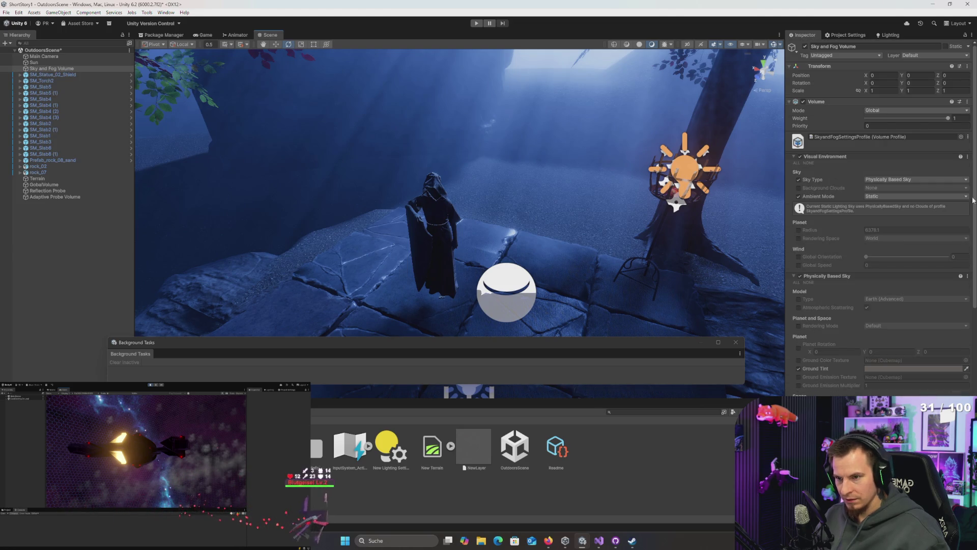
{"action": "mouse_move", "coordinate": [944, 118]}
{"action": "left_mouse_down"}
{"action": "mouse_move", "coordinate": [808, 113]}
{"action": "mouse_move", "coordinate": [947, 118]}
{"action": "left_mouse_up"}
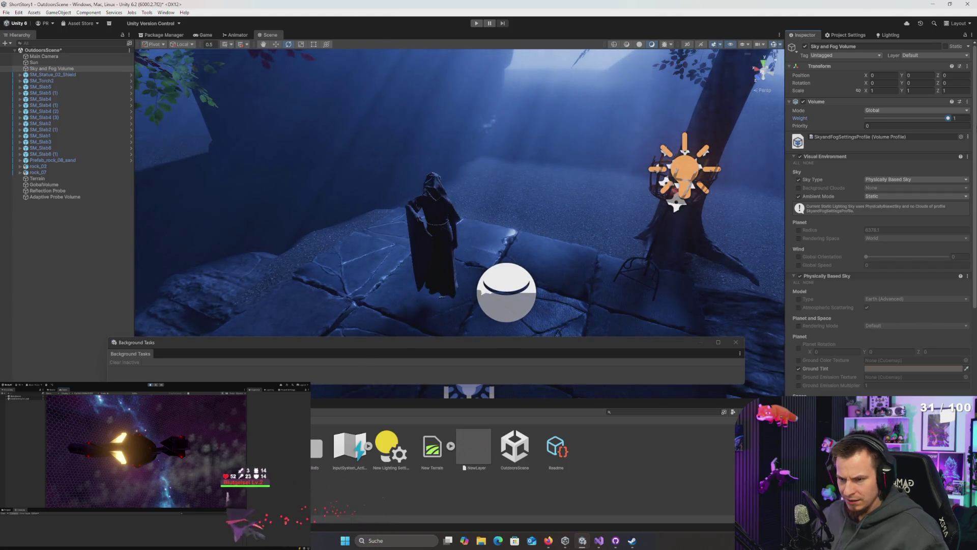
{"action": "left_click", "coordinate": [800, 156]}
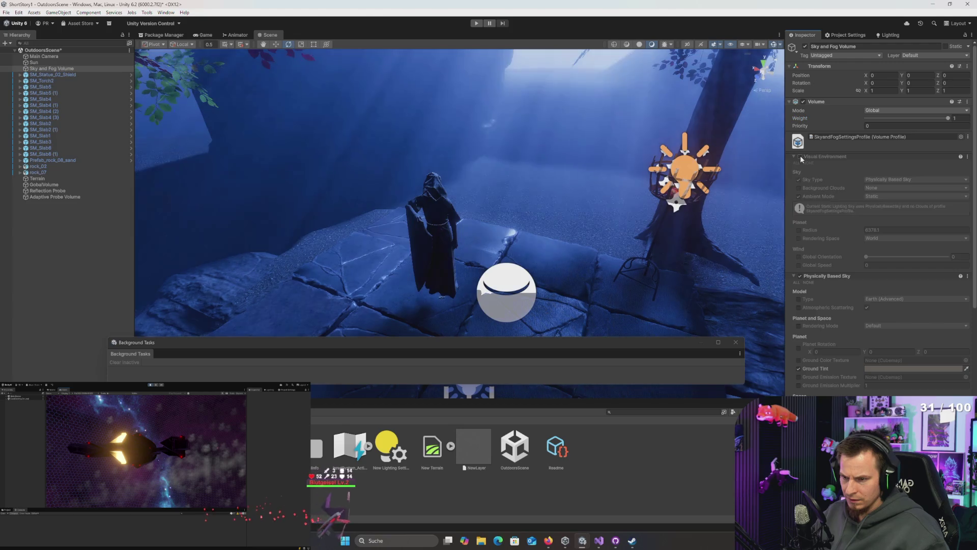
{"action": "left_click", "coordinate": [799, 156]}
- Scroll down to the Fog override and enter Play mode to preview the forest
{"action": "scroll", "coordinate": [847, 241], "scroll_direction": "down", "scroll_amount": 3}
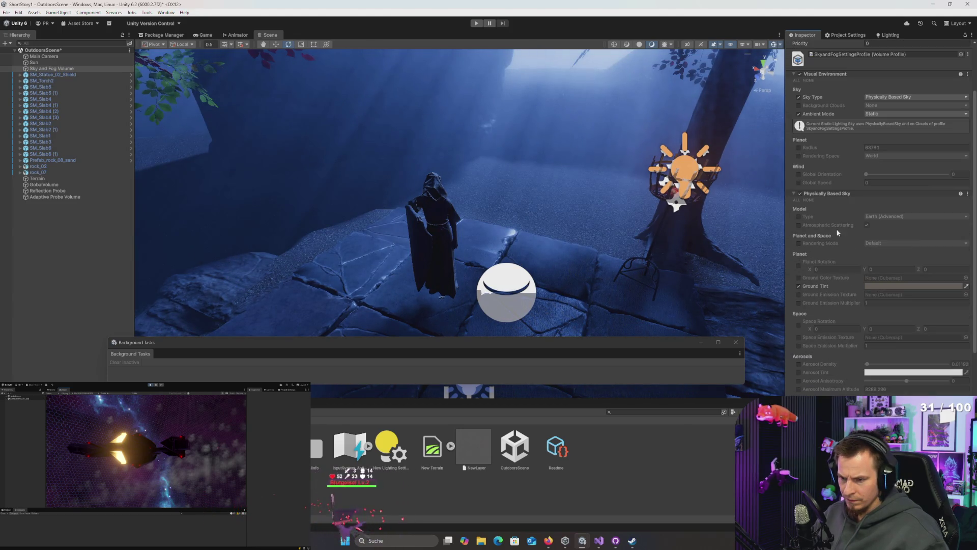
{"action": "scroll", "coordinate": [819, 209], "scroll_direction": "down", "scroll_amount": 5}
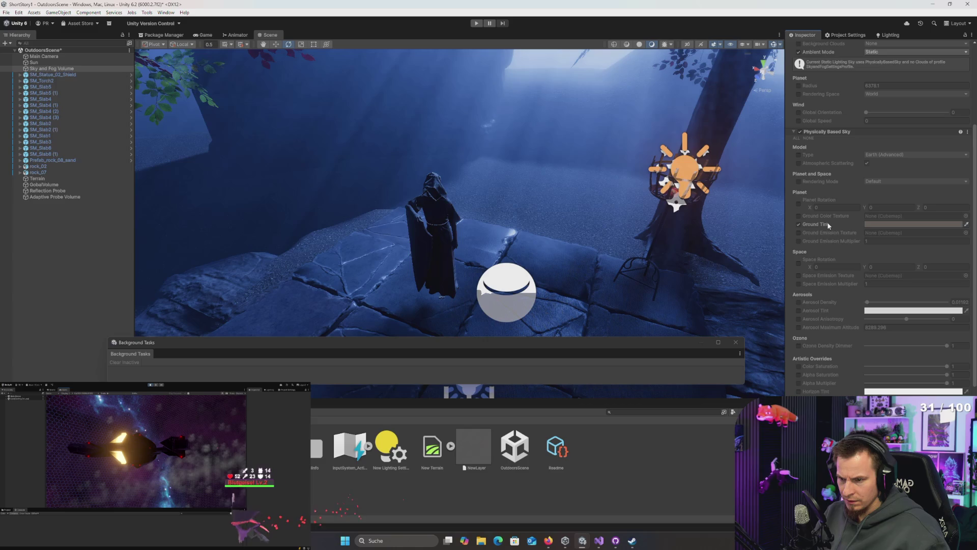
{"action": "scroll", "coordinate": [827, 301], "scroll_direction": "down", "scroll_amount": 4}
{"action": "scroll", "coordinate": [836, 312], "scroll_direction": "down", "scroll_amount": 1}
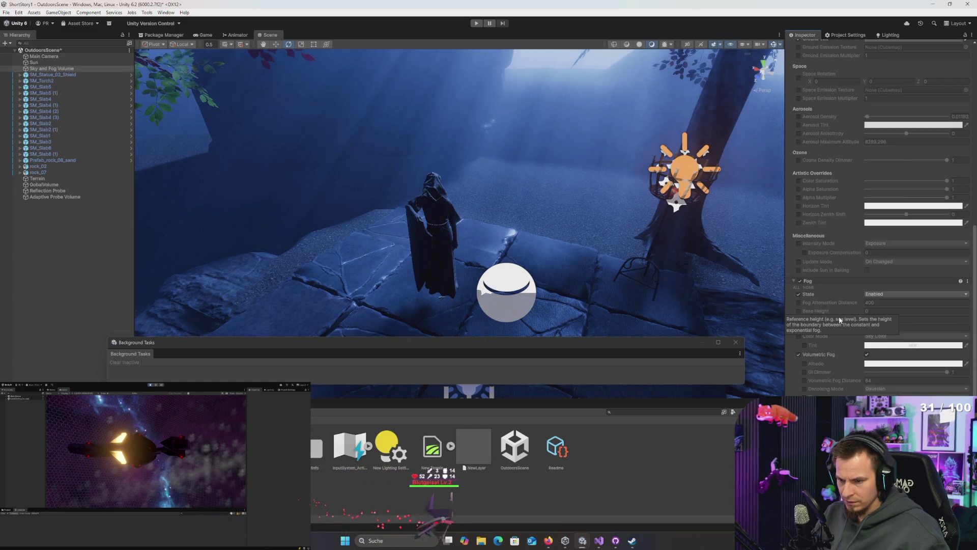
{"action": "scroll", "coordinate": [813, 345], "scroll_direction": "down", "scroll_amount": 2}
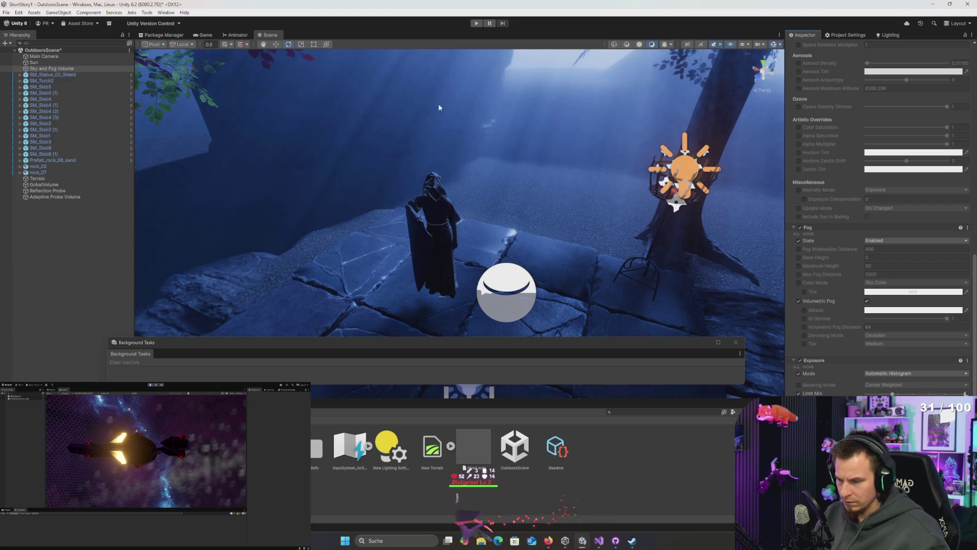
{"action": "left_click", "coordinate": [476, 23]}
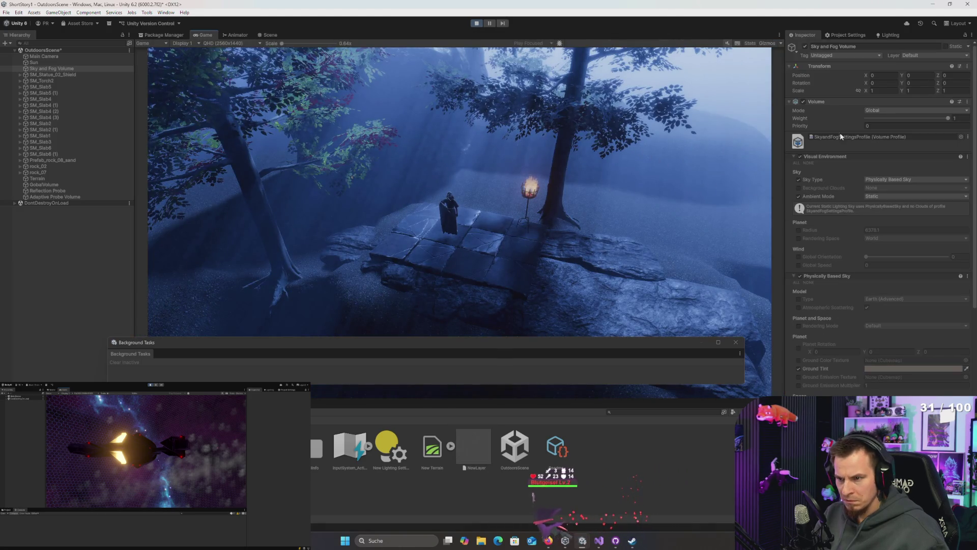
- Test lowering the Sky and Fog Volume weight, undo it, then test GobalVolume's weight
{"action": "left_click_drag", "start_coordinate": [947, 118], "coordinate": [809, 118]}
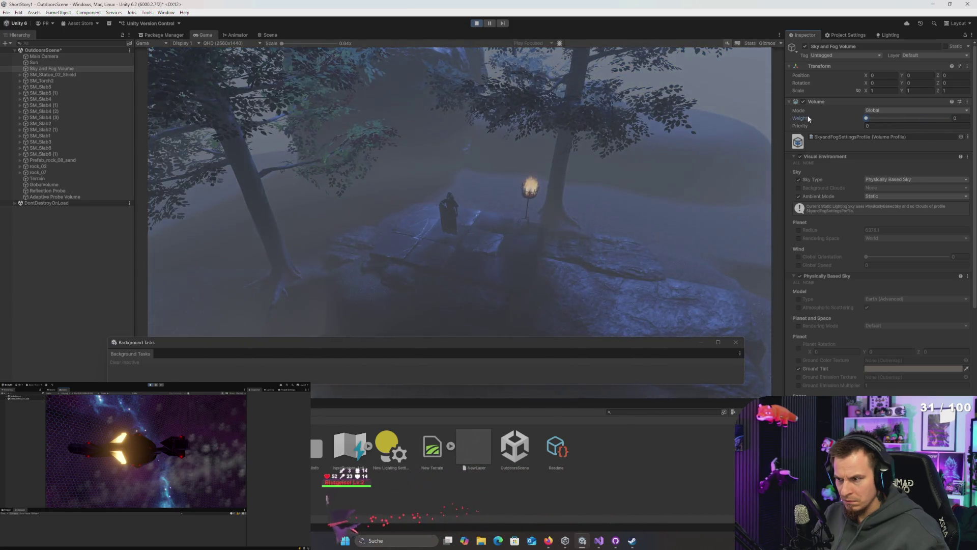
{"action": "key", "text": "ctrl+z"}
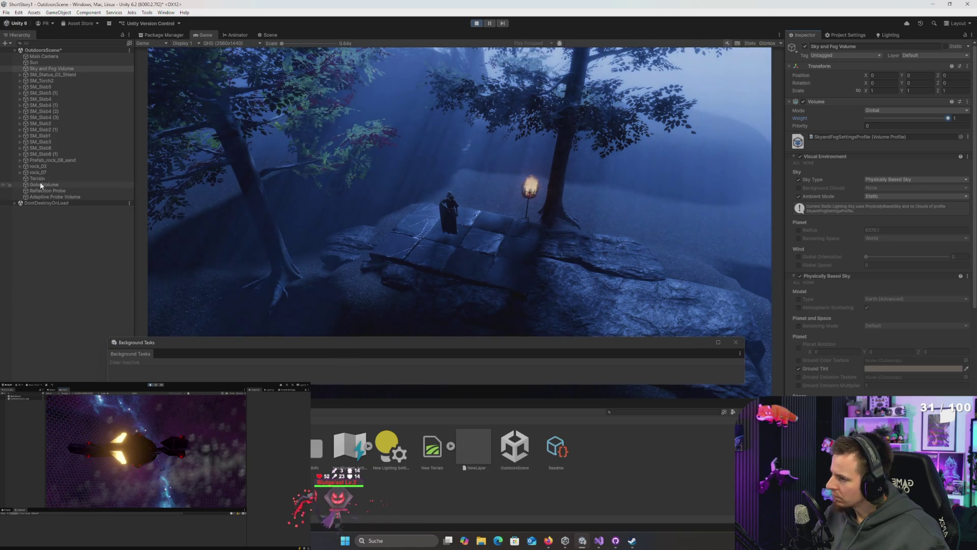
{"action": "left_click", "coordinate": [41, 184]}
{"action": "mouse_move", "coordinate": [948, 119]}
{"action": "left_mouse_down"}
{"action": "mouse_move", "coordinate": [792, 121]}
{"action": "mouse_move", "coordinate": [956, 119]}
{"action": "left_mouse_up"}
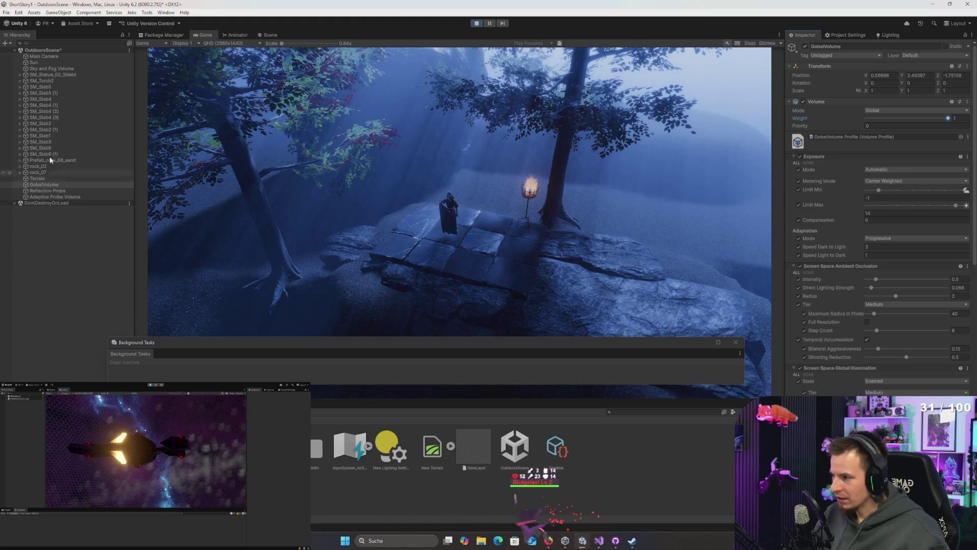
- Compare GobalVolume's overrides with the Sky and Fog Volume, ending on the Sky and Fog Volume settings
{"action": "left_click", "coordinate": [50, 70]}
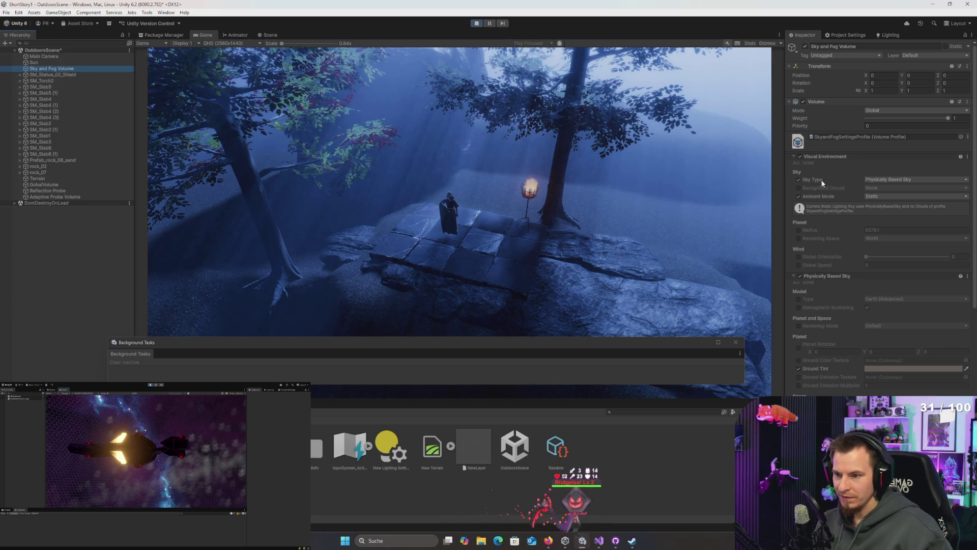
{"action": "left_click", "coordinate": [45, 186]}
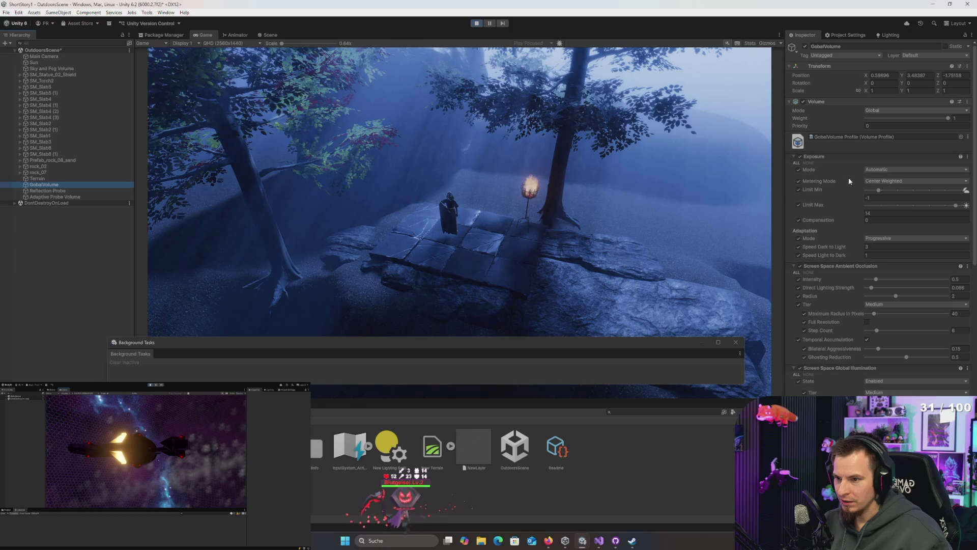
{"action": "scroll", "coordinate": [846, 203], "scroll_direction": "down", "scroll_amount": 5}
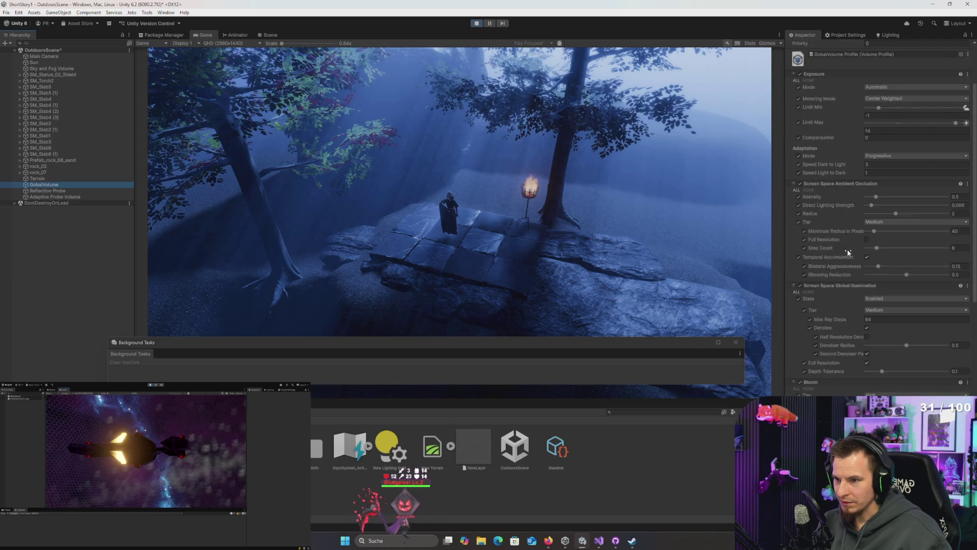
{"action": "scroll", "coordinate": [847, 253], "scroll_direction": "down", "scroll_amount": 6}
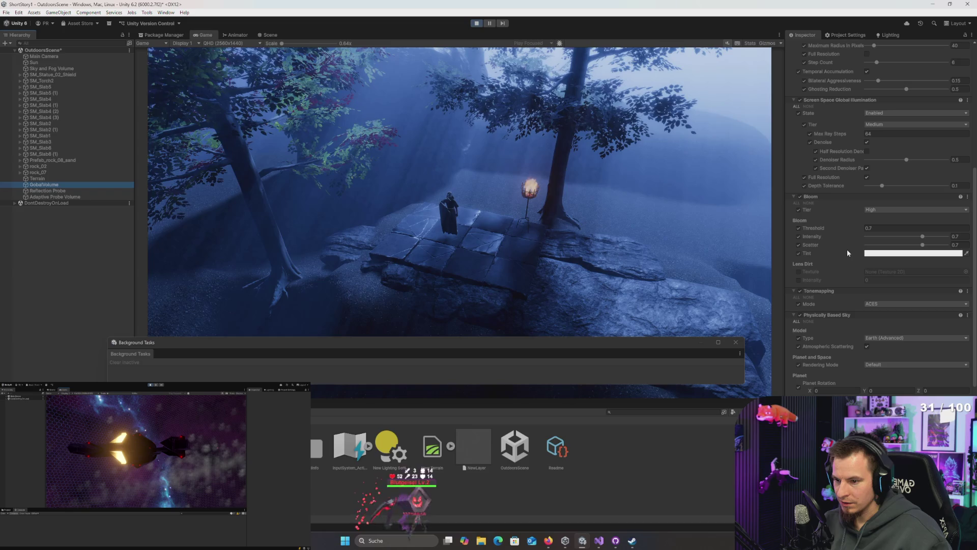
{"action": "scroll", "coordinate": [847, 252], "scroll_direction": "down", "scroll_amount": 7}
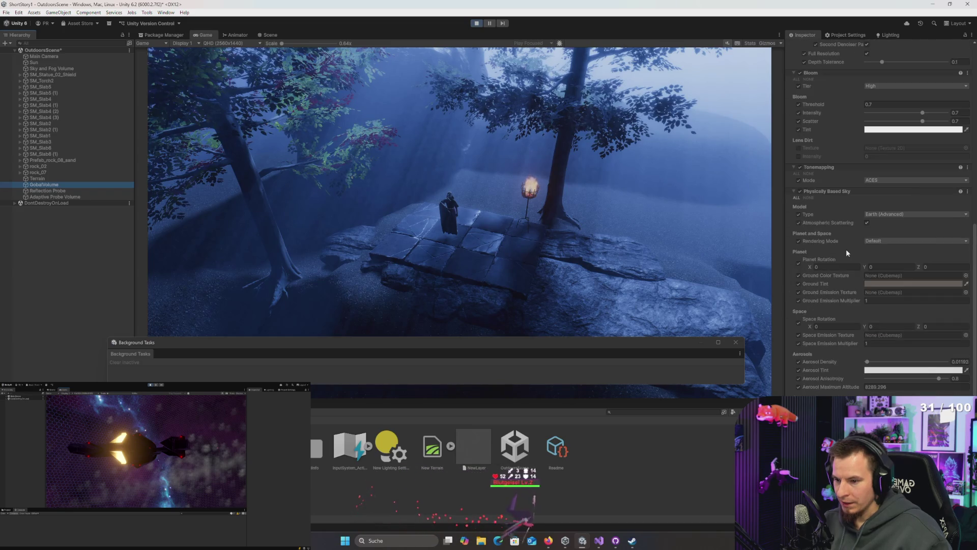
{"action": "scroll", "coordinate": [847, 252], "scroll_direction": "down", "scroll_amount": 4}
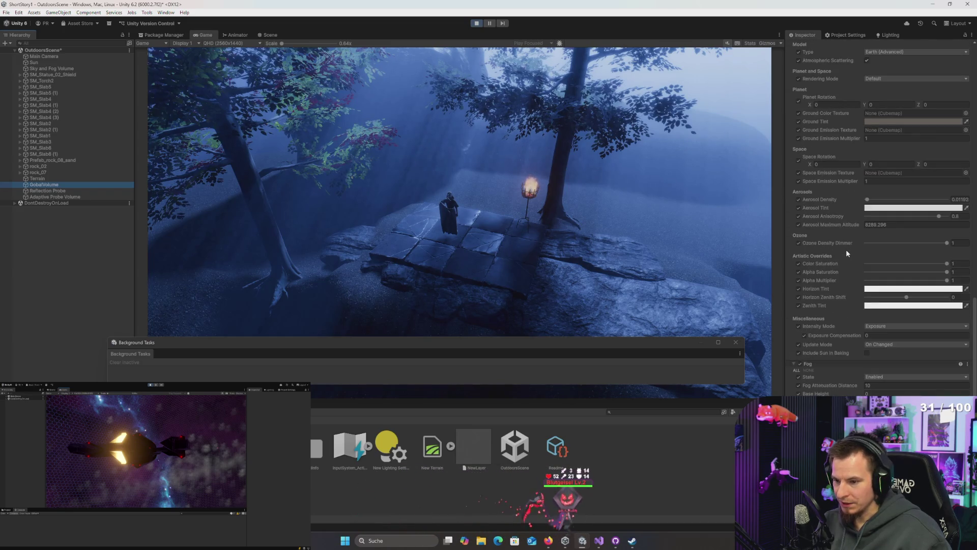
{"action": "left_click", "coordinate": [57, 69]}
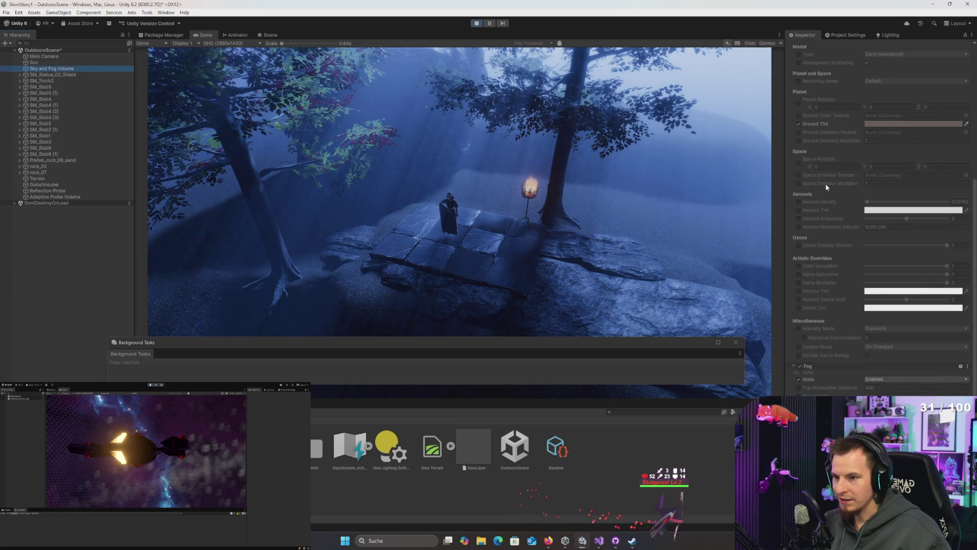
{"action": "scroll", "coordinate": [835, 192], "scroll_direction": "up", "scroll_amount": 6}
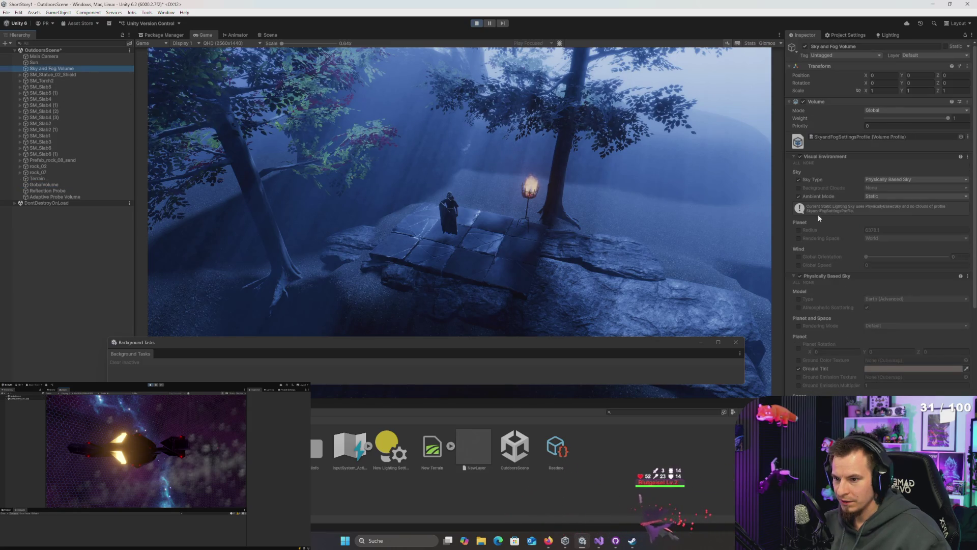
- Check the Visual Environment and Exposure override options and browse GobalVolume's overrides
{"action": "right_click", "coordinate": [823, 156]}
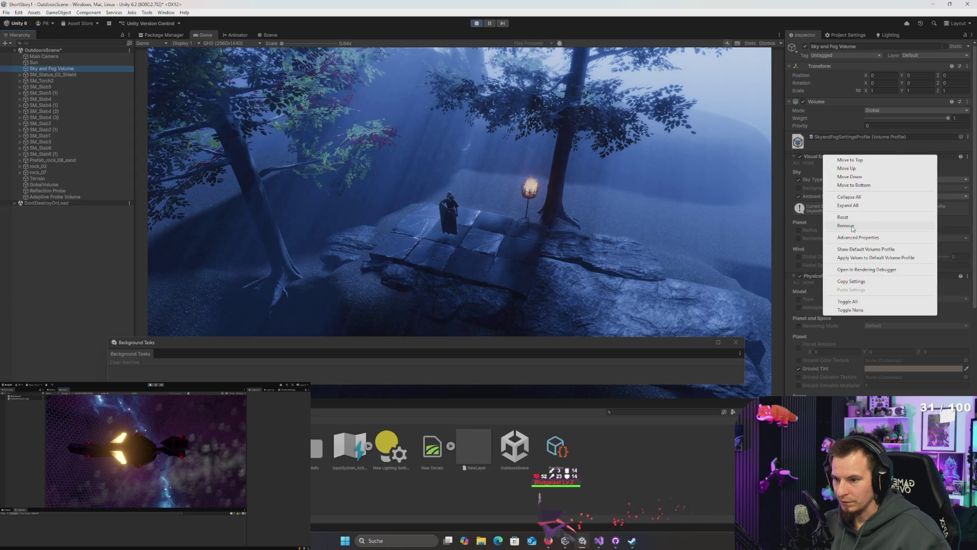
{"action": "key", "text": "Escape"}
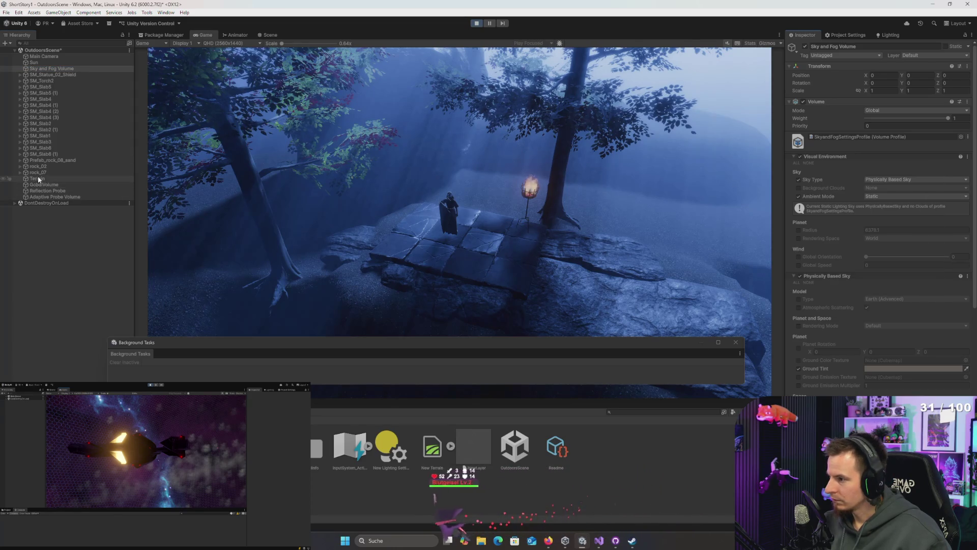
{"action": "left_click", "coordinate": [41, 184]}
{"action": "right_click", "coordinate": [816, 157]}
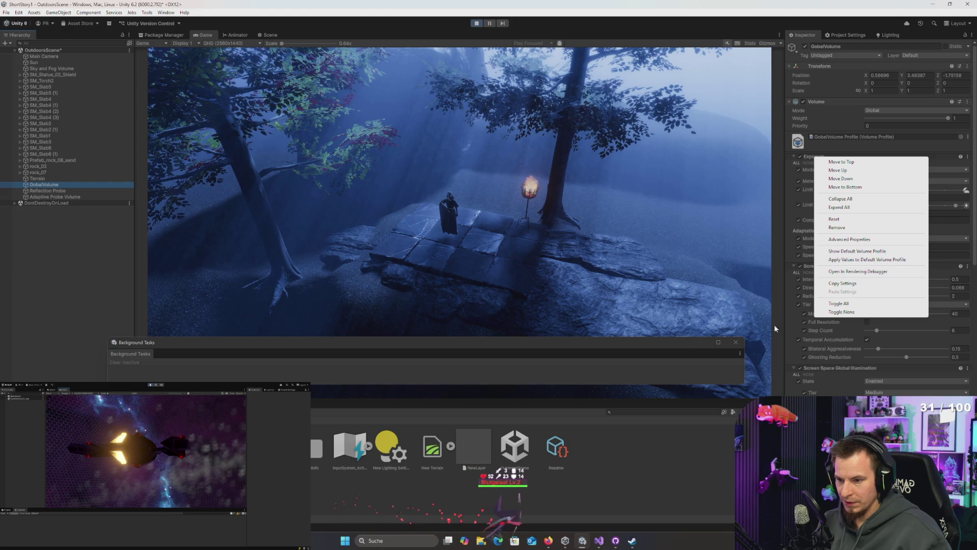
{"action": "key", "text": "Escape"}
{"action": "scroll", "coordinate": [880, 219], "scroll_direction": "down", "scroll_amount": 10}
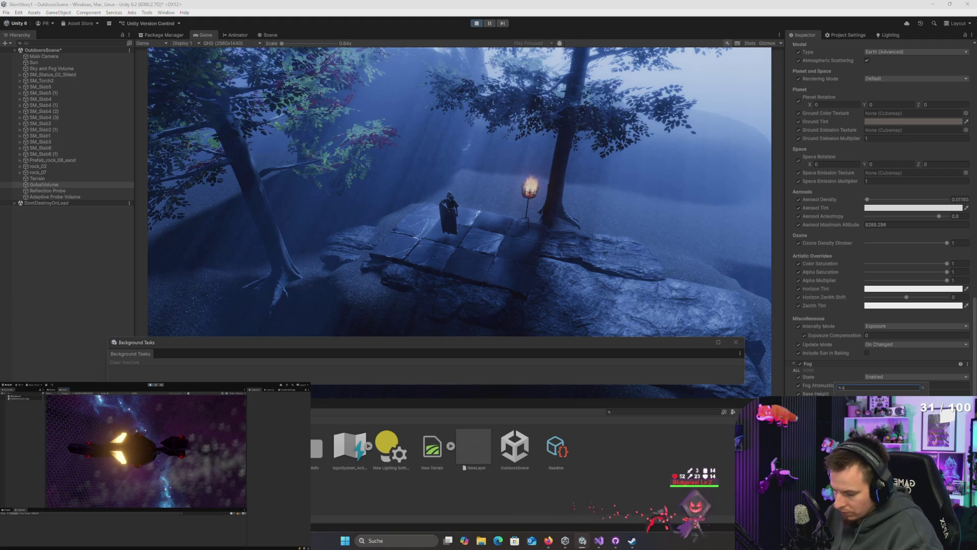
{"action": "key", "text": "Escape"}
{"action": "scroll", "coordinate": [881, 219], "scroll_direction": "down", "scroll_amount": 3}
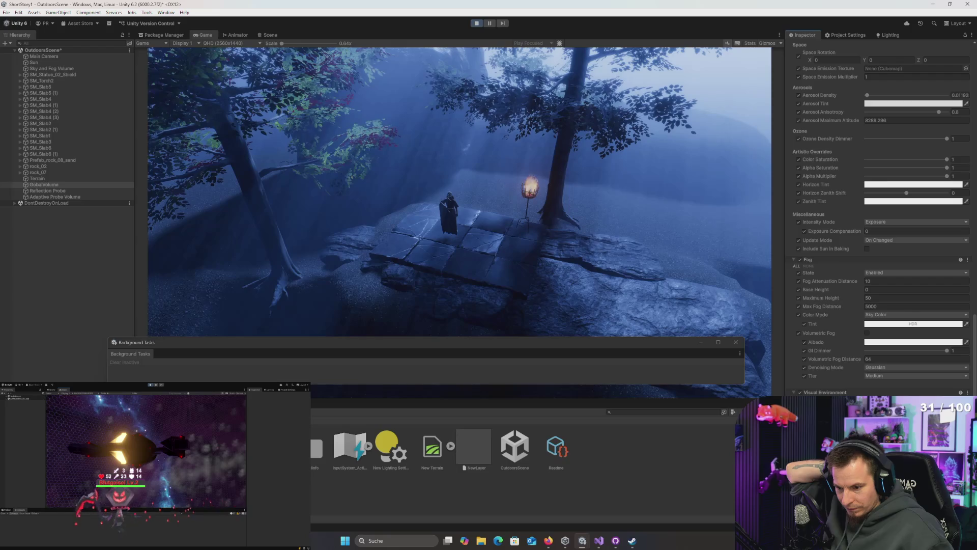
{"action": "scroll", "coordinate": [880, 204], "scroll_direction": "down", "scroll_amount": 1}
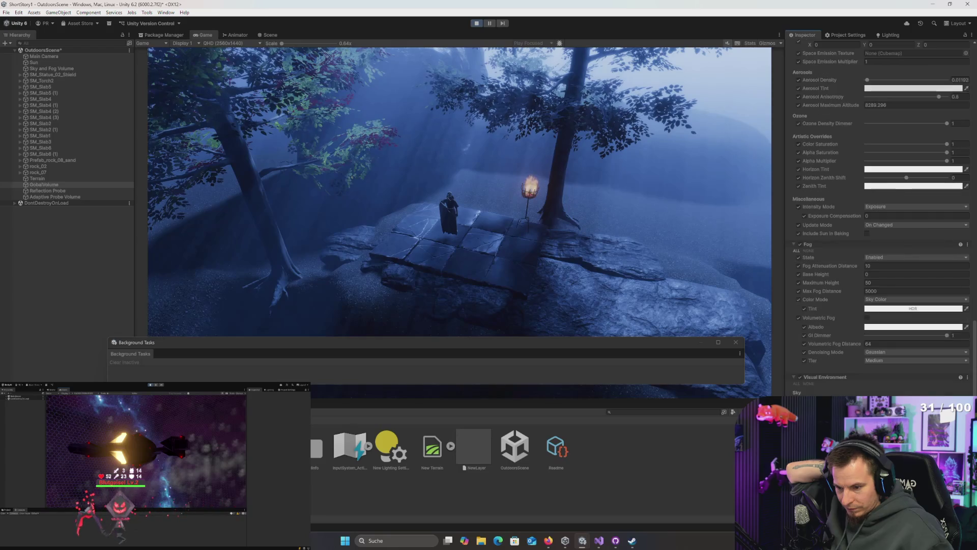
- Switch off the Sky and Fog Volume's Visual Environment, test its weight, and scroll to Fog
{"action": "left_click", "coordinate": [47, 69]}
{"action": "scroll", "coordinate": [889, 184], "scroll_direction": "up", "scroll_amount": 5}
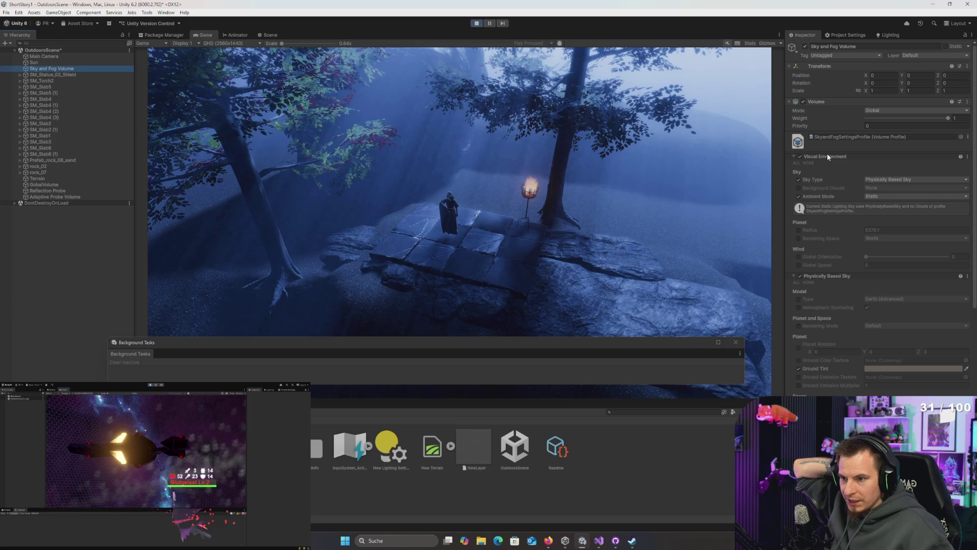
{"action": "left_click", "coordinate": [801, 156]}
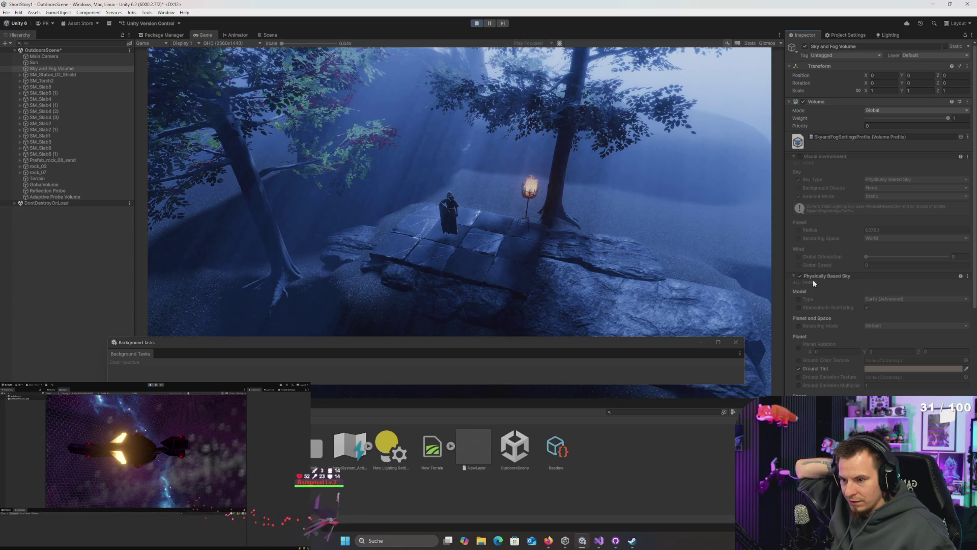
{"action": "scroll", "coordinate": [820, 284], "scroll_direction": "down", "scroll_amount": 2}
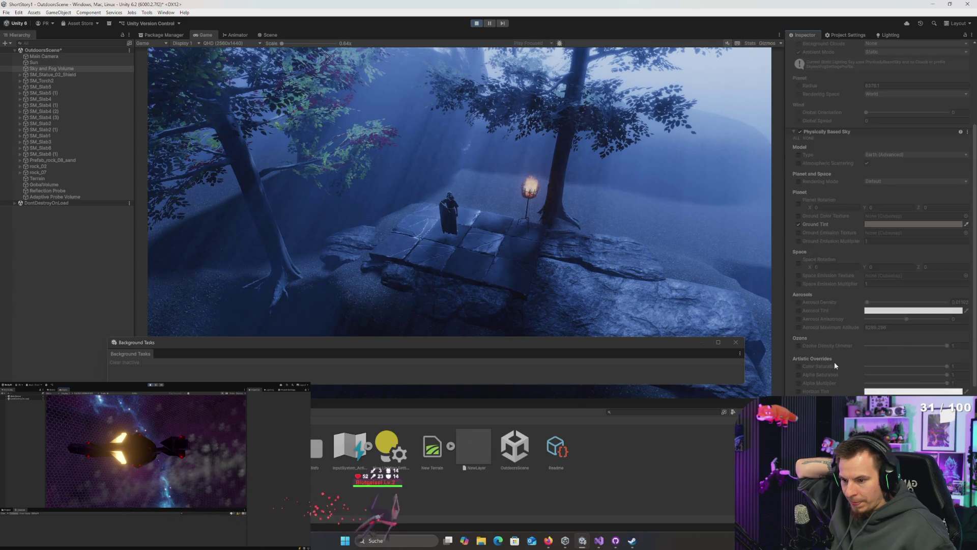
{"action": "scroll", "coordinate": [834, 361], "scroll_direction": "up", "scroll_amount": 2}
{"action": "left_click_drag", "start_coordinate": [948, 118], "coordinate": [829, 122]}
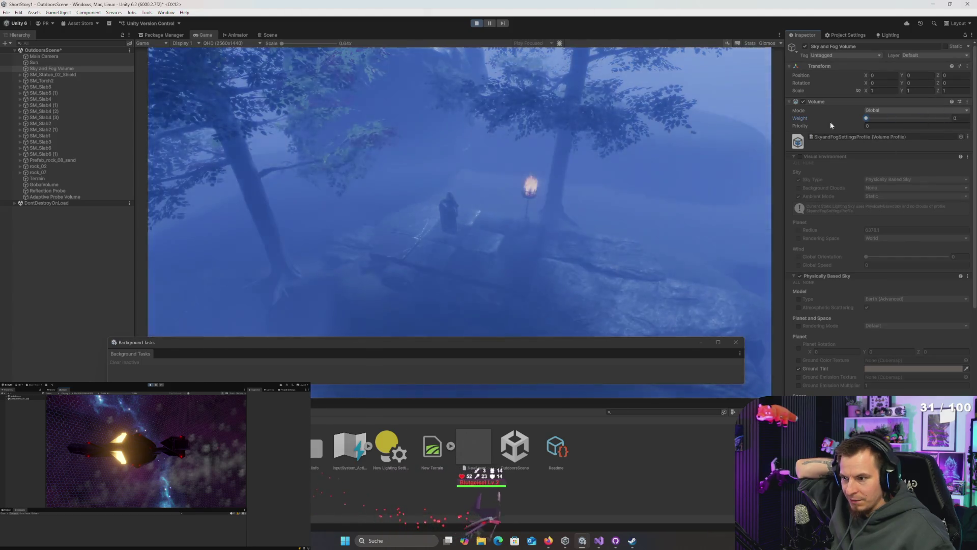
{"action": "scroll", "coordinate": [893, 227], "scroll_direction": "down", "scroll_amount": 6}
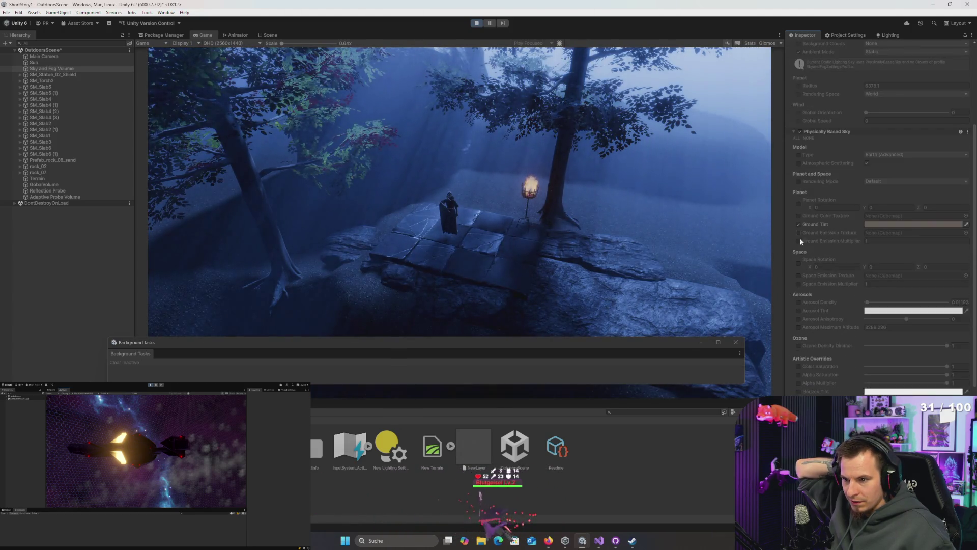
{"action": "scroll", "coordinate": [803, 229], "scroll_direction": "down", "scroll_amount": 8}
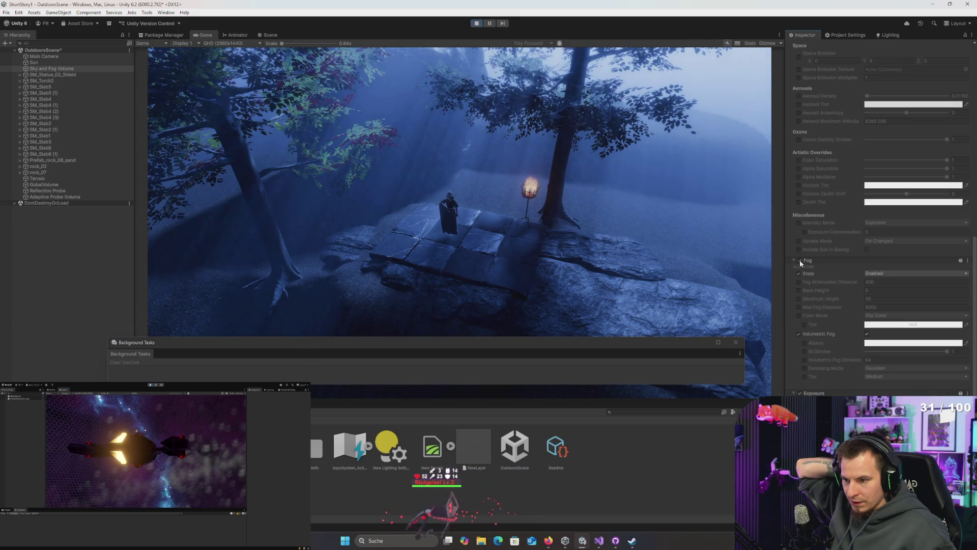
- Toggle the Fog override, switch Fog State to Disabled and back to Enabled, then select Adaptive Probe Volume
{"action": "left_click", "coordinate": [799, 259]}
{"action": "left_click", "coordinate": [798, 260]}
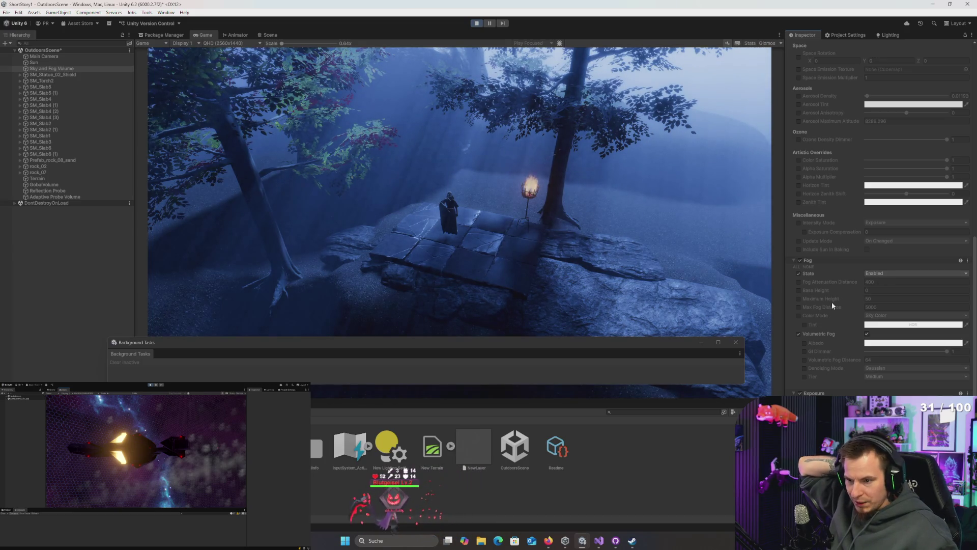
{"action": "left_click", "coordinate": [888, 282]}
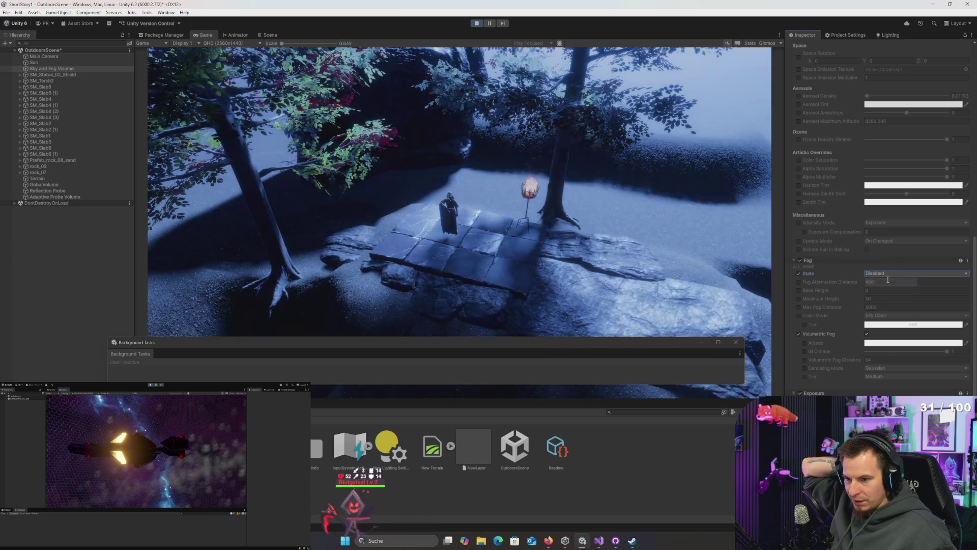
{"action": "left_click", "coordinate": [886, 291]}
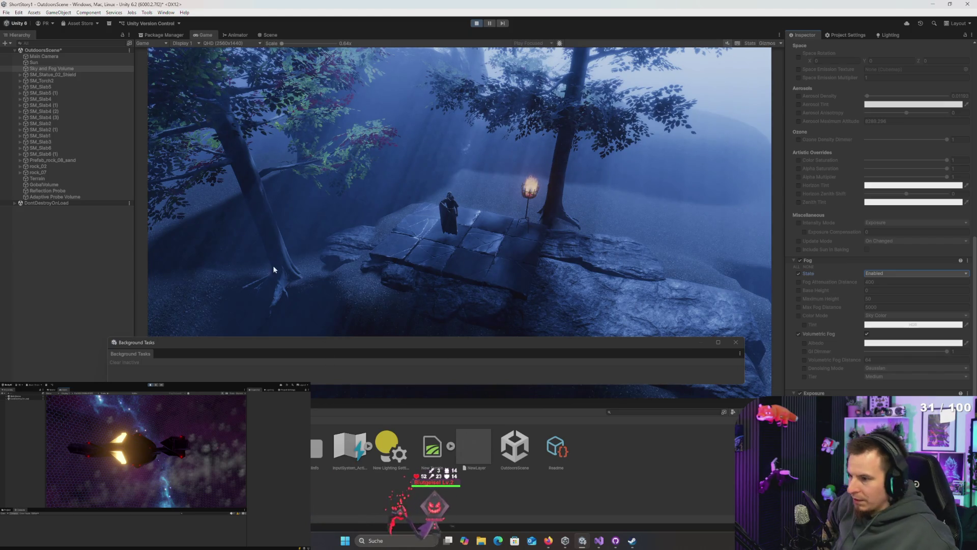
{"action": "left_click", "coordinate": [60, 197]}
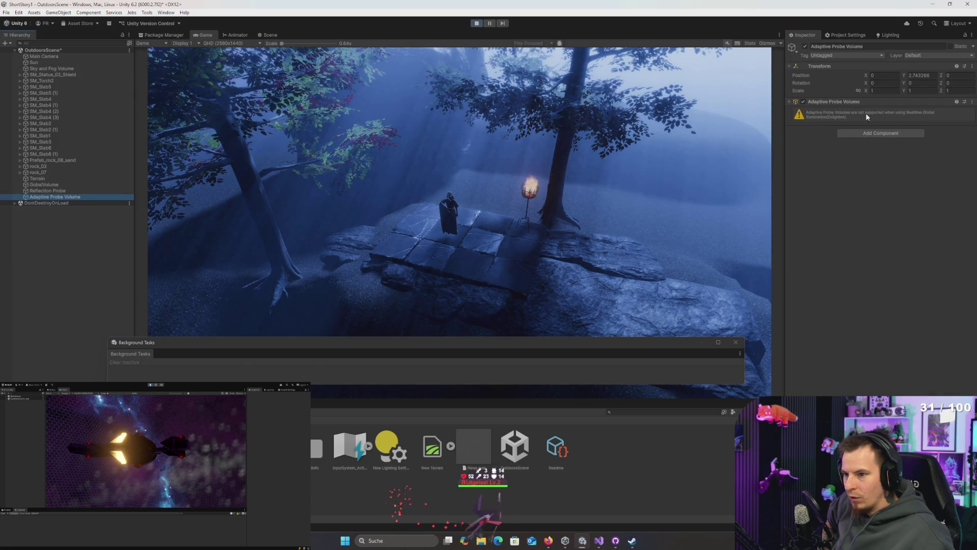
- Select GobalVolume, test its Weight, and scroll to its Fog settings: attenuation 10, max height 50
{"action": "left_click", "coordinate": [45, 185]}
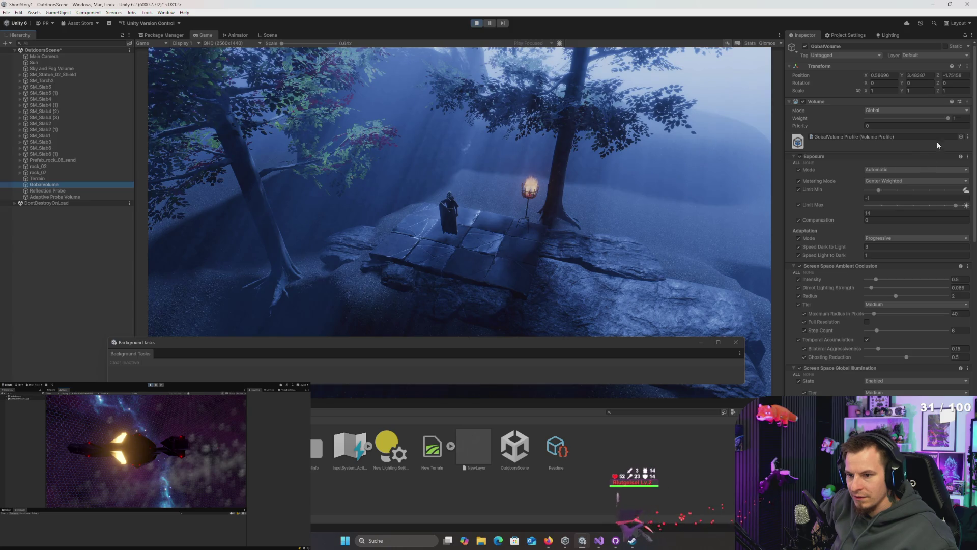
{"action": "mouse_move", "coordinate": [946, 118]}
{"action": "left_mouse_down"}
{"action": "mouse_move", "coordinate": [811, 117]}
{"action": "mouse_move", "coordinate": [949, 118]}
{"action": "left_mouse_up"}
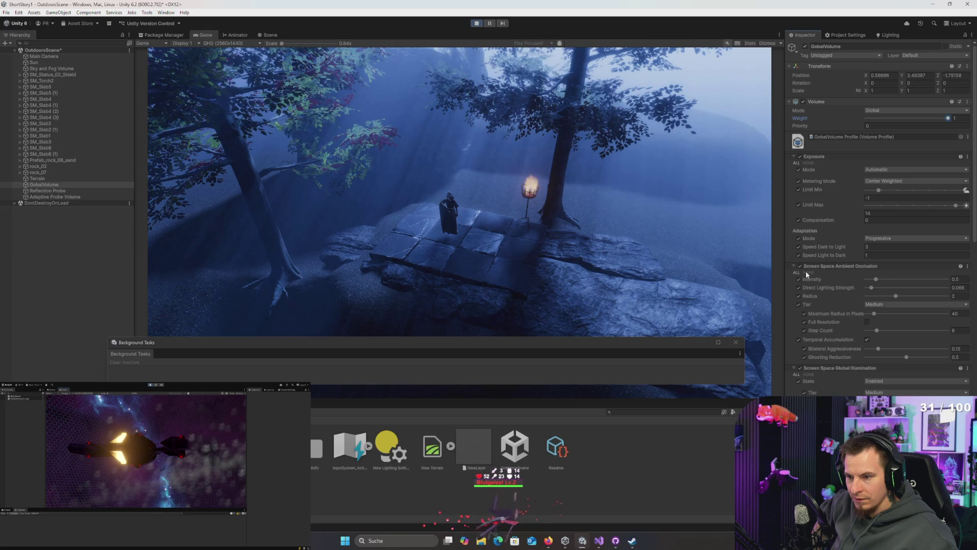
{"action": "scroll", "coordinate": [820, 287], "scroll_direction": "down", "scroll_amount": 4}
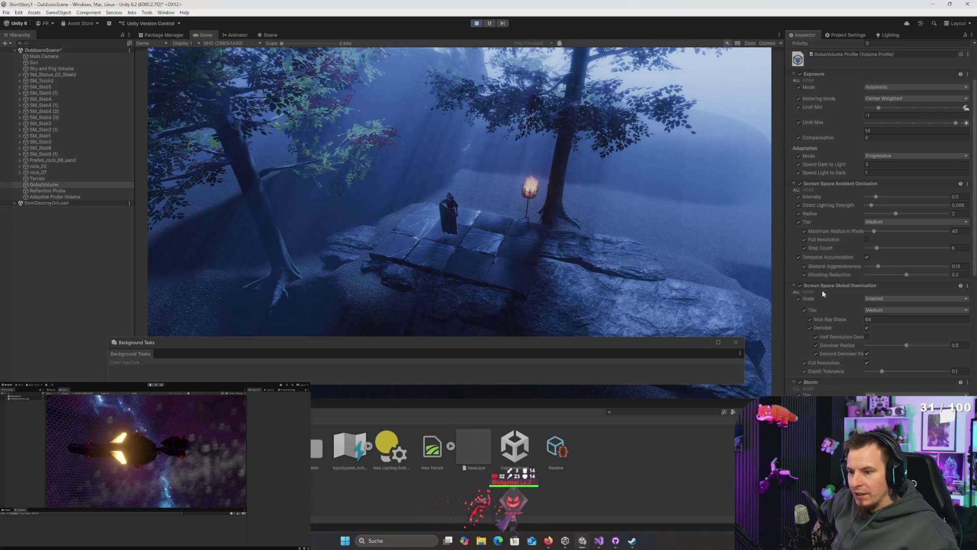
{"action": "scroll", "coordinate": [822, 289], "scroll_direction": "down", "scroll_amount": 4}
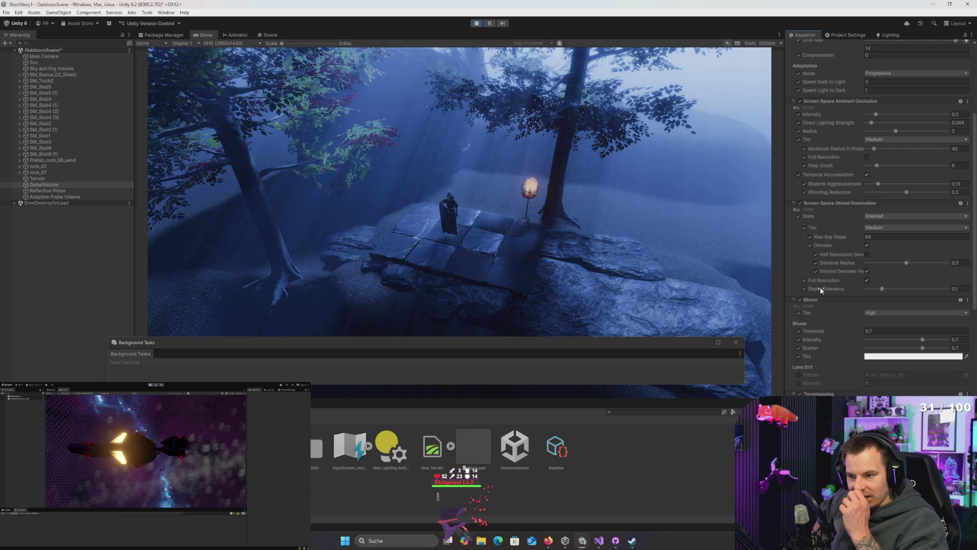
{"action": "scroll", "coordinate": [820, 289], "scroll_direction": "down", "scroll_amount": 9}
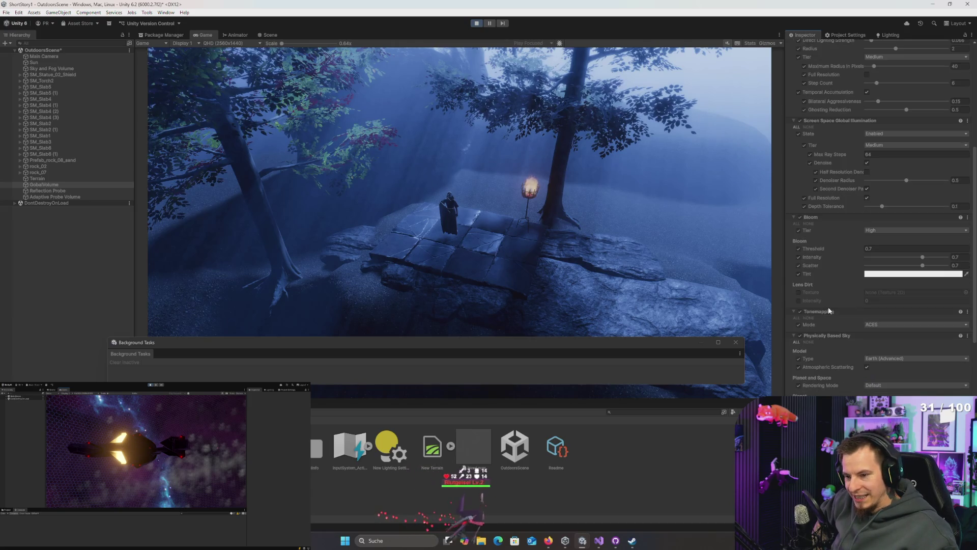
{"action": "scroll", "coordinate": [831, 321], "scroll_direction": "down", "scroll_amount": 3}
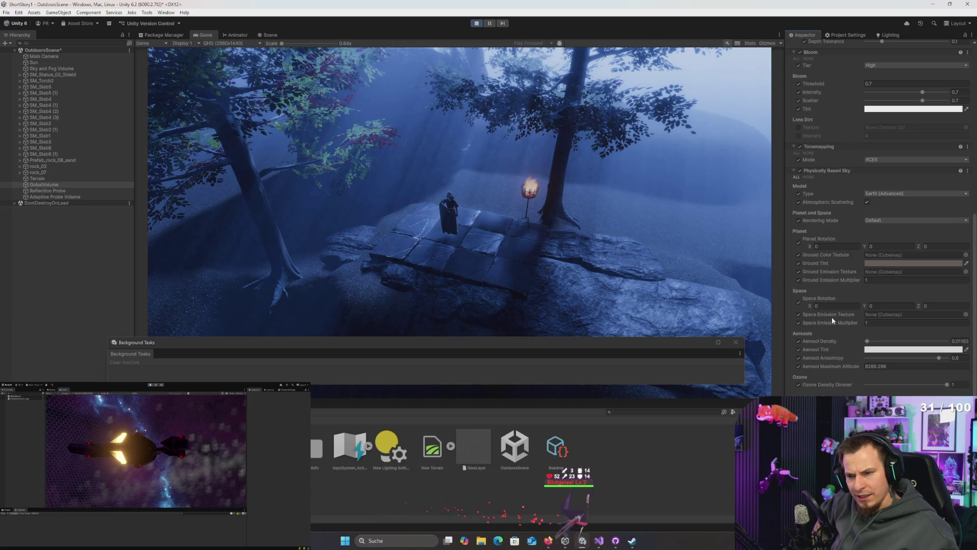
{"action": "scroll", "coordinate": [832, 317], "scroll_direction": "down", "scroll_amount": 13}
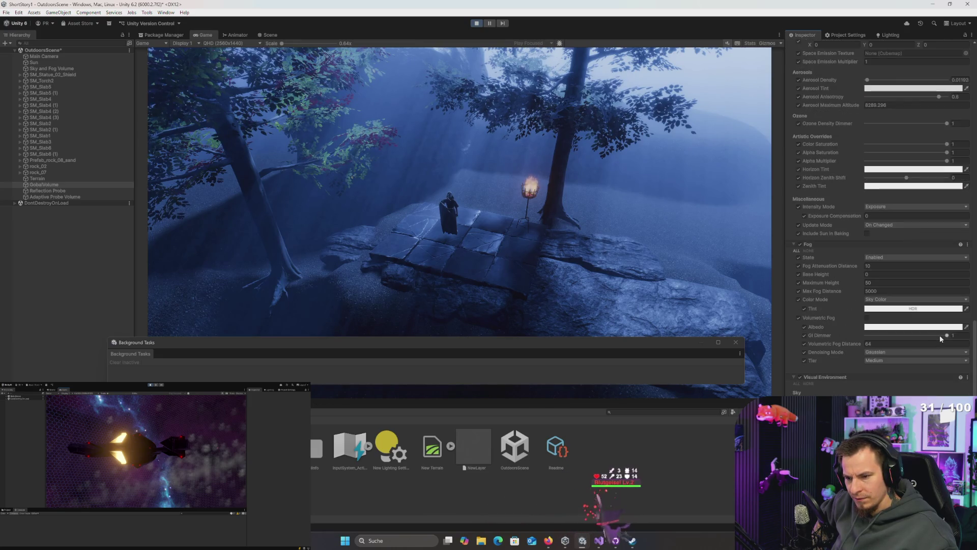
{"action": "right_click", "coordinate": [45, 184]}
{"action": "left_click", "coordinate": [63, 376]}
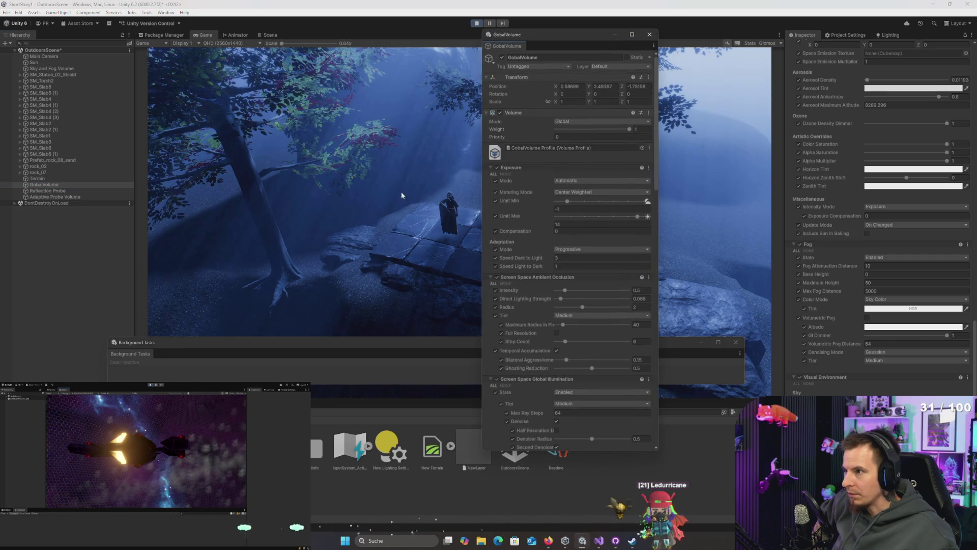
{"action": "left_click_drag", "start_coordinate": [581, 38], "coordinate": [698, 38]}
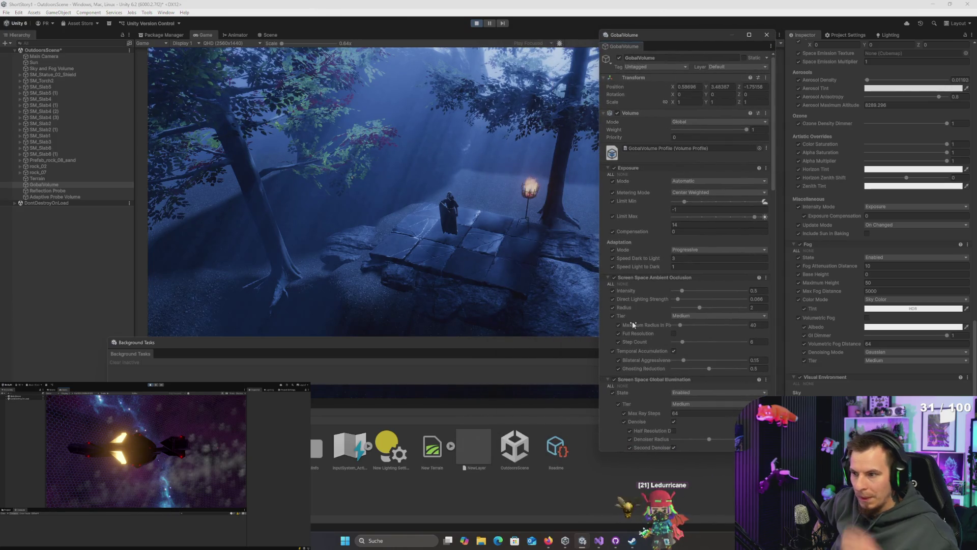
{"action": "left_click", "coordinate": [53, 69]}
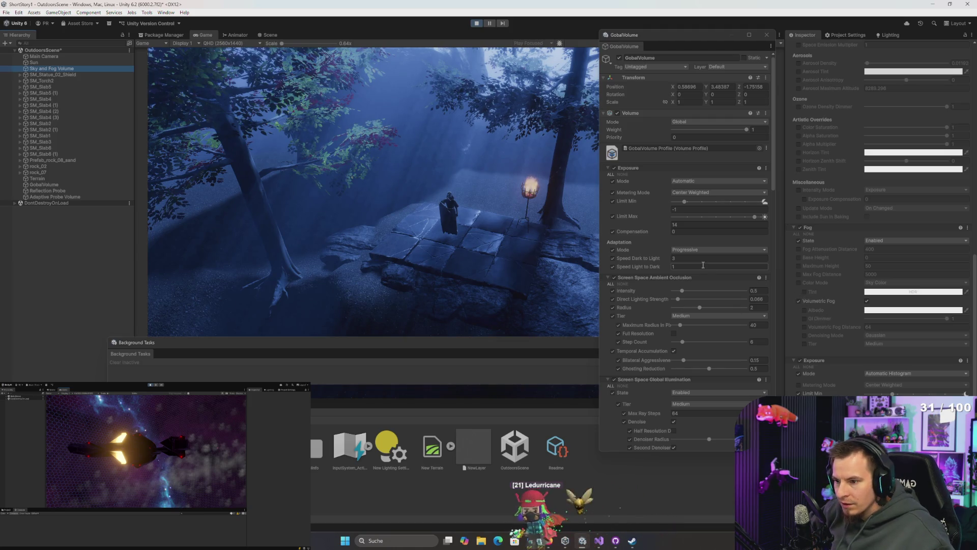
{"action": "scroll", "coordinate": [647, 286], "scroll_direction": "down", "scroll_amount": 3}
{"action": "scroll", "coordinate": [646, 286], "scroll_direction": "down", "scroll_amount": 2}
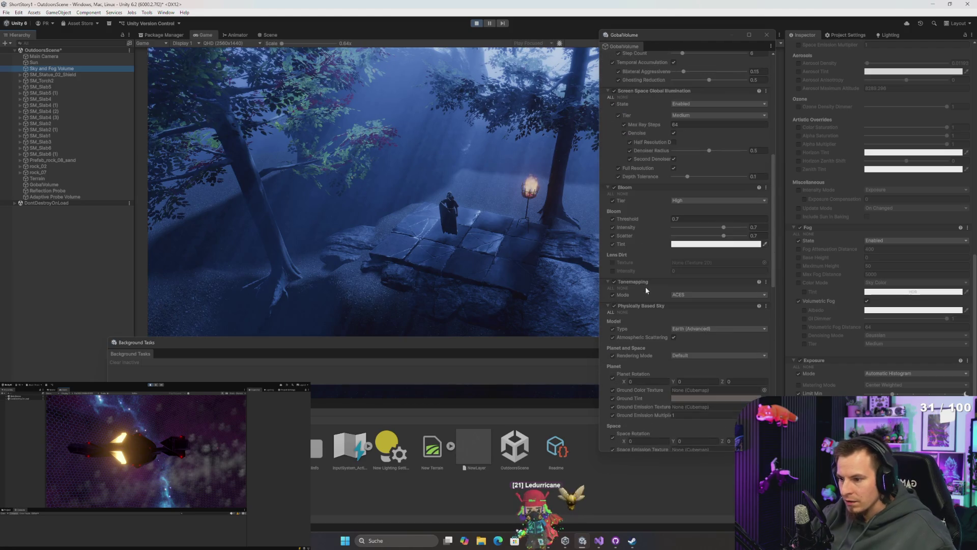
{"action": "scroll", "coordinate": [645, 286], "scroll_direction": "down", "scroll_amount": 8}
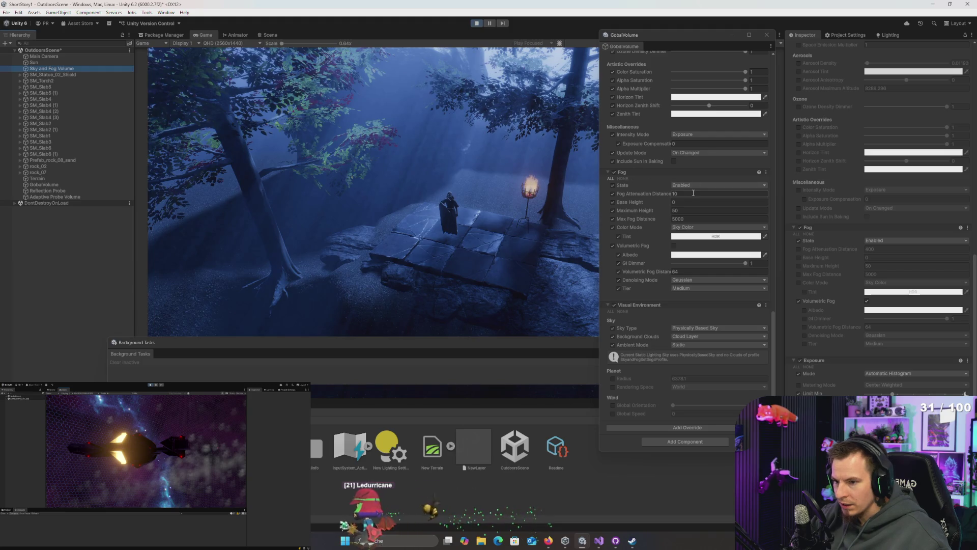
{"action": "left_click", "coordinate": [614, 172]}
{"action": "left_click", "coordinate": [613, 172]}
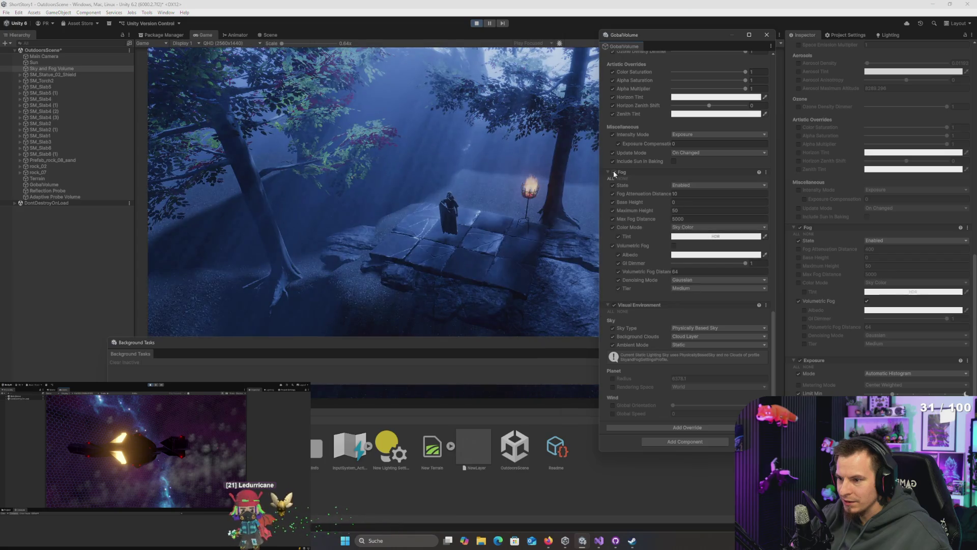
{"action": "left_click", "coordinate": [800, 228]}
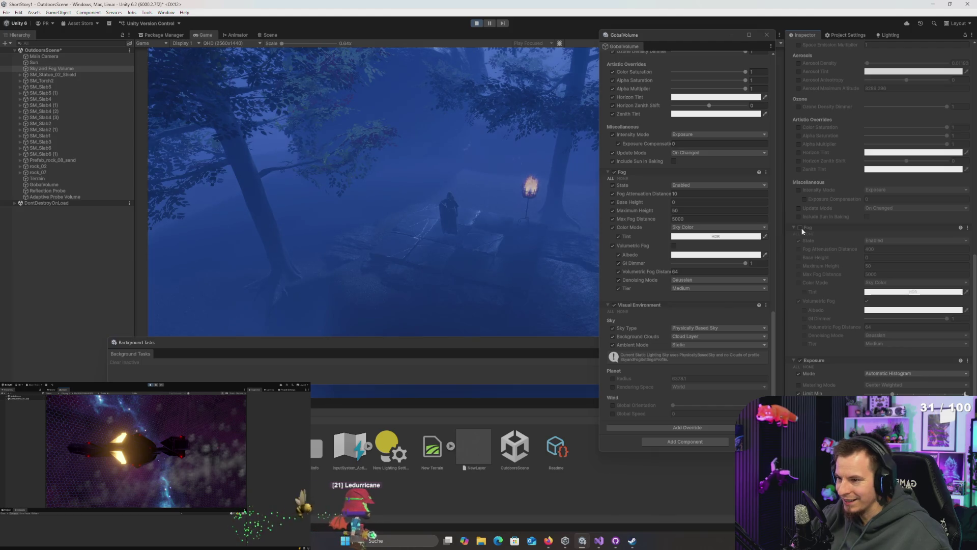
{"action": "left_click", "coordinate": [800, 228]}
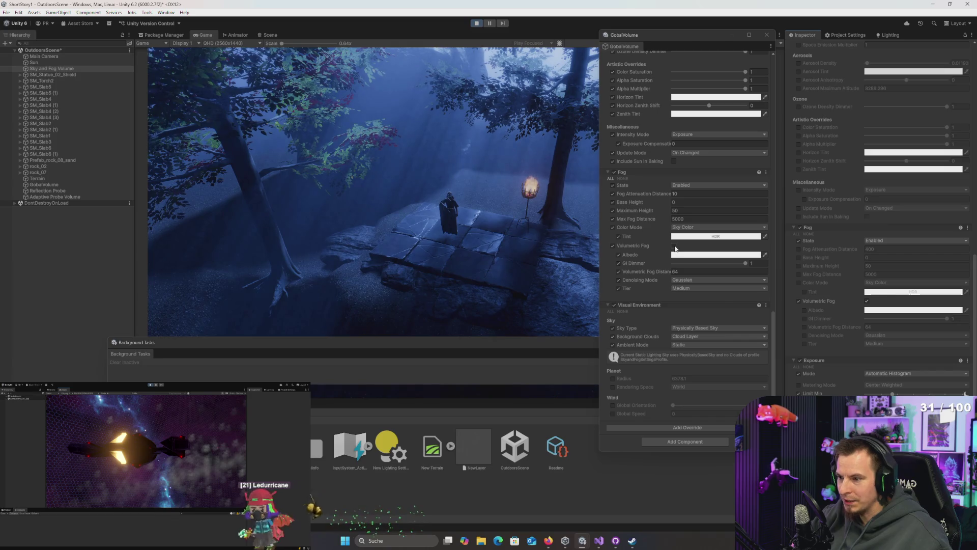
{"action": "left_click", "coordinate": [799, 228]}
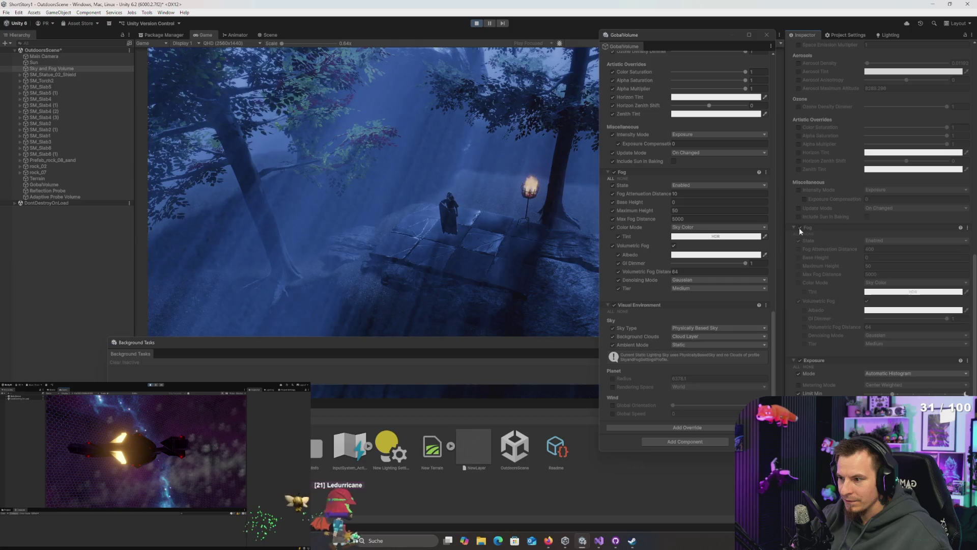
{"action": "scroll", "coordinate": [858, 228], "scroll_direction": "up", "scroll_amount": 10}
{"action": "scroll", "coordinate": [853, 131], "scroll_direction": "up", "scroll_amount": 2}
{"action": "mouse_move", "coordinate": [948, 118]}
{"action": "left_mouse_down"}
{"action": "mouse_move", "coordinate": [827, 122]}
{"action": "mouse_move", "coordinate": [949, 118]}
{"action": "left_mouse_up"}
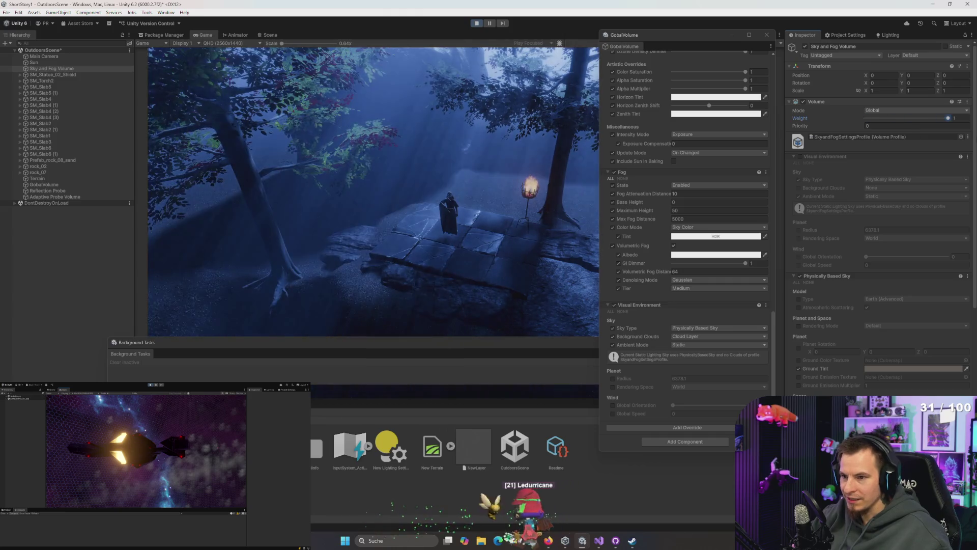
{"action": "left_click", "coordinate": [475, 23]}
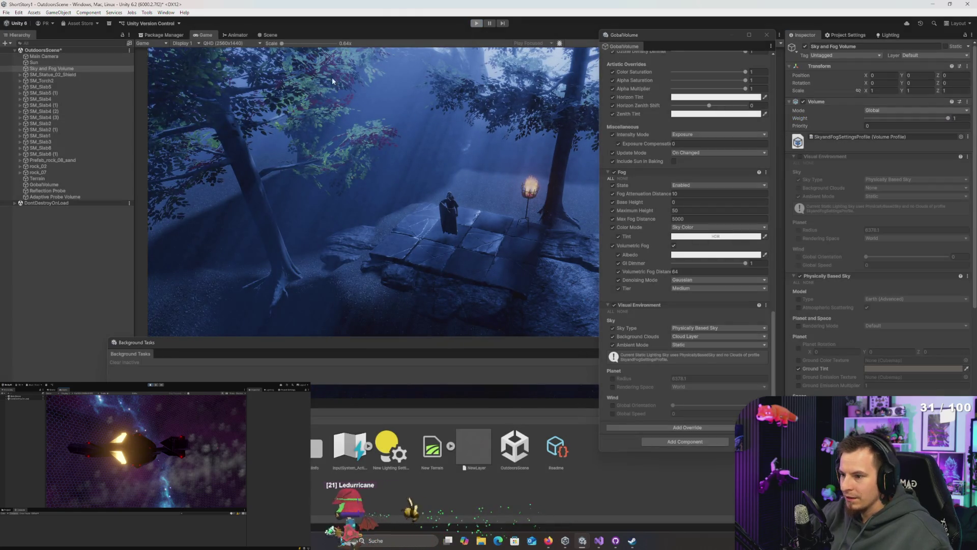
- Exit Play mode, delete Sky and Fog Volume, and move GobalVolume first under OutdoorsScene
{"action": "key", "text": "ctrl+p"}
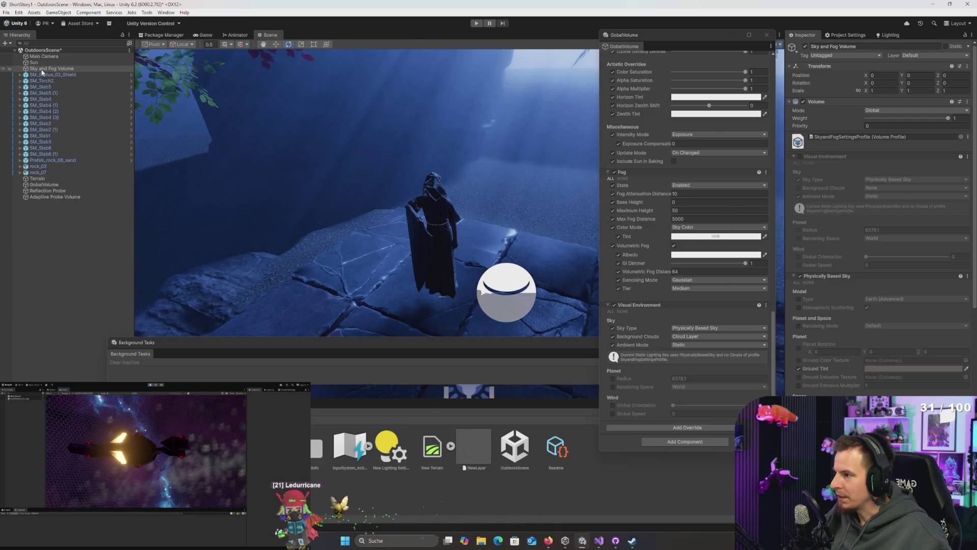
{"action": "key", "text": "Delete"}
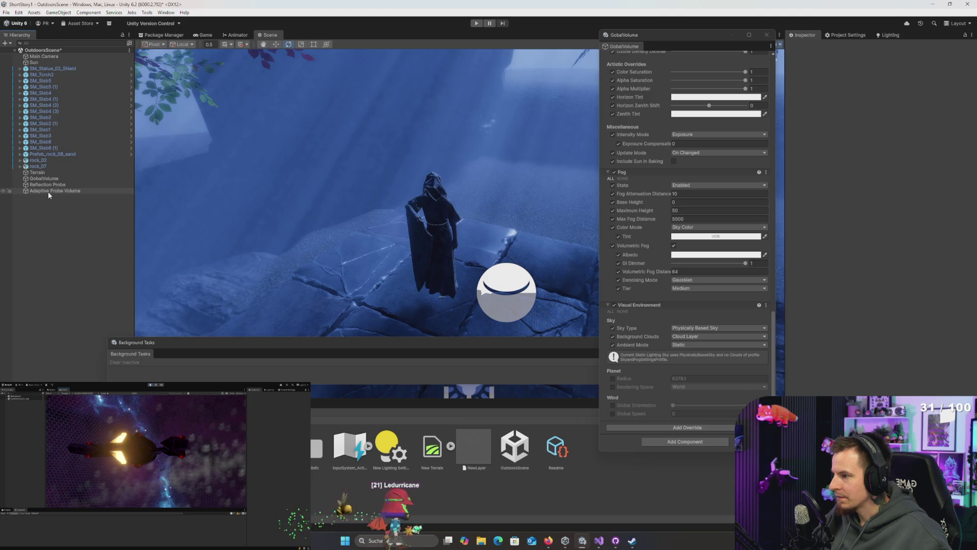
{"action": "left_click", "coordinate": [48, 192]}
{"action": "left_click", "coordinate": [47, 179]}
{"action": "mouse_move", "coordinate": [54, 64]}
{"action": "left_mouse_down"}
{"action": "mouse_move", "coordinate": [51, 55]}
{"action": "mouse_move", "coordinate": [81, 148]}
{"action": "mouse_move", "coordinate": [90, 128]}
{"action": "mouse_move", "coordinate": [87, 196]}
{"action": "left_mouse_up"}
- Delete the Adaptive Probe Volume from the scene
{"action": "left_click", "coordinate": [88, 185]}
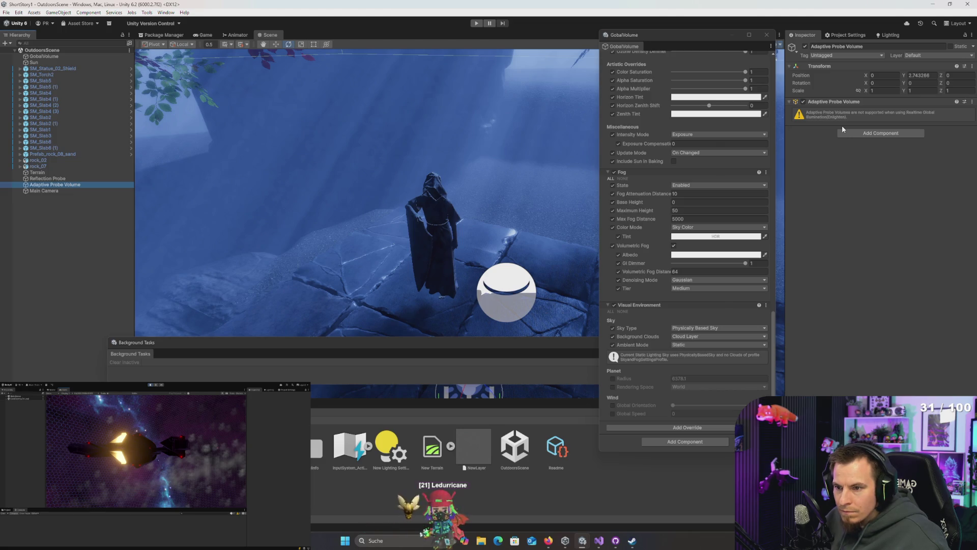
{"action": "left_click", "coordinate": [44, 57]}
{"action": "left_click", "coordinate": [59, 185]}
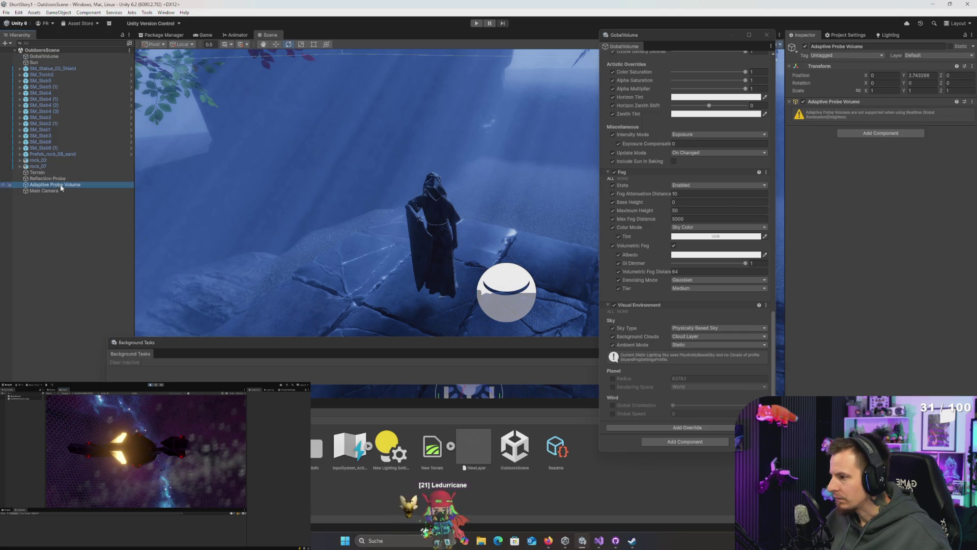
{"action": "key", "text": "Delete"}
- Close the floating GobalVolume window and run the game in Play mode
{"action": "left_click", "coordinate": [51, 58]}
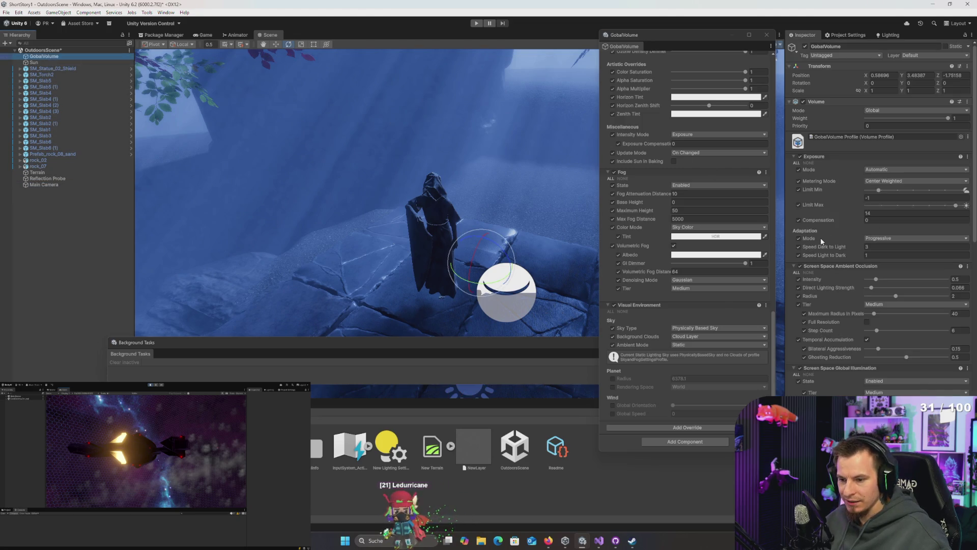
{"action": "mouse_move", "coordinate": [822, 236]}
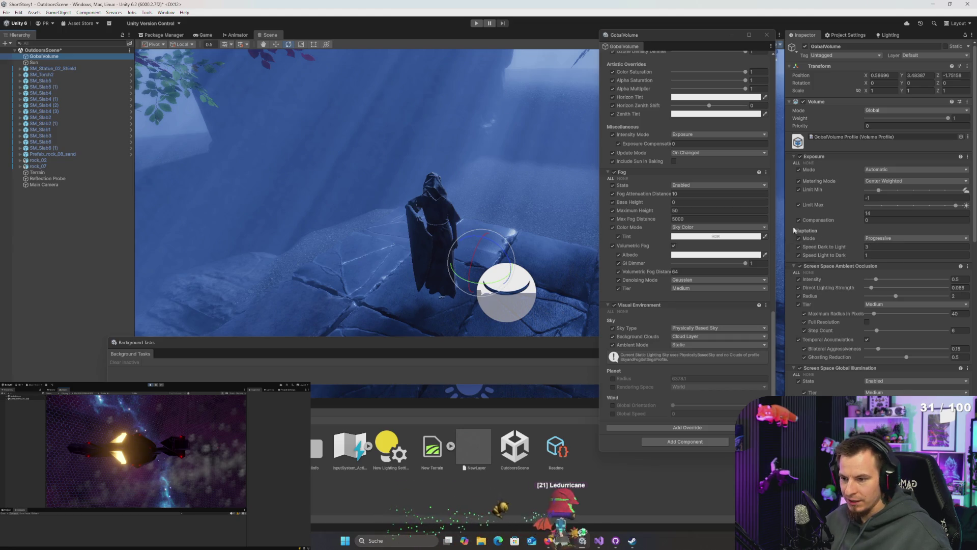
{"action": "left_click", "coordinate": [767, 35]}
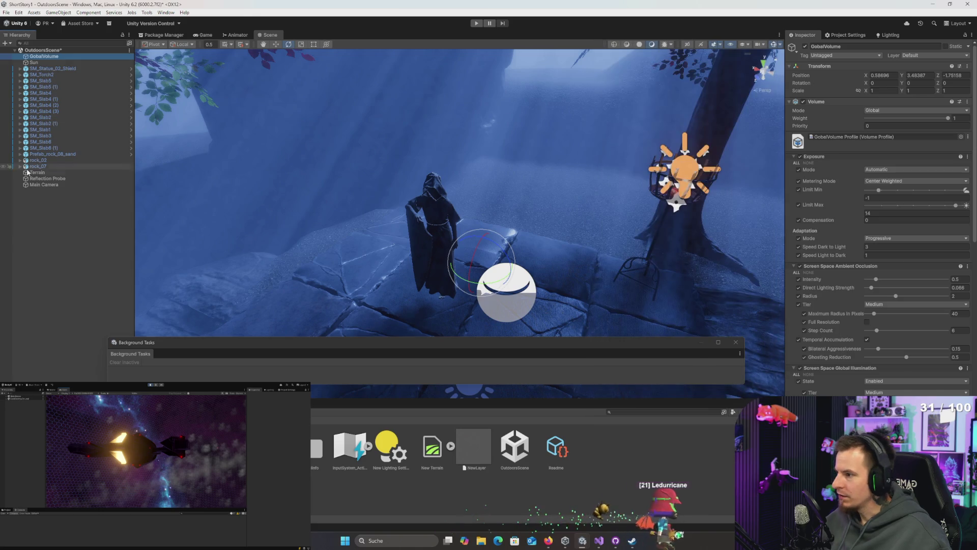
{"action": "scroll", "coordinate": [893, 340], "scroll_direction": "down", "scroll_amount": 5}
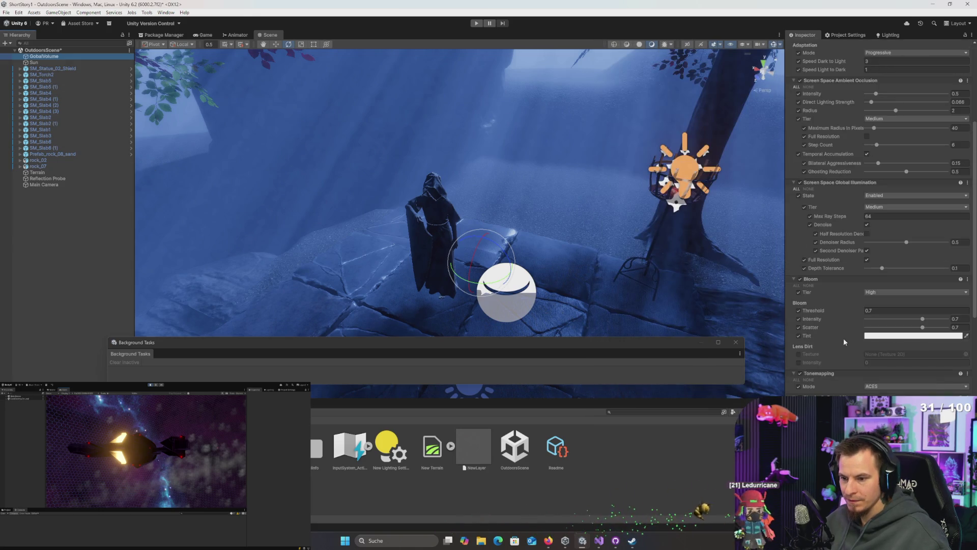
{"action": "scroll", "coordinate": [843, 338], "scroll_direction": "down", "scroll_amount": 4}
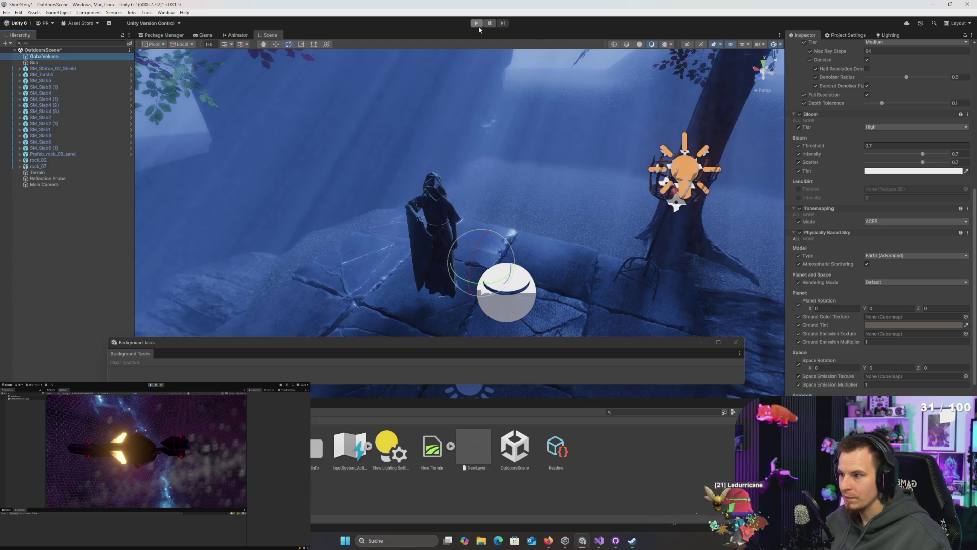
{"action": "left_click", "coordinate": [477, 23]}
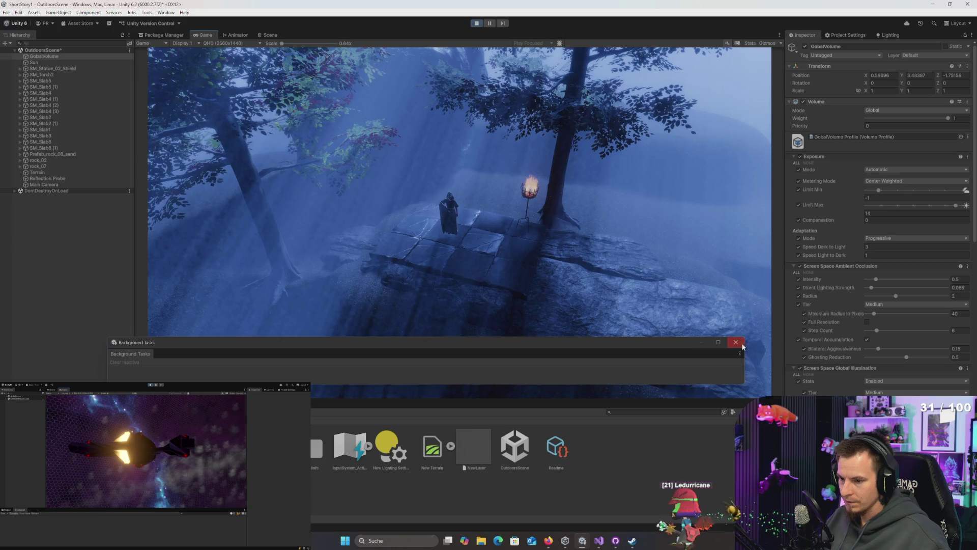
- Set the fog's Fog Attenuation Distance to 10 and Max Fog Distance to 1000
{"action": "left_click", "coordinate": [741, 345]}
{"action": "scroll", "coordinate": [835, 356], "scroll_direction": "down", "scroll_amount": 5}
{"action": "scroll", "coordinate": [839, 361], "scroll_direction": "down", "scroll_amount": 10}
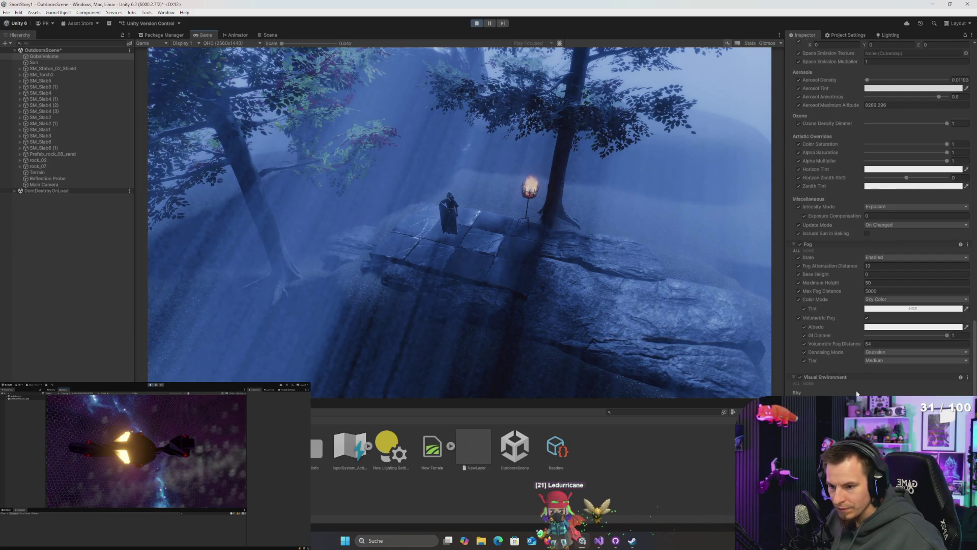
{"action": "left_click", "coordinate": [880, 265]}
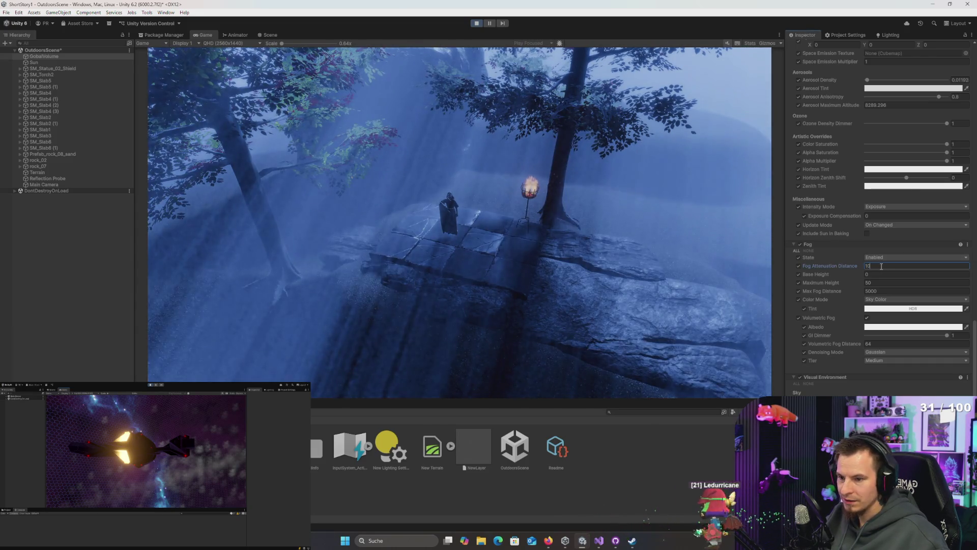
{"action": "type", "text": "15"}
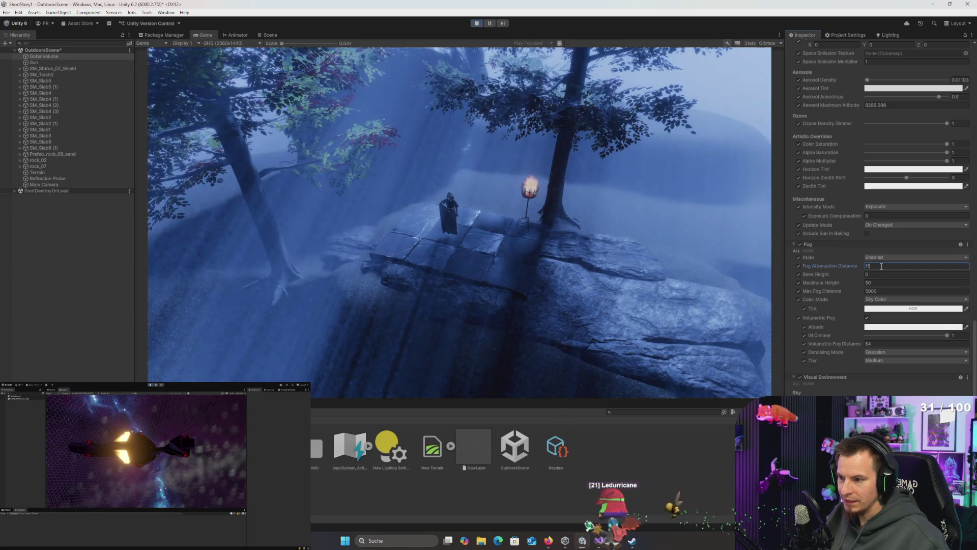
{"action": "key", "text": "BackSpace"}
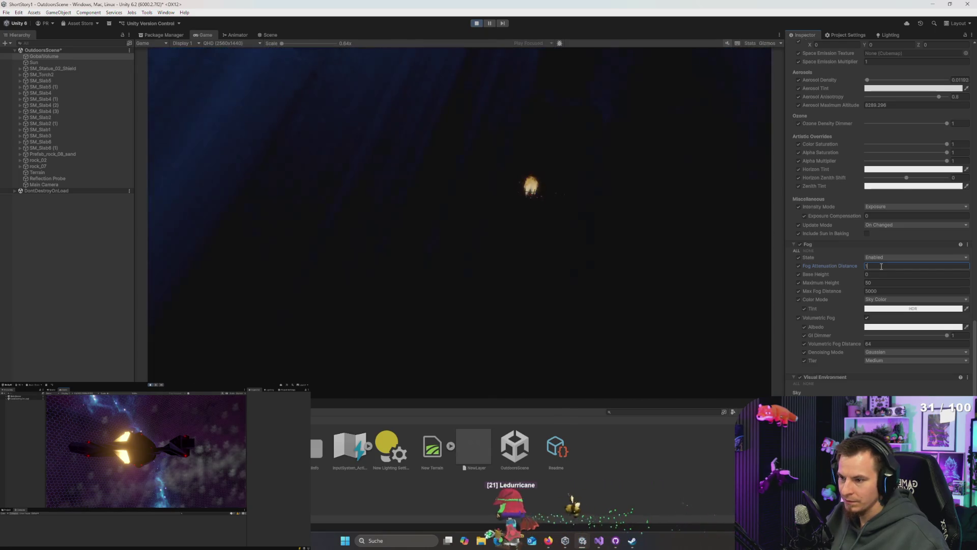
{"action": "type", "text": "1"}
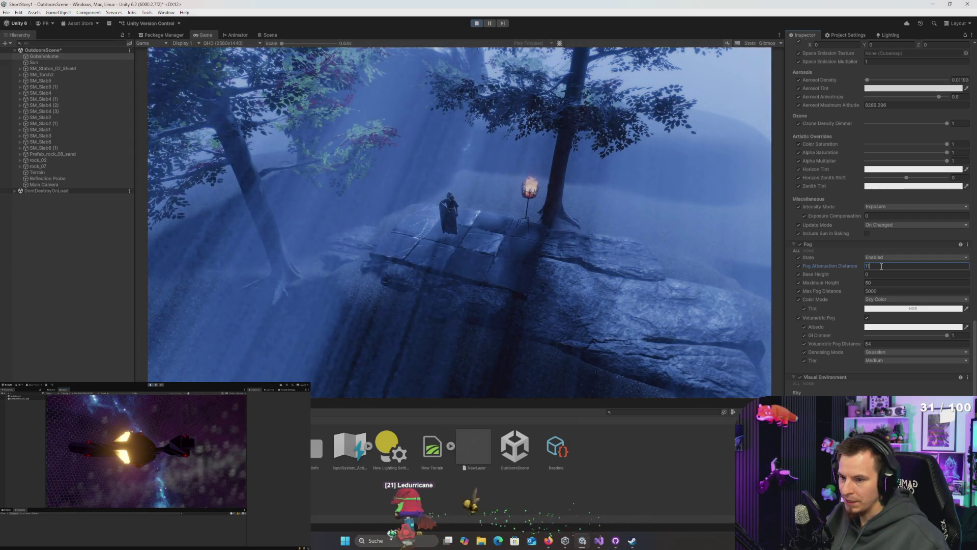
{"action": "key", "text": "BackSpace"}
{"action": "type", "text": "0"}
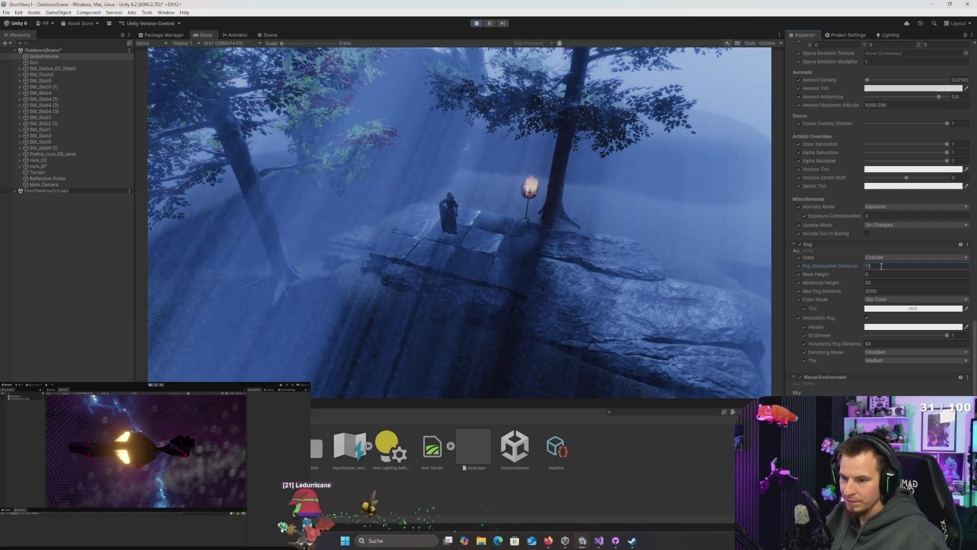
{"action": "left_click", "coordinate": [886, 290]}
{"action": "type", "text": "0"}
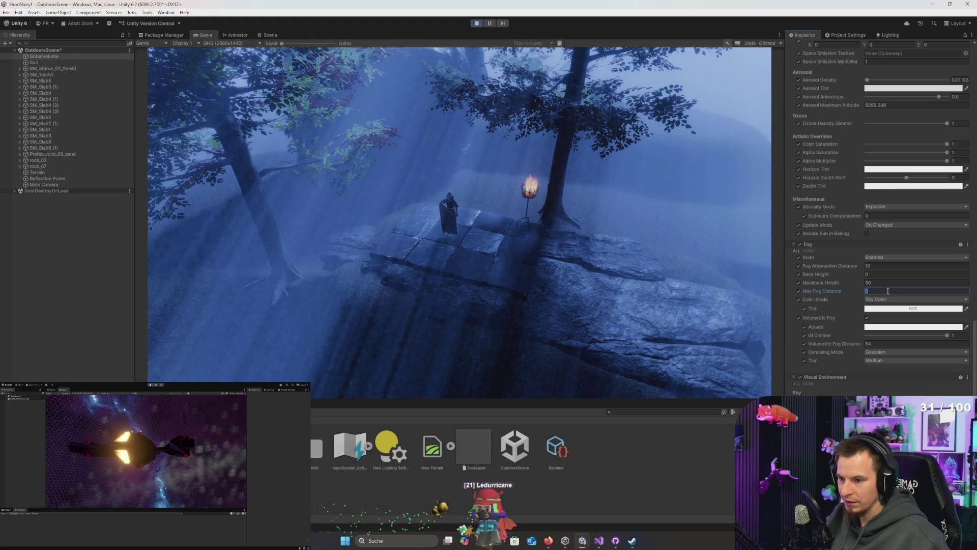
{"action": "type", "text": "1000"}
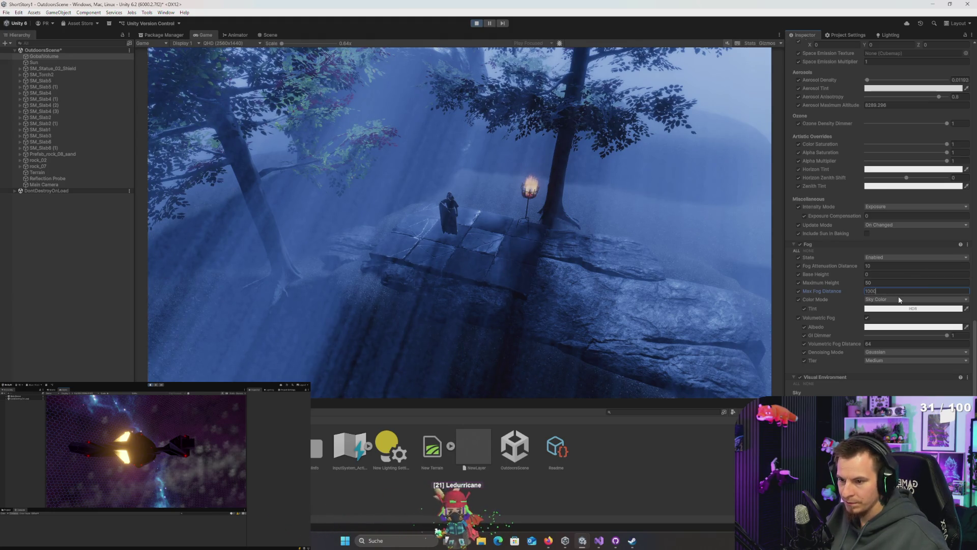
- Keep Sky Color as fog colour mode, make the volumetric fog albedo white, and adjust GI Dimmer
{"action": "left_click", "coordinate": [880, 300]}
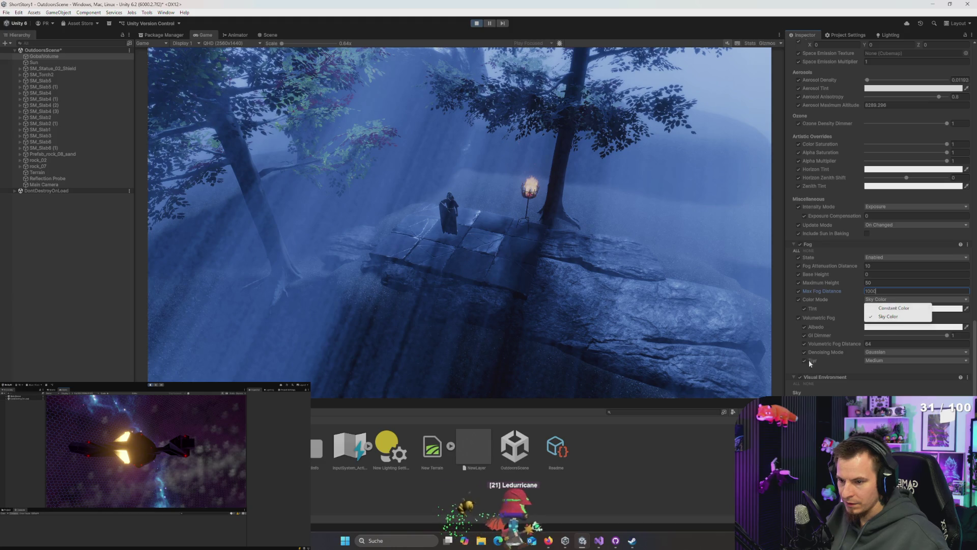
{"action": "left_click", "coordinate": [816, 346]}
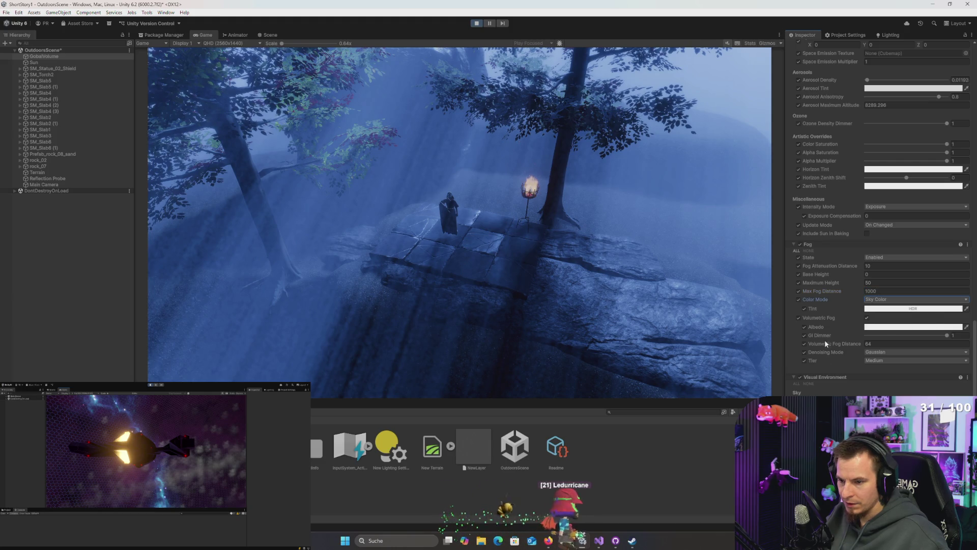
{"action": "left_click", "coordinate": [896, 328]}
{"action": "mouse_move", "coordinate": [964, 356]}
{"action": "left_mouse_down"}
{"action": "mouse_move", "coordinate": [951, 316]}
{"action": "mouse_move", "coordinate": [900, 362]}
{"action": "left_mouse_up"}
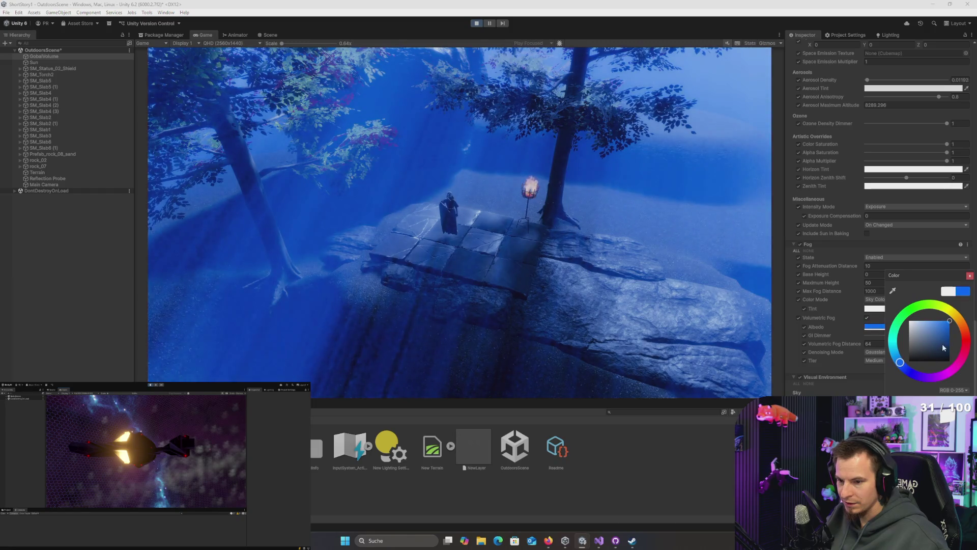
{"action": "left_click_drag", "start_coordinate": [935, 341], "coordinate": [856, 293]}
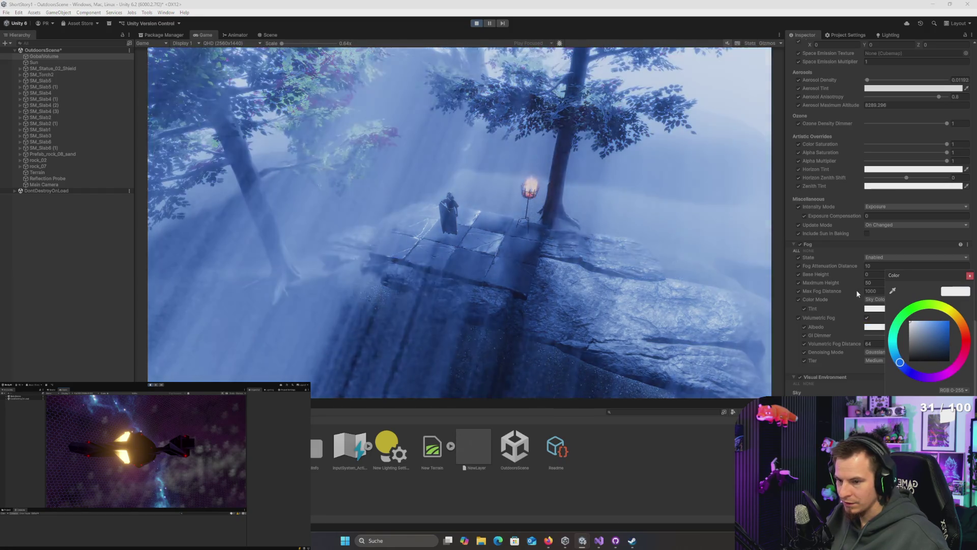
{"action": "left_click", "coordinate": [855, 302]}
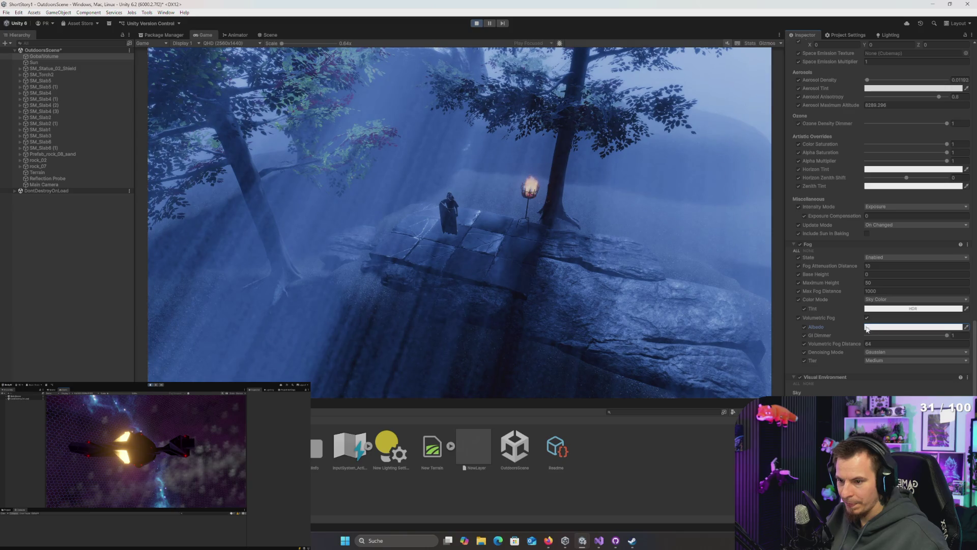
{"action": "mouse_move", "coordinate": [929, 335]}
{"action": "left_mouse_down"}
{"action": "mouse_move", "coordinate": [842, 334]}
{"action": "mouse_move", "coordinate": [866, 336]}
{"action": "left_mouse_up"}
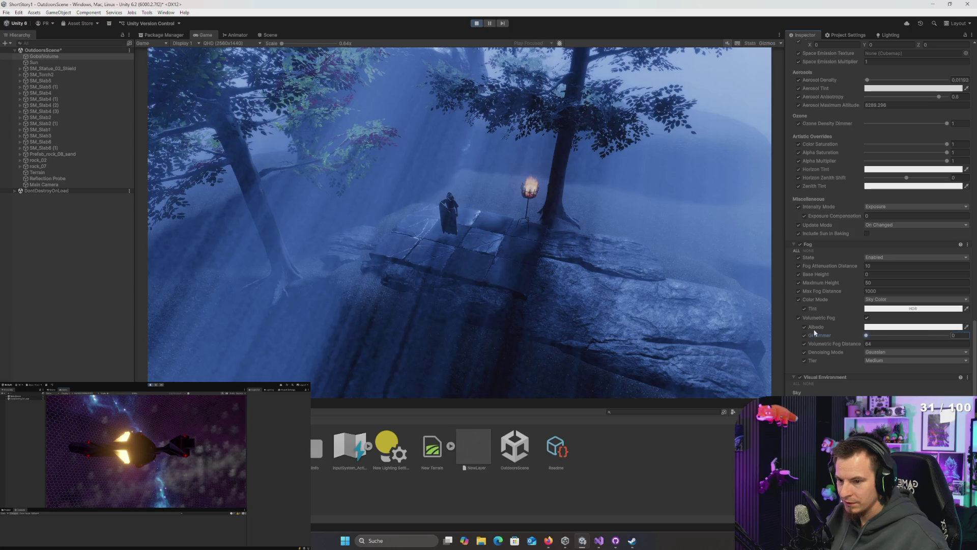
- Set the fog Denoising Mode to Both and keep the quality Tier at Medium
{"action": "left_click", "coordinate": [886, 351]}
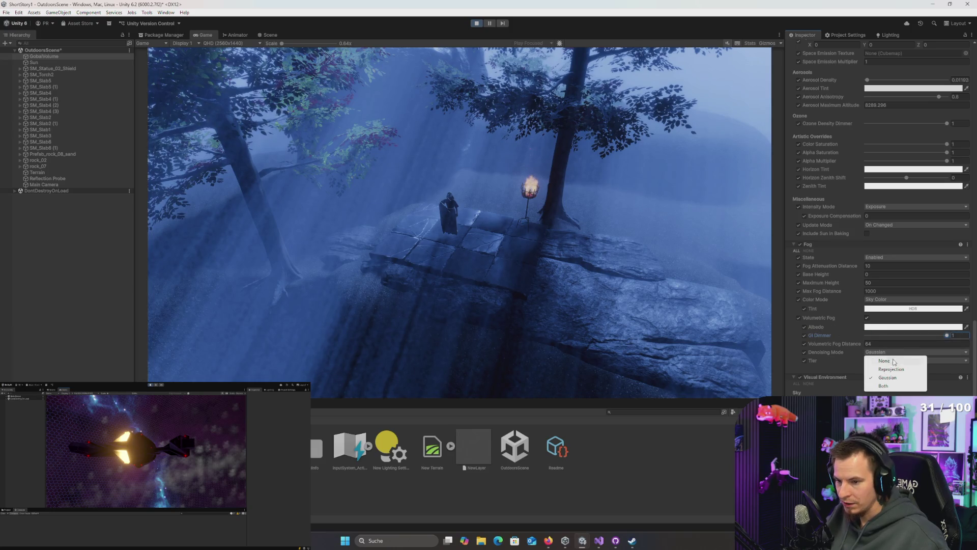
{"action": "left_click", "coordinate": [887, 385]}
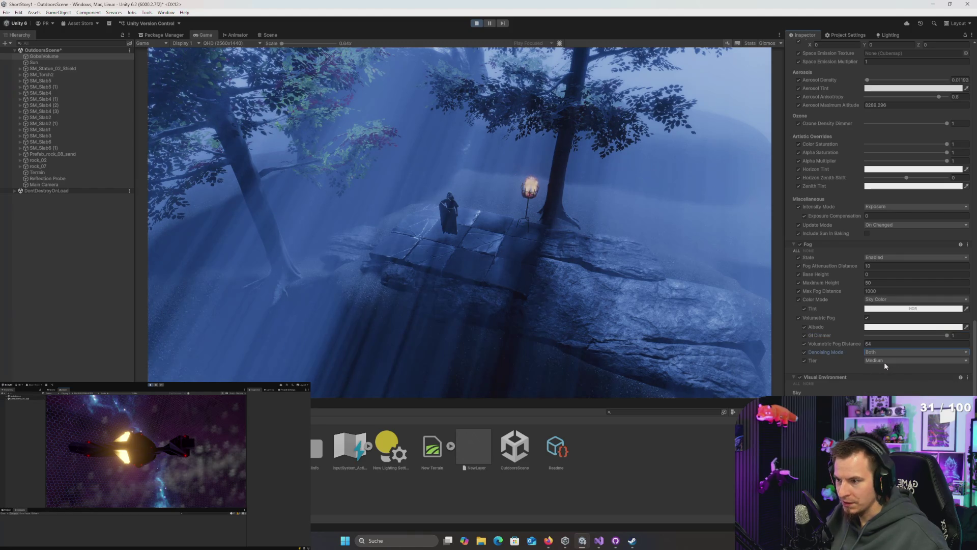
{"action": "left_click", "coordinate": [875, 361]}
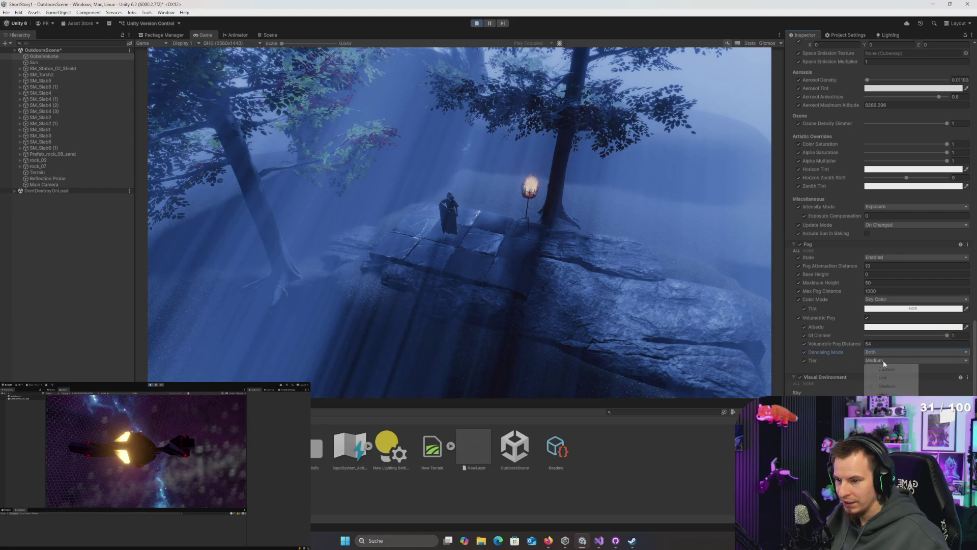
{"action": "left_click", "coordinate": [897, 392]}
{"action": "left_click", "coordinate": [878, 361]}
{"action": "left_click", "coordinate": [886, 386]}
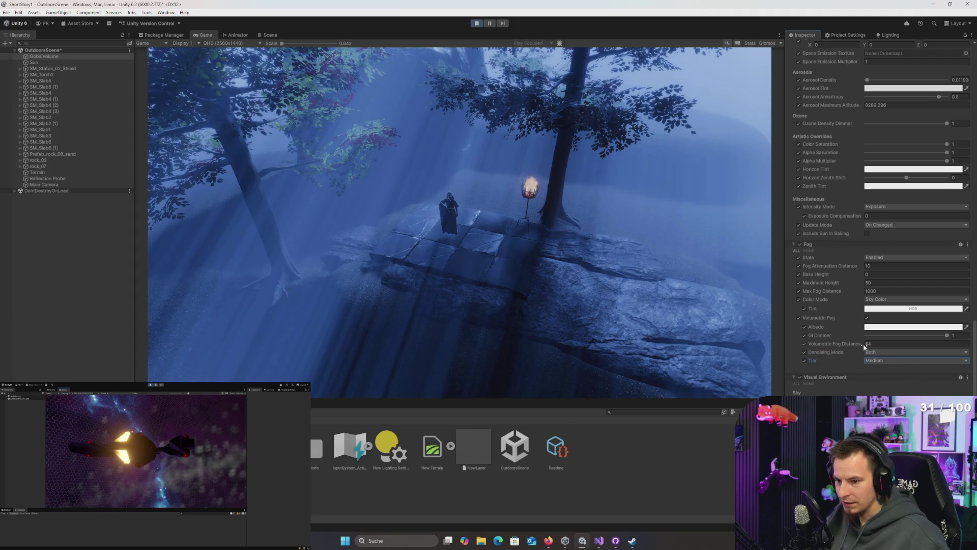
- Replace the Volumetric Fog Distance with 40 and untick the fog's Color Mode override
{"action": "left_click", "coordinate": [888, 343]}
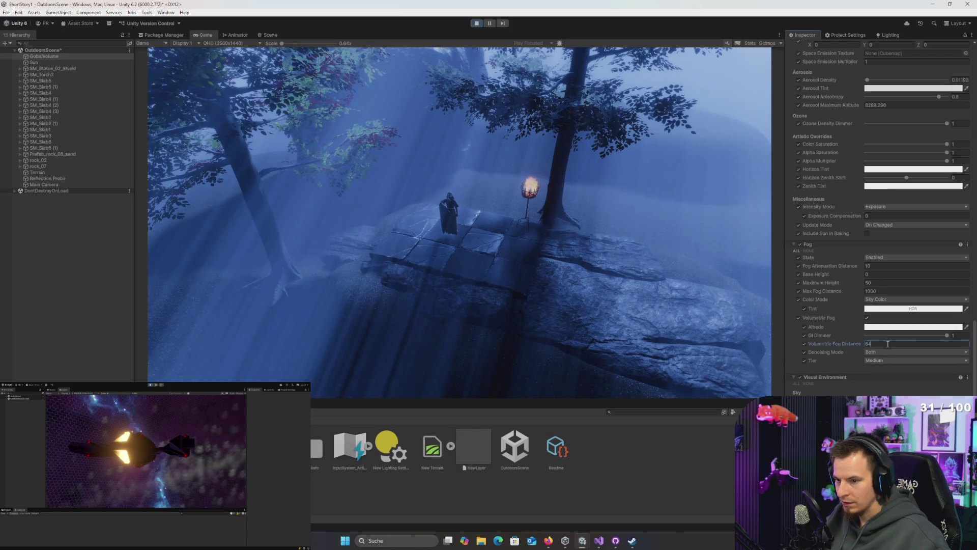
{"action": "key", "text": "BackSpace"}
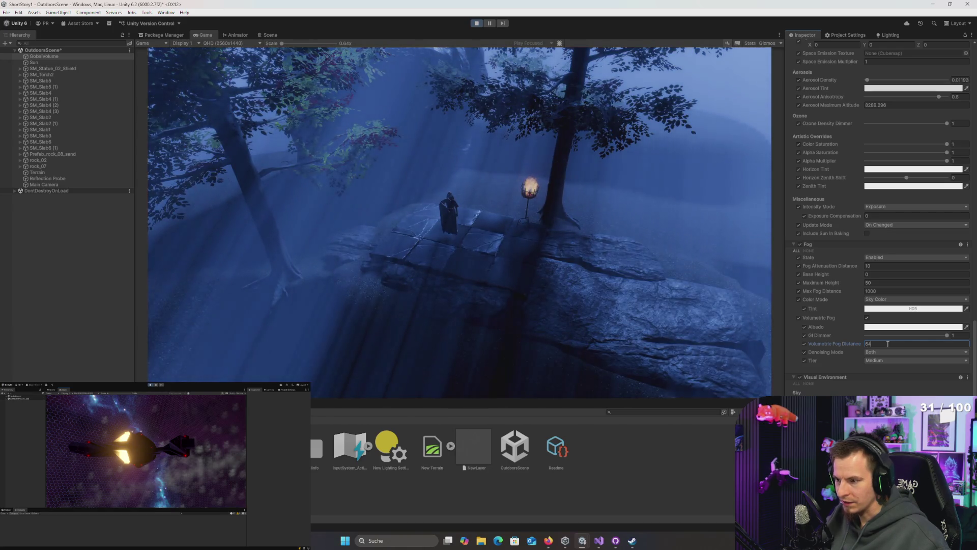
{"action": "key", "text": "BackSpace"}
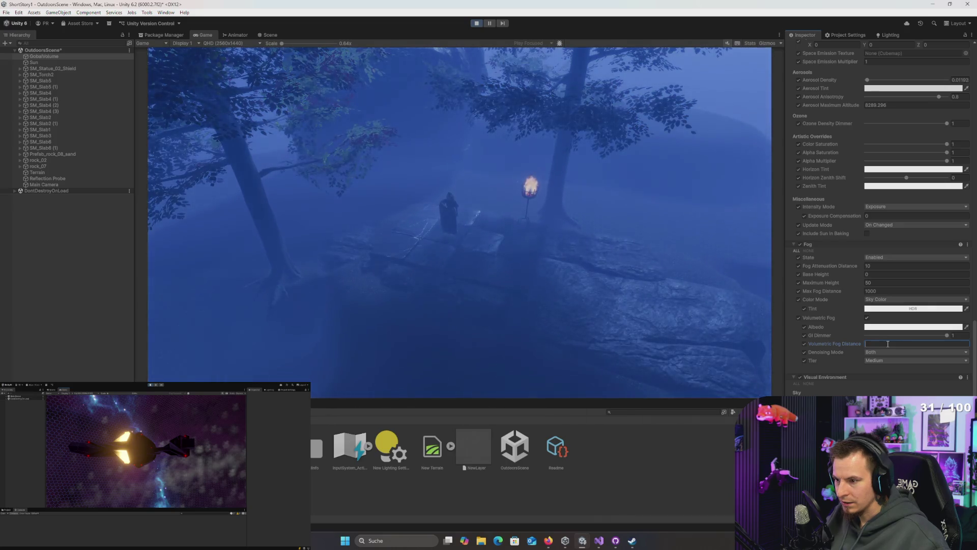
{"action": "type", "text": "50"}
{"action": "key", "text": "BackSpace"}
{"action": "key", "text": "BackSpace"}
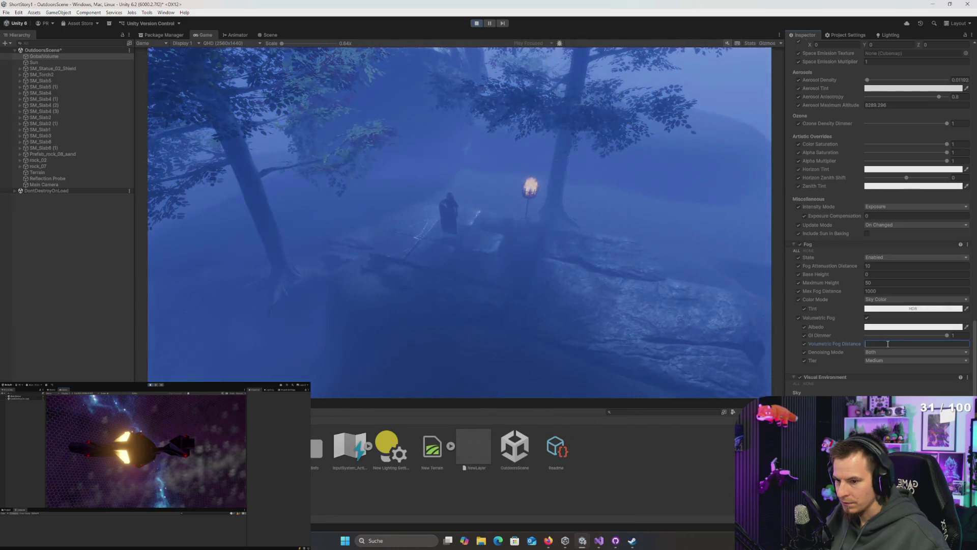
{"action": "type", "text": "40"}
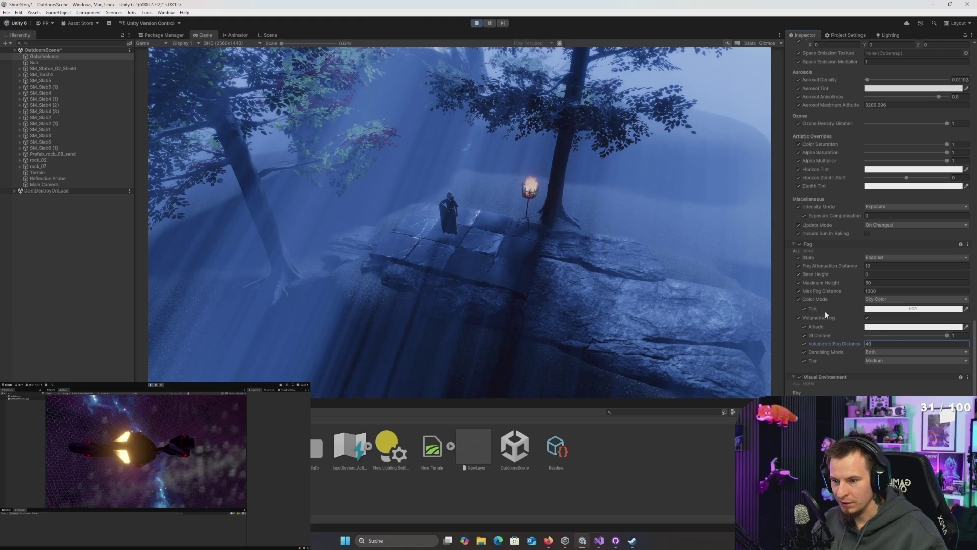
{"action": "left_click", "coordinate": [798, 299]}
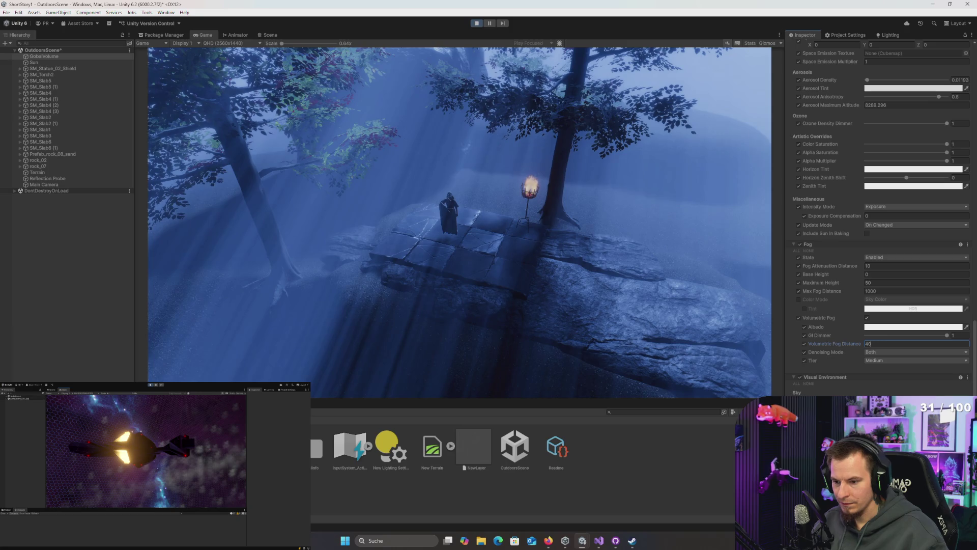
{"action": "key", "text": "Return"}
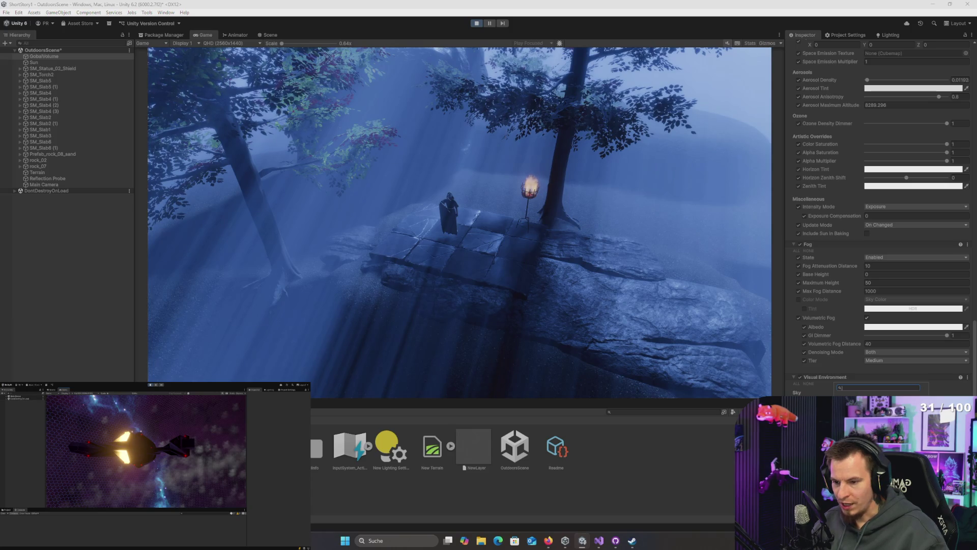
{"action": "key", "text": "Return"}
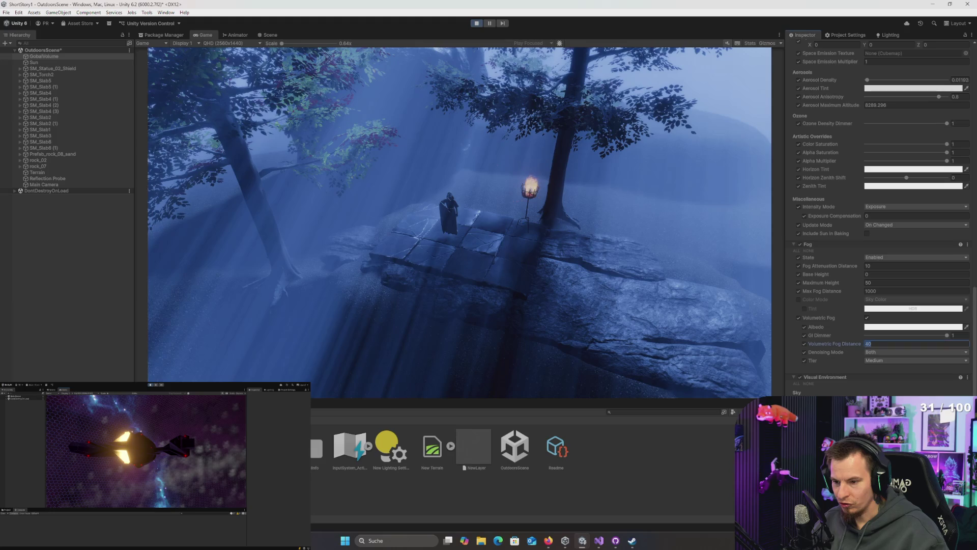
- Enable all Shadows override settings and set shadow Max Distance to 256
{"action": "scroll", "coordinate": [881, 214], "scroll_direction": "down", "scroll_amount": 5}
{"action": "left_click", "coordinate": [796, 342]}
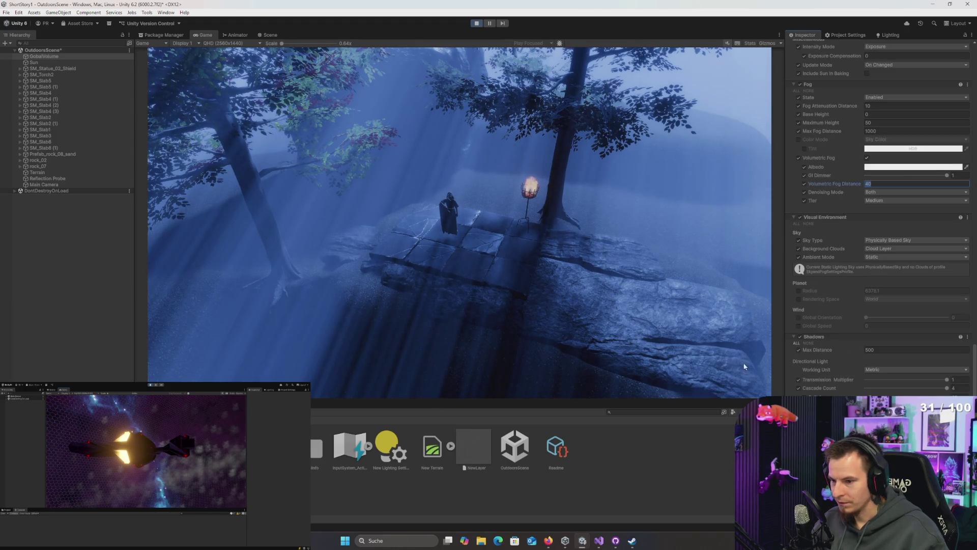
{"action": "left_click", "coordinate": [891, 351]}
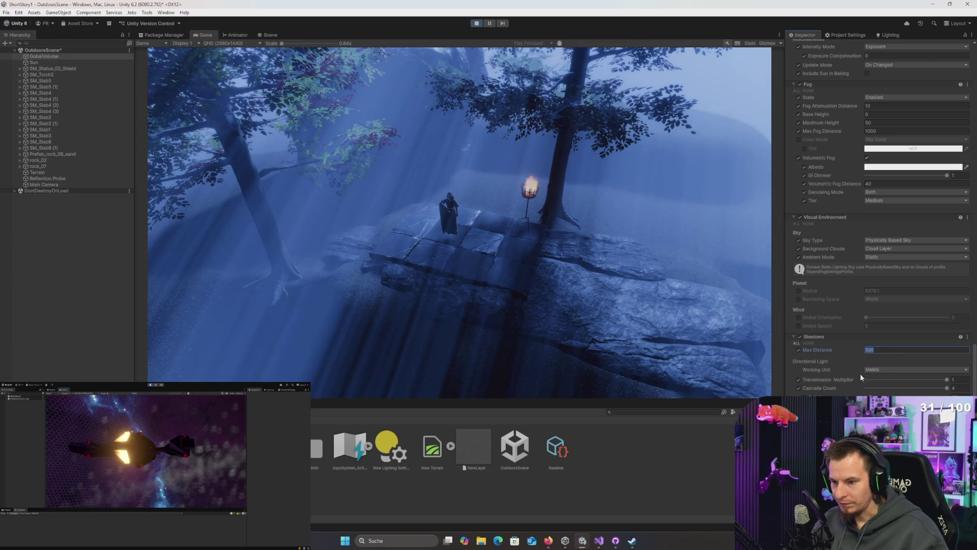
{"action": "type", "text": "1000"}
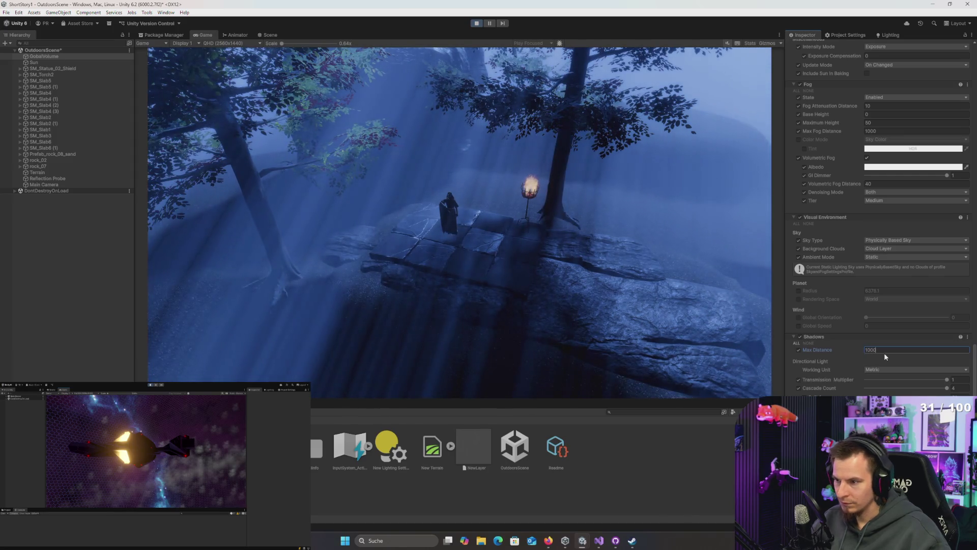
{"action": "key", "text": "BackSpace"}
{"action": "key", "text": "BackSpace"}
{"action": "key", "text": "BackSpace"}
{"action": "type", "text": "2"}
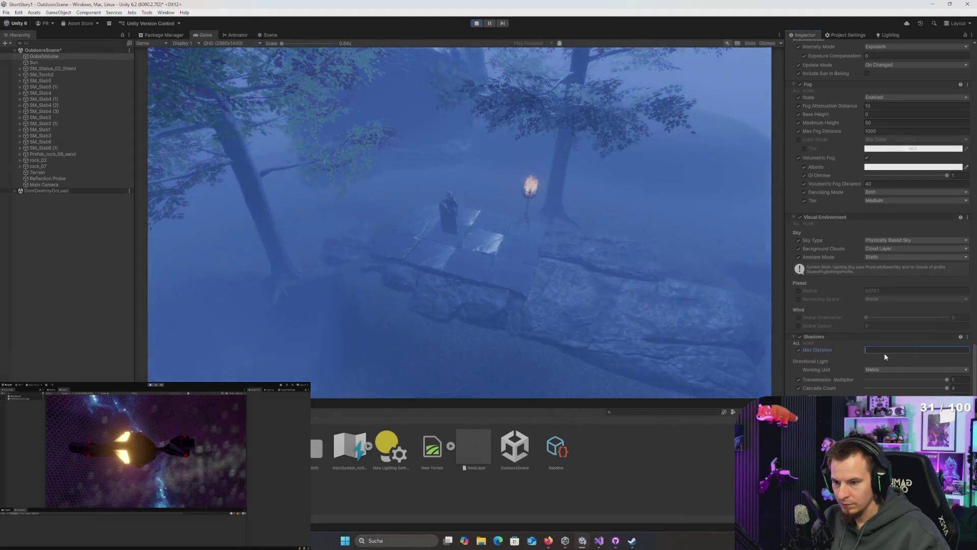
{"action": "type", "text": "56"}
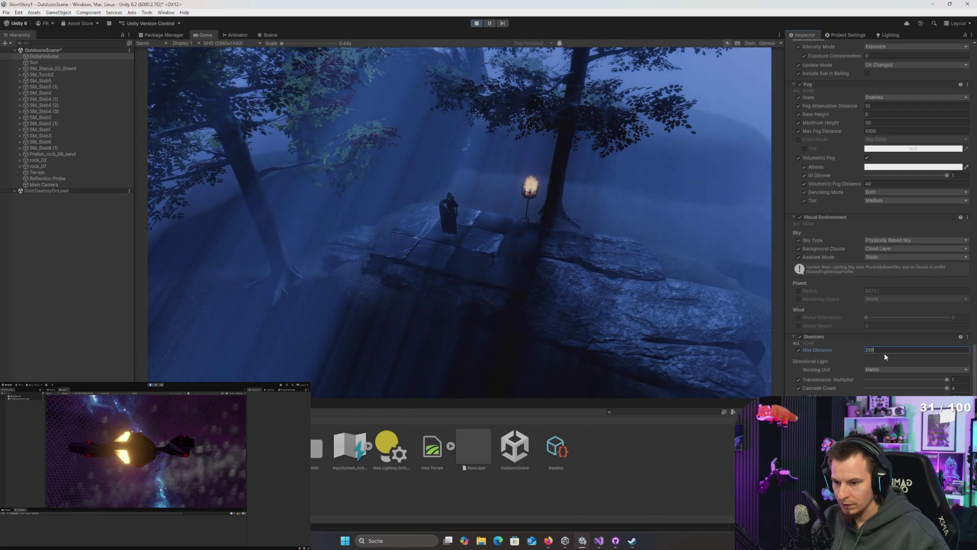
{"action": "key", "text": "Return"}
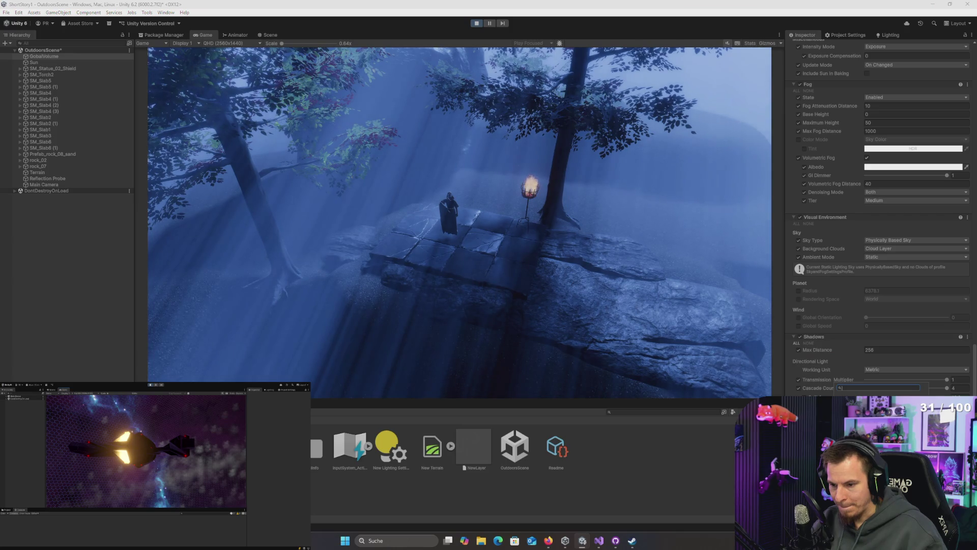
- Browse the overrides below Shadows, leaving shadow Max Distance at 256
{"action": "scroll", "coordinate": [834, 322], "scroll_direction": "down", "scroll_amount": 10}
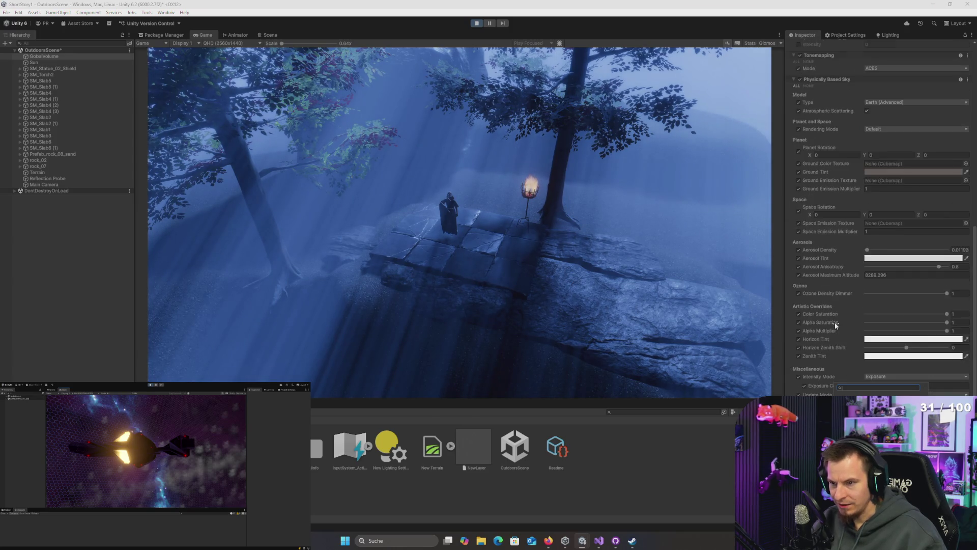
{"action": "scroll", "coordinate": [834, 322], "scroll_direction": "down", "scroll_amount": 10}
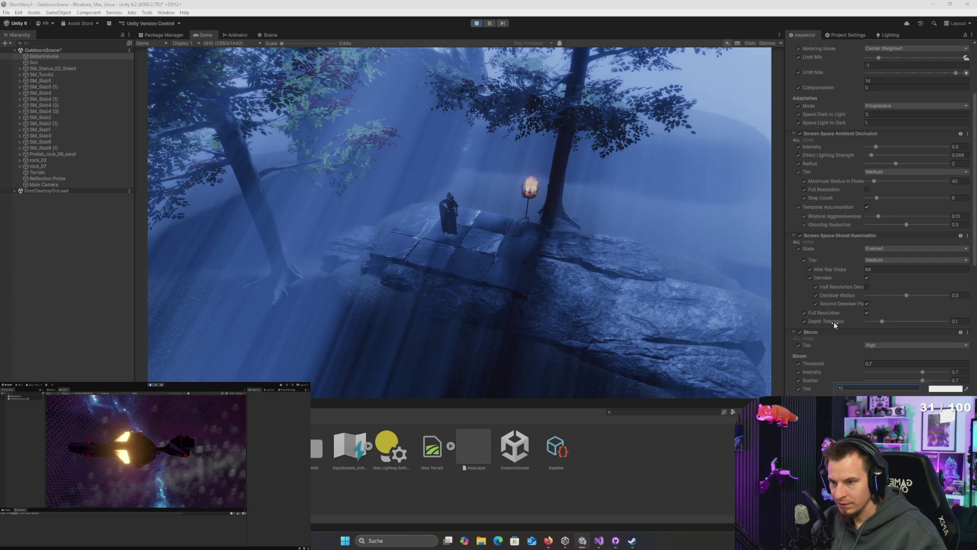
{"action": "scroll", "coordinate": [832, 321], "scroll_direction": "down", "scroll_amount": 3}
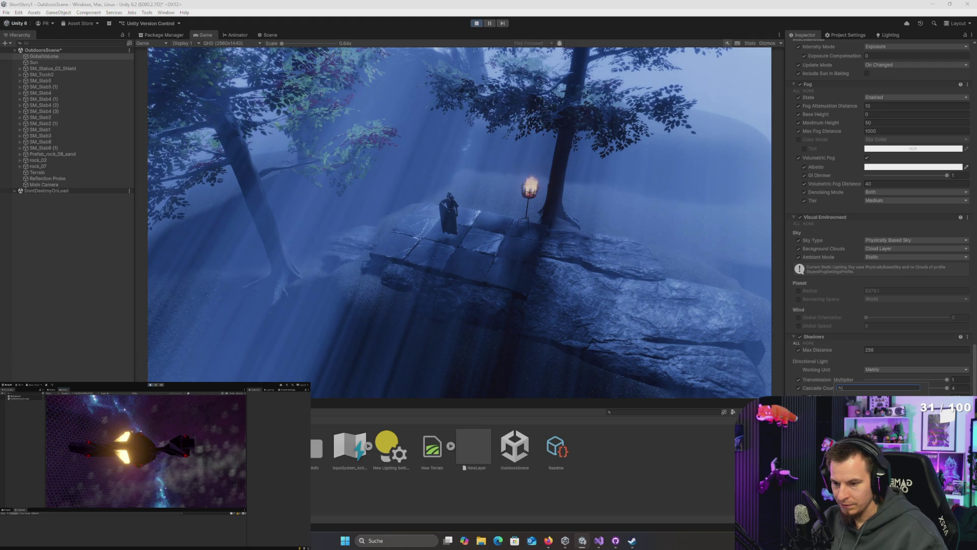
{"action": "left_click", "coordinate": [916, 350]}
{"action": "scroll", "coordinate": [880, 218], "scroll_direction": "down", "scroll_amount": 2}
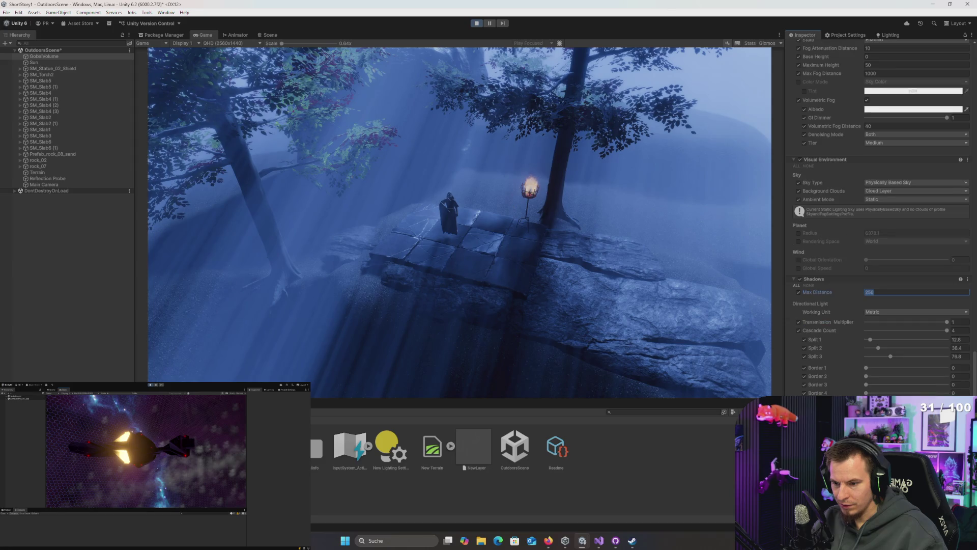
{"action": "key", "text": "Return"}
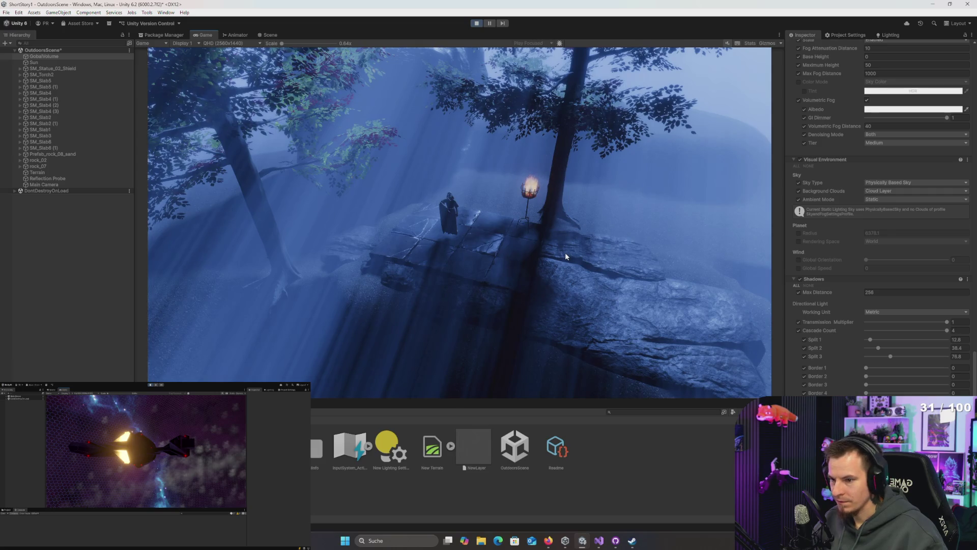
{"action": "scroll", "coordinate": [914, 307], "scroll_direction": "up", "scroll_amount": 8}
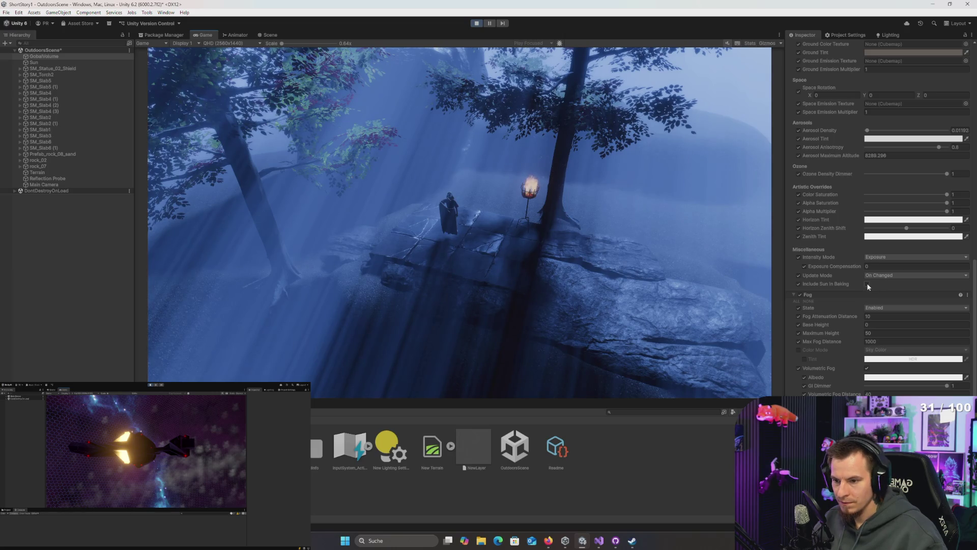
- Search the project assets for 'fog', clear the search, and stop Play mode
{"action": "right_click", "coordinate": [65, 259]}
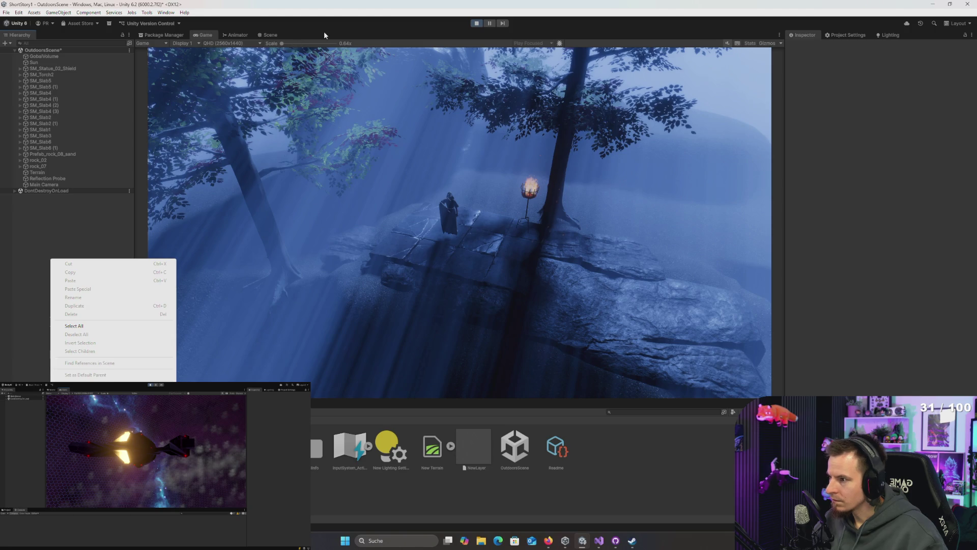
{"action": "left_click", "coordinate": [633, 411]}
{"action": "type", "text": "fog"}
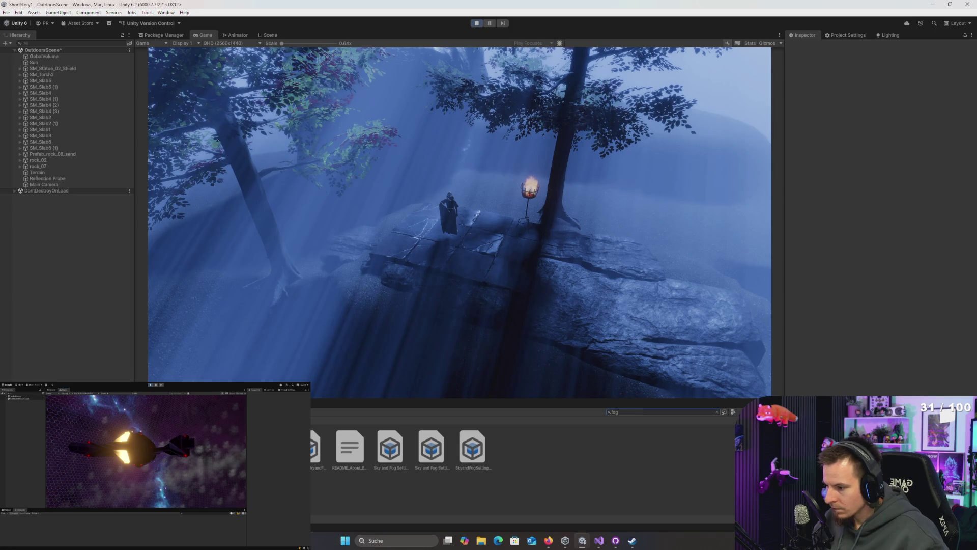
{"action": "key", "text": "BackSpace"}
{"action": "key", "text": "BackSpace"}
{"action": "key", "text": "BackSpace"}
{"action": "left_click", "coordinate": [608, 183]}
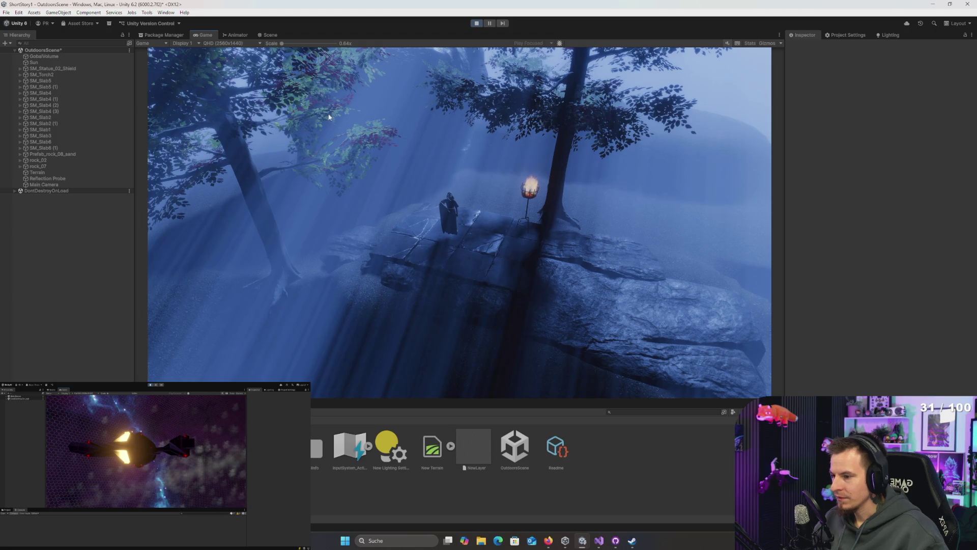
{"action": "left_click", "coordinate": [476, 24]}
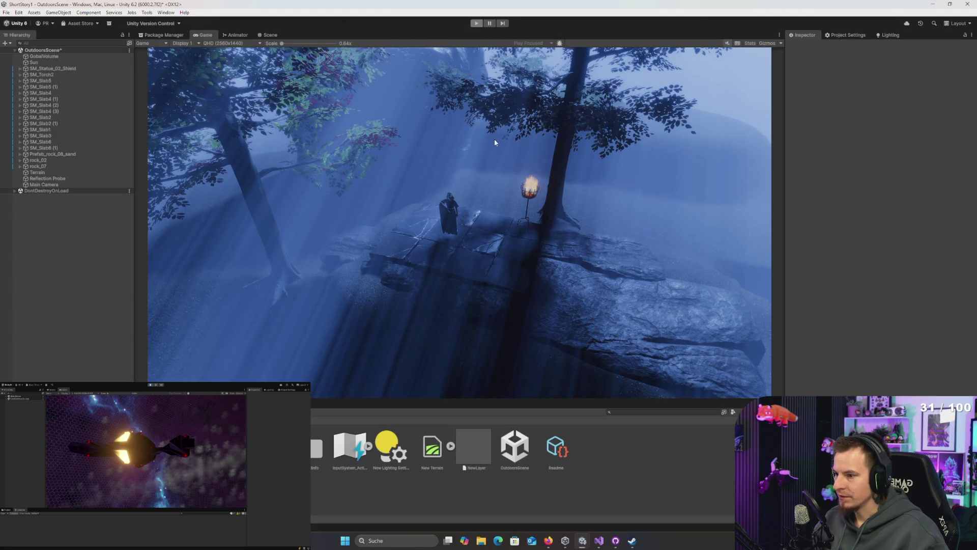
- Select SM_Torch2's child Point Light and lower its Indirect Multiplier from 2 to 1
{"action": "key", "text": "w"}
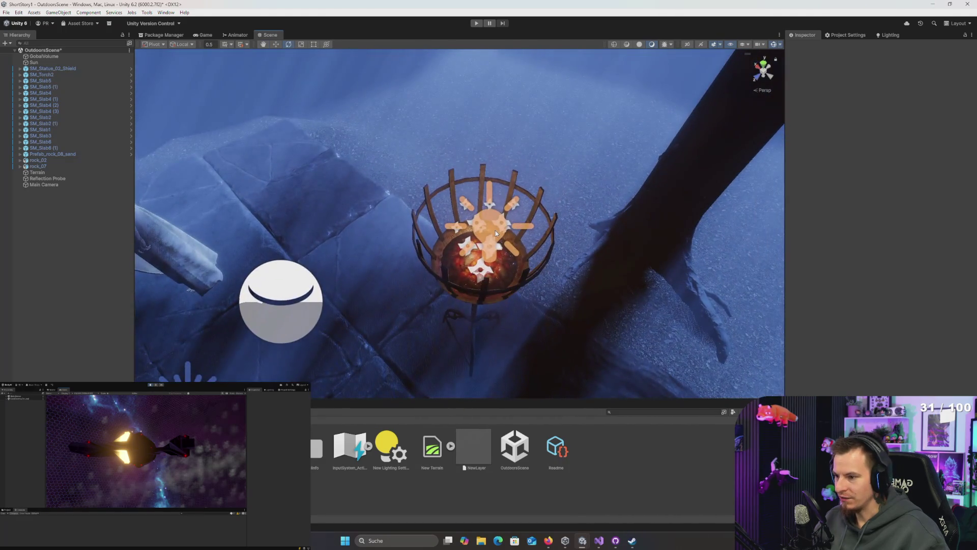
{"action": "left_click", "coordinate": [507, 234]}
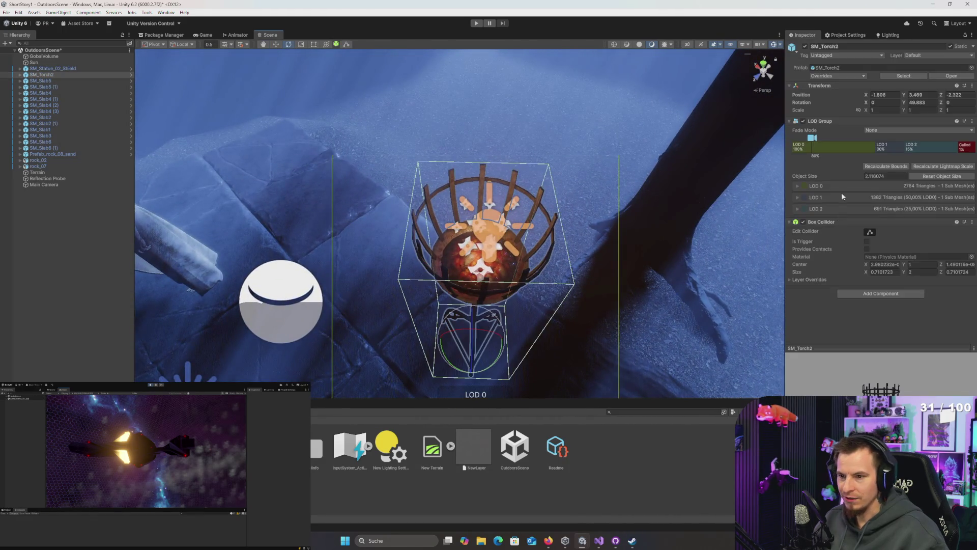
{"action": "key", "text": "Right"}
{"action": "key", "text": "Down"}
{"action": "key", "text": "Down"}
{"action": "key", "text": "Down"}
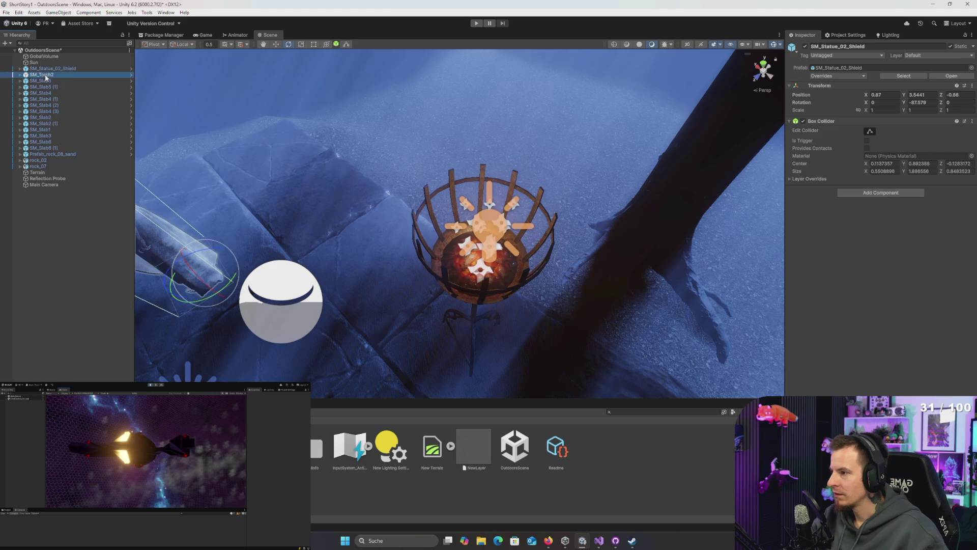
{"action": "key", "text": "Down"}
{"action": "key", "text": "Down"}
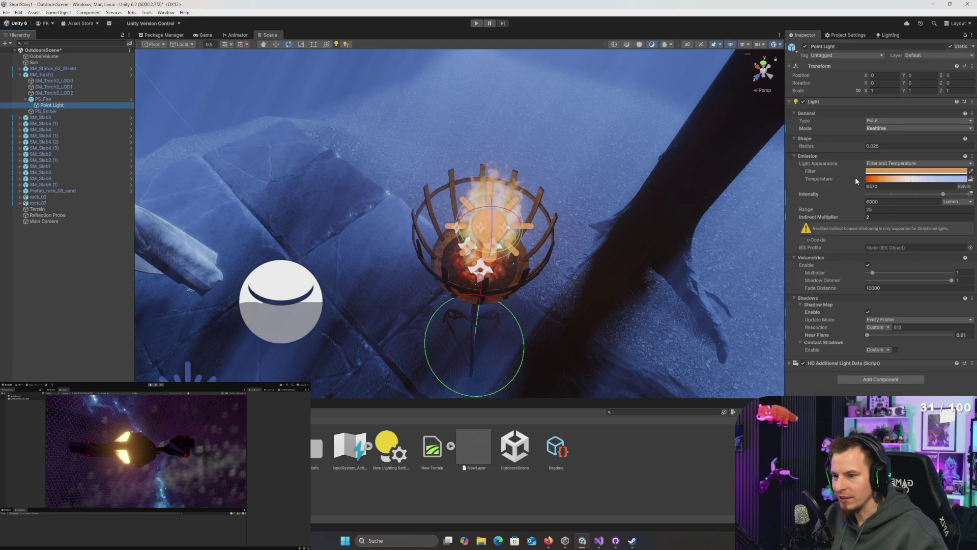
{"action": "left_click", "coordinate": [896, 201]}
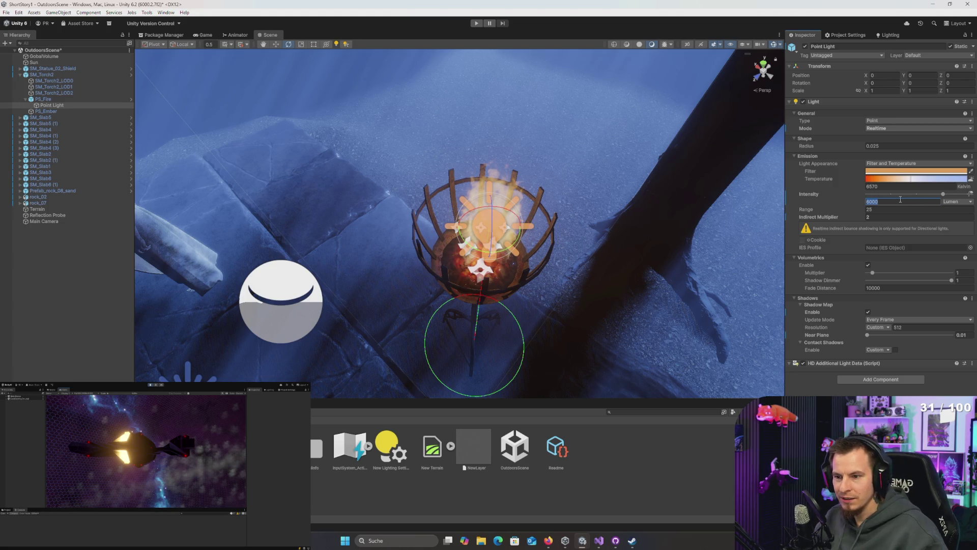
{"action": "left_click", "coordinate": [881, 217]}
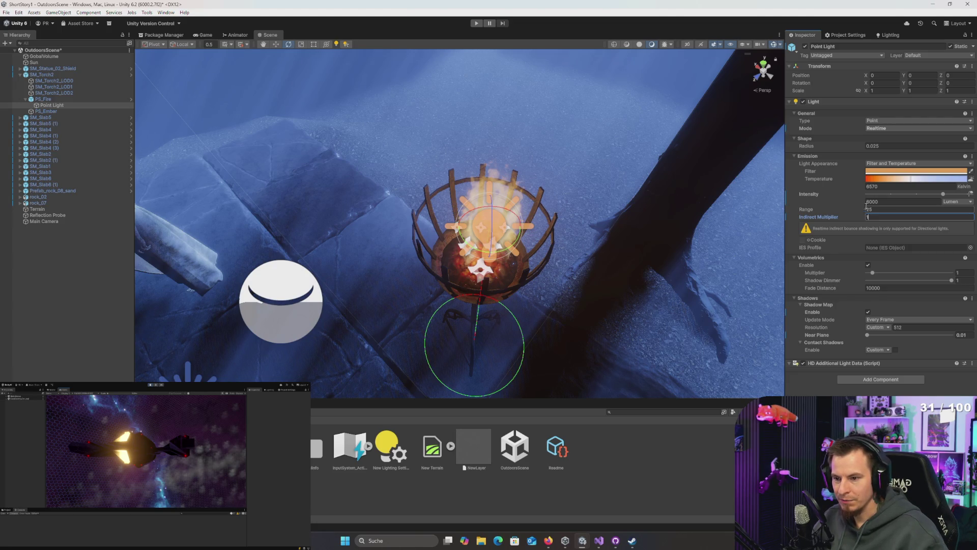
{"action": "left_click", "coordinate": [889, 201]}
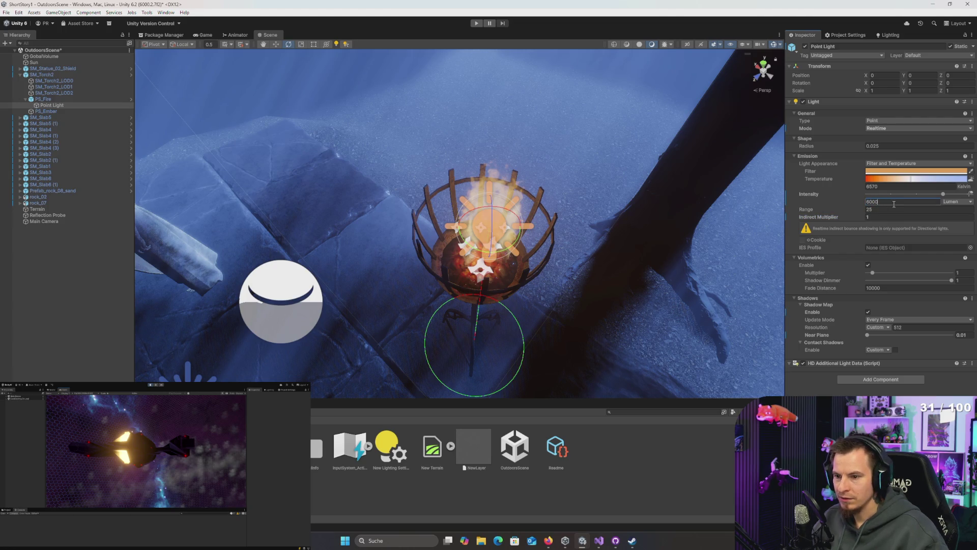
- Lower the torch's Point Light slightly inside the basket, to Y -0.143
{"action": "type", "text": "0"}
{"action": "mouse_move", "coordinate": [506, 206]}
{"action": "left_mouse_down"}
{"action": "mouse_move", "coordinate": [464, 184]}
{"action": "mouse_move", "coordinate": [462, 196]}
{"action": "left_mouse_up"}
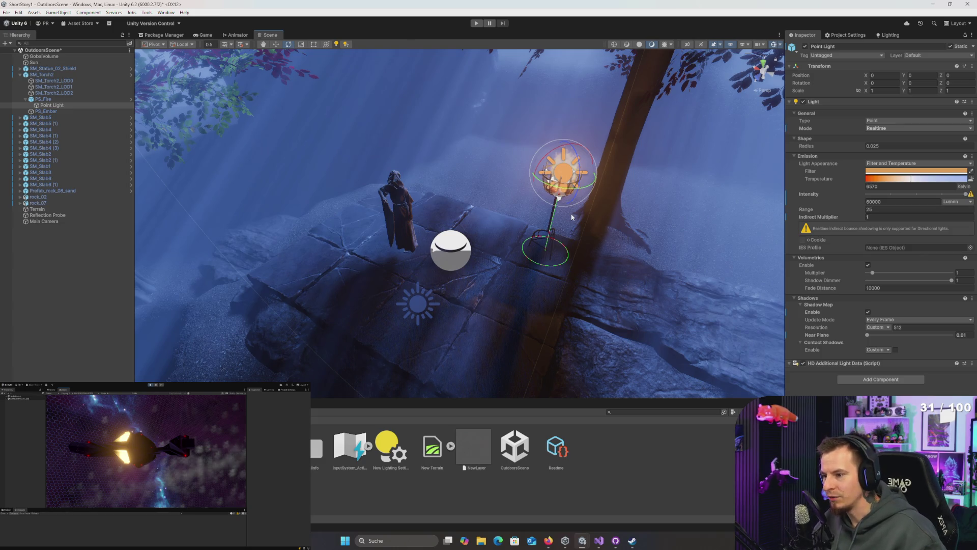
{"action": "key", "text": "w"}
{"action": "right_click", "coordinate": [580, 176]}
{"action": "left_click_drag", "start_coordinate": [451, 118], "coordinate": [462, 149]}
{"action": "key", "text": "s"}
{"action": "right_click", "coordinate": [462, 182]}
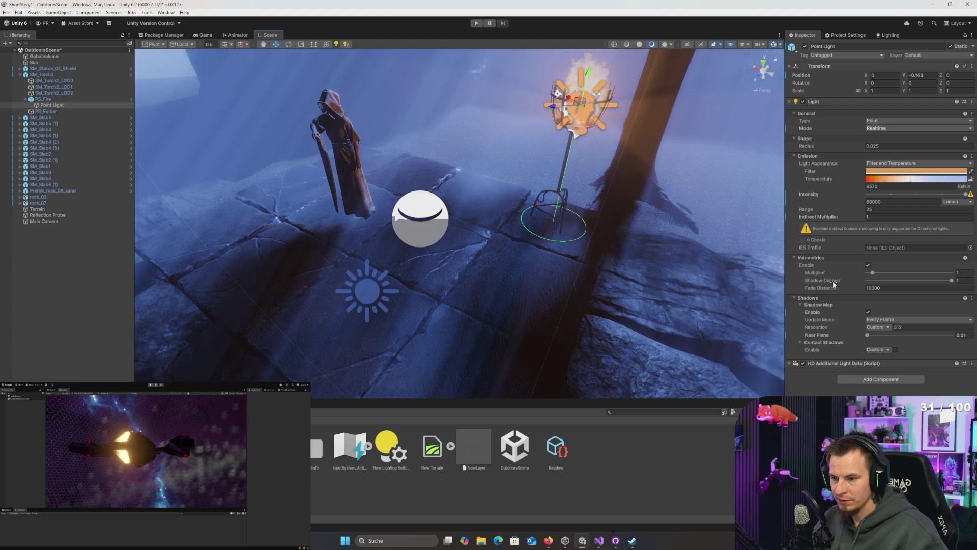
- Widen the Point Light's Range from 25 to 40
{"action": "left_click_drag", "start_coordinate": [811, 211], "coordinate": [904, 216]}
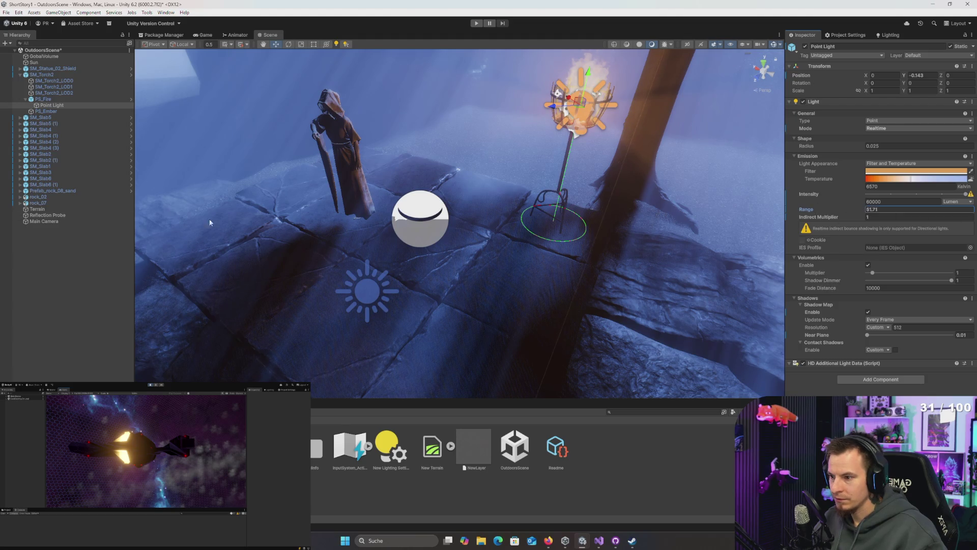
{"action": "left_click", "coordinate": [899, 211]}
{"action": "type", "text": "40"}
{"action": "key", "text": "Return"}
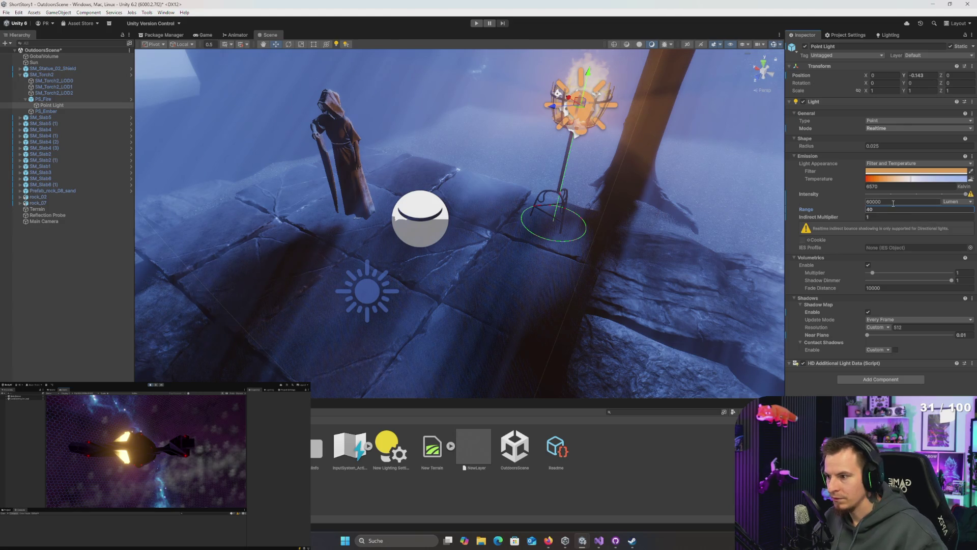
- Set the Point Light's intensity to 40000 lumen
{"action": "scroll", "coordinate": [468, 143], "scroll_direction": "up", "scroll_amount": 5}
{"action": "mouse_move", "coordinate": [468, 143]}
{"action": "left_mouse_down"}
{"action": "mouse_move", "coordinate": [257, 192]}
{"action": "mouse_move", "coordinate": [248, 179]}
{"action": "mouse_move", "coordinate": [395, 164]}
{"action": "mouse_move", "coordinate": [422, 187]}
{"action": "mouse_move", "coordinate": [461, 184]}
{"action": "left_mouse_up"}
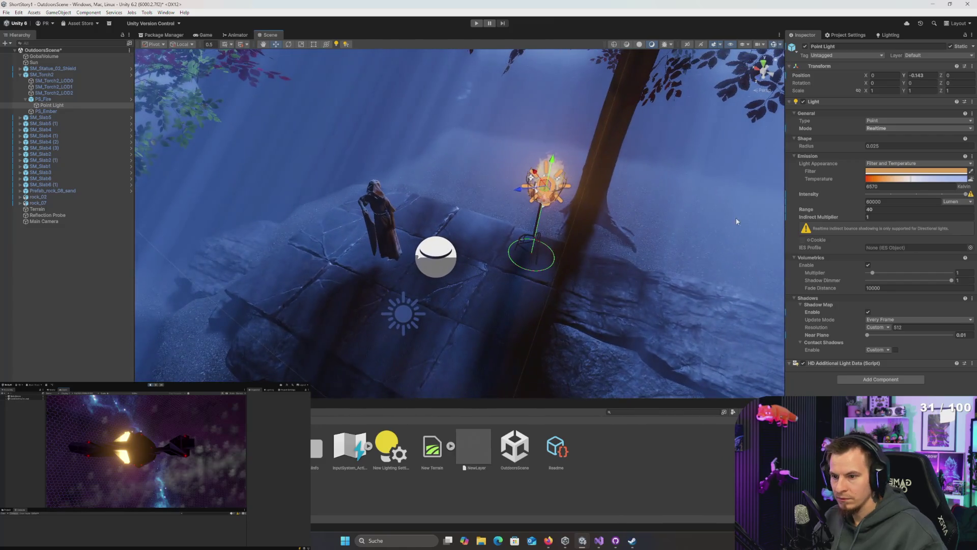
{"action": "left_click", "coordinate": [908, 194]}
{"action": "left_click_drag", "start_coordinate": [908, 194], "coordinate": [965, 195]}
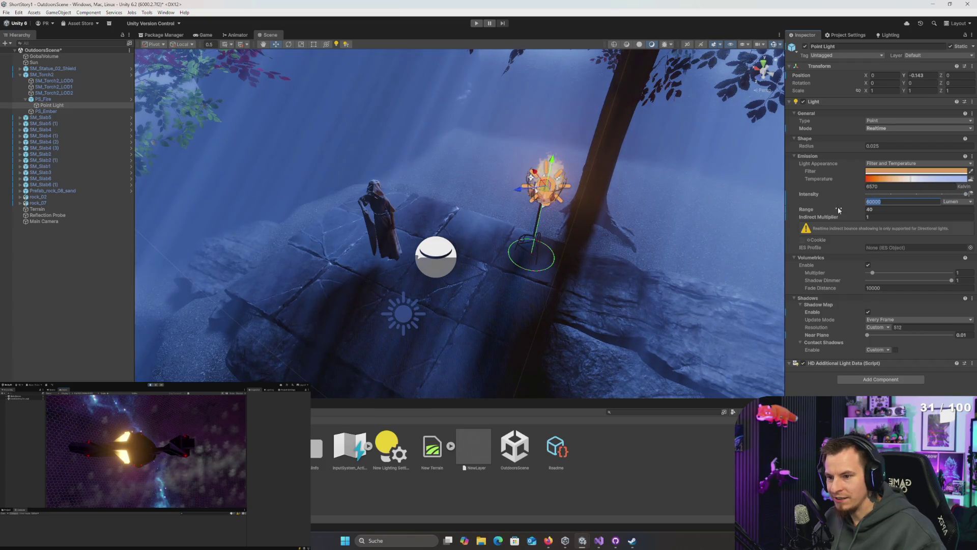
{"action": "type", "text": "40000"}
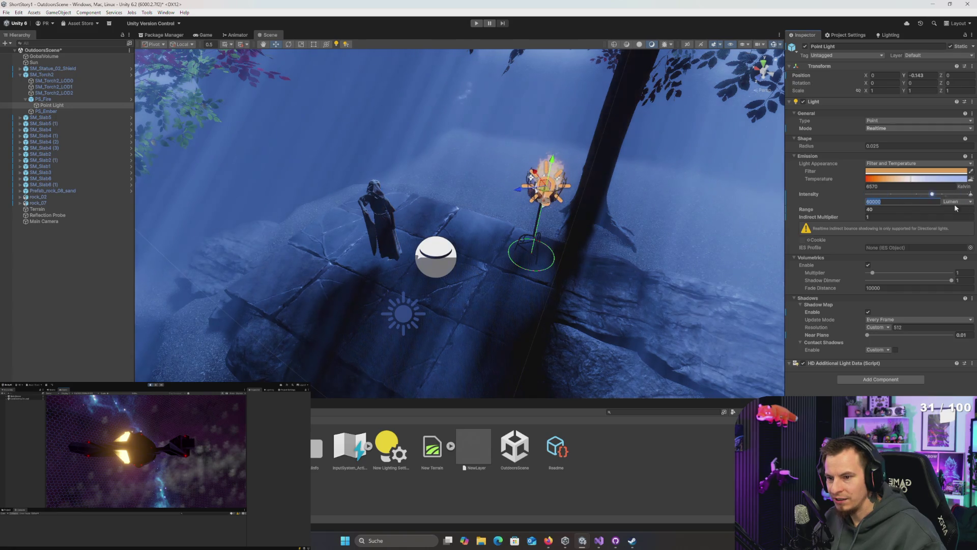
{"action": "left_click", "coordinate": [888, 219]}
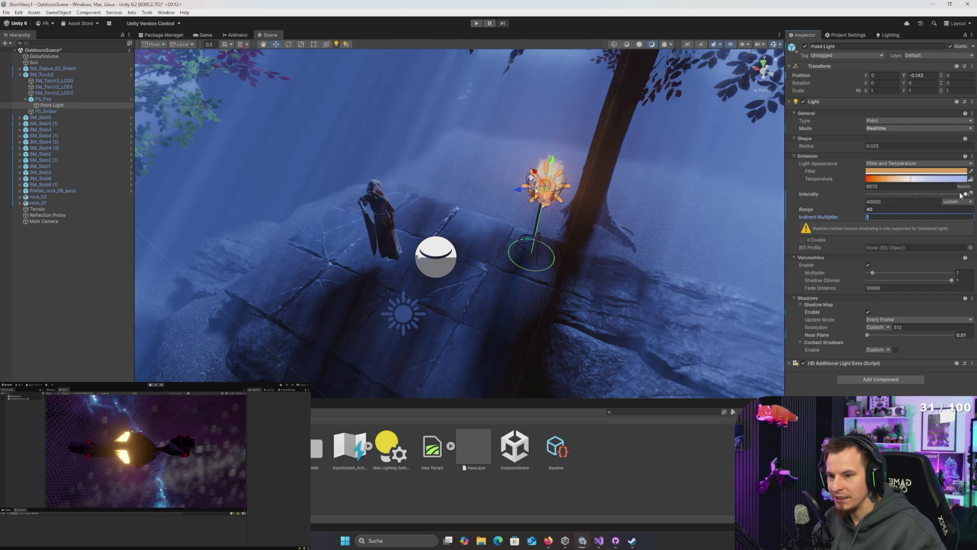
{"action": "mouse_move", "coordinate": [571, 239]}
{"action": "left_mouse_down"}
{"action": "mouse_move", "coordinate": [617, 183]}
{"action": "mouse_move", "coordinate": [604, 229]}
{"action": "mouse_move", "coordinate": [549, 262]}
{"action": "mouse_move", "coordinate": [595, 254]}
{"action": "mouse_move", "coordinate": [560, 234]}
{"action": "left_mouse_up"}
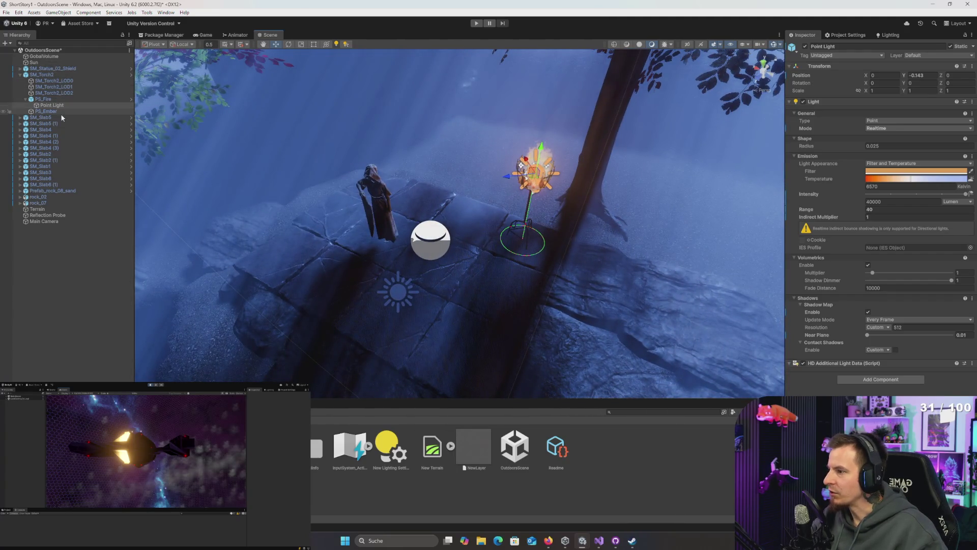
- Select the Sun and set its colour temperature to a cool 9056 K
{"action": "left_click", "coordinate": [43, 63]}
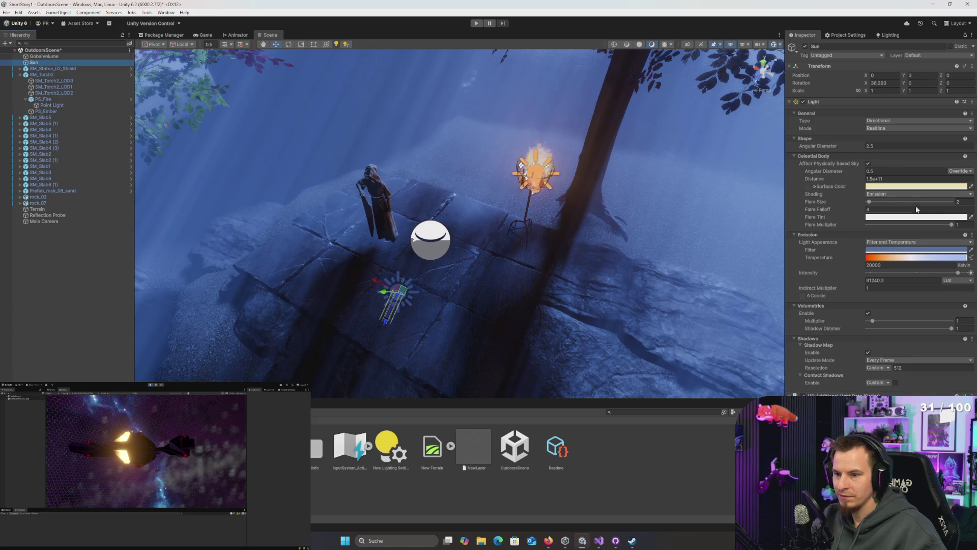
{"action": "left_click", "coordinate": [895, 264]}
{"action": "type", "text": "2000"}
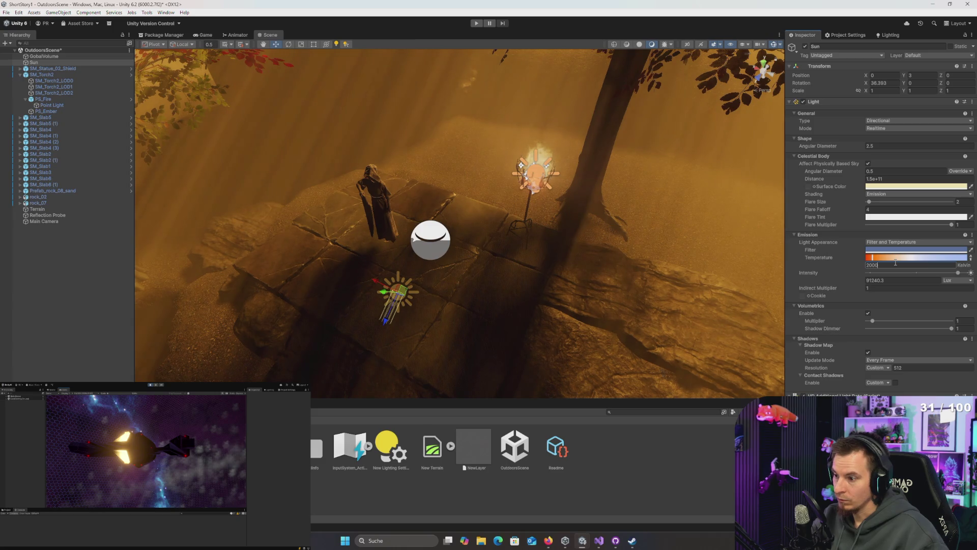
{"action": "mouse_move", "coordinate": [545, 275]}
{"action": "left_mouse_down"}
{"action": "mouse_move", "coordinate": [298, 212]}
{"action": "mouse_move", "coordinate": [229, 150]}
{"action": "mouse_move", "coordinate": [560, 203]}
{"action": "mouse_move", "coordinate": [592, 250]}
{"action": "mouse_move", "coordinate": [544, 280]}
{"action": "left_mouse_up"}
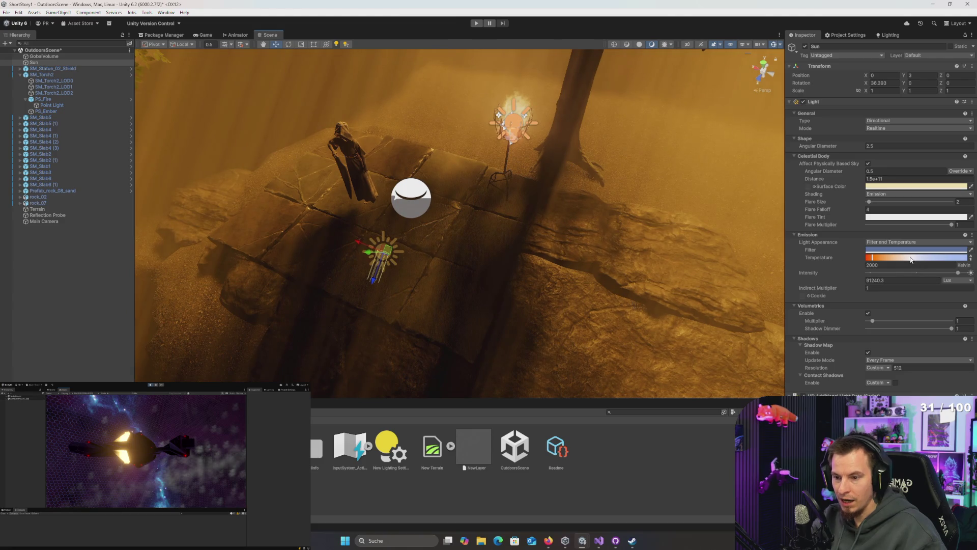
{"action": "left_click", "coordinate": [911, 259]}
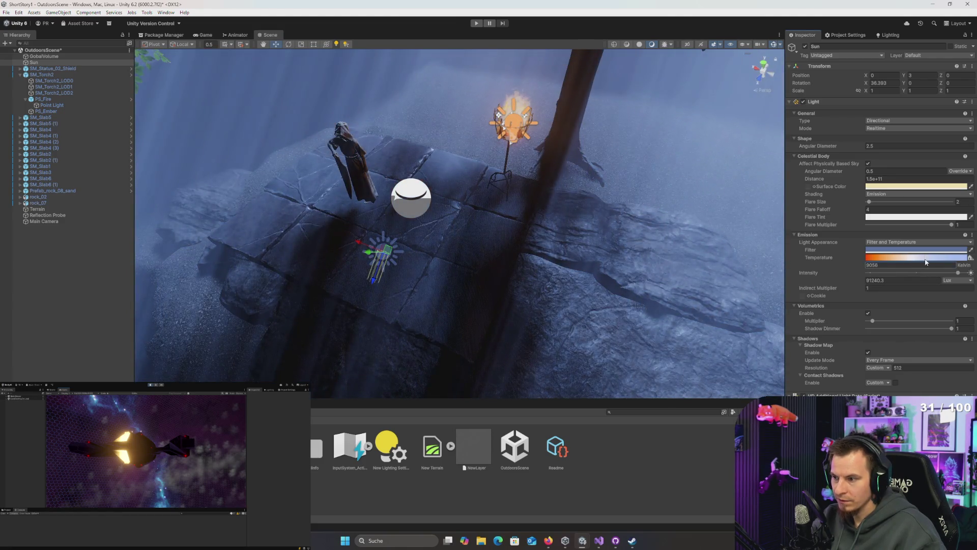
- Clear the Sun's intensity and try a very dim value of 10
{"action": "left_click", "coordinate": [911, 281]}
{"action": "left_click", "coordinate": [911, 280]}
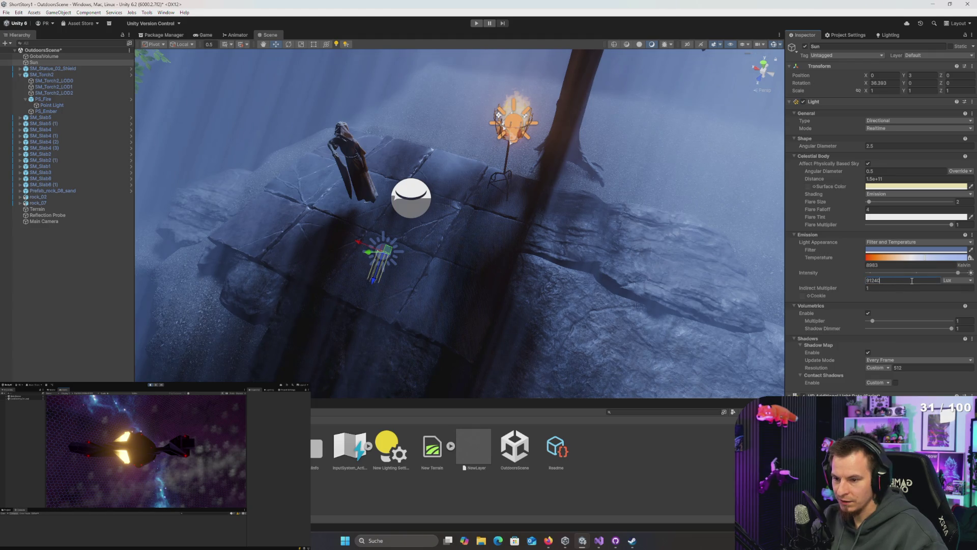
{"action": "key", "text": "BackSpace"}
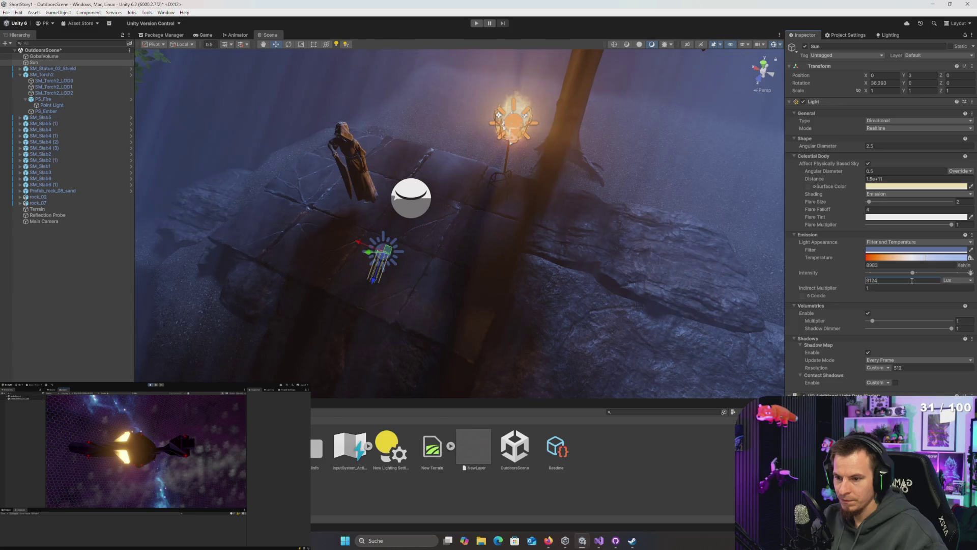
{"action": "key", "text": "BackSpace"}
{"action": "key", "text": "BackSpace"}
{"action": "key", "text": "BackSpace"}
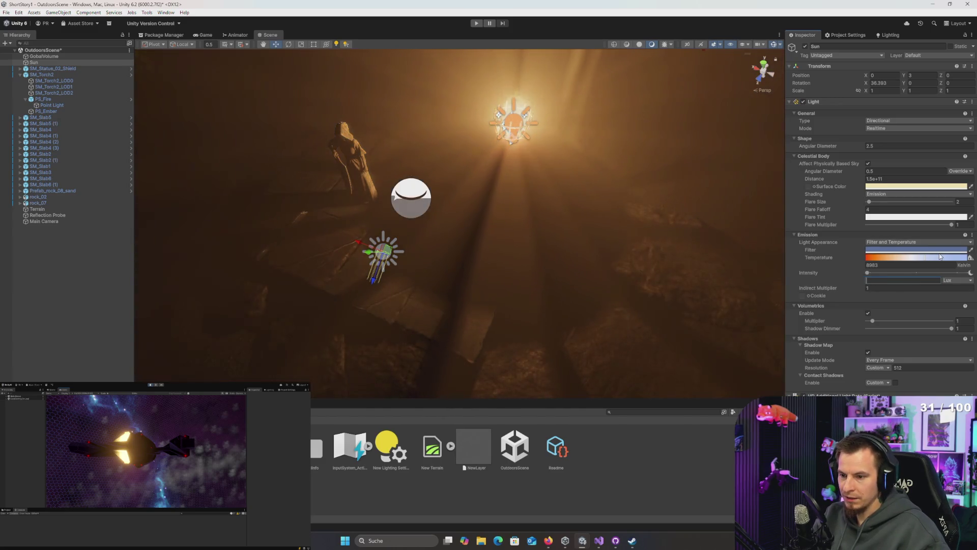
{"action": "type", "text": "1"}
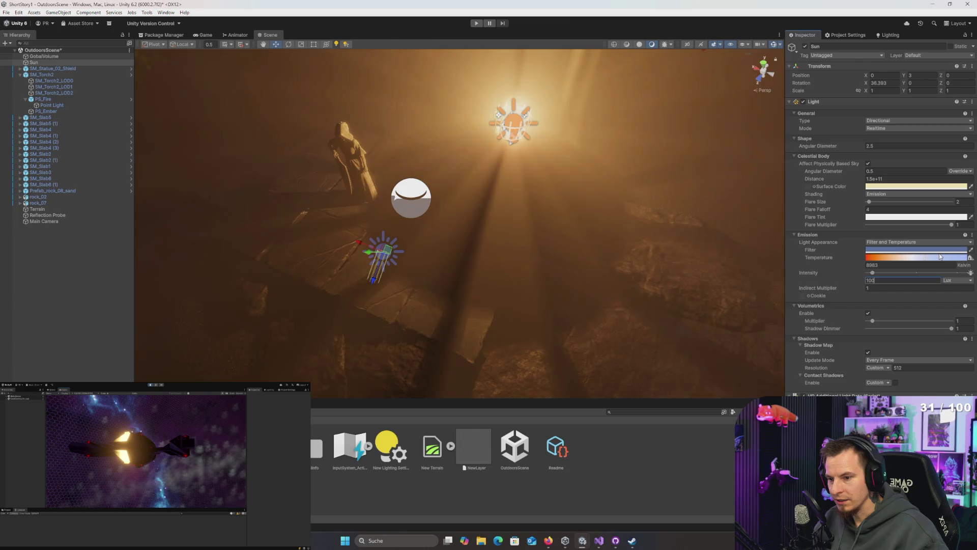
{"action": "type", "text": "0"}
{"action": "mouse_move", "coordinate": [655, 144]}
{"action": "left_mouse_down"}
{"action": "mouse_move", "coordinate": [661, 97]}
{"action": "mouse_move", "coordinate": [660, 118]}
{"action": "left_mouse_up"}
- Try Sun intensities of 10000, 3000 and 2000, settling on 1000 Lux
{"action": "left_click", "coordinate": [904, 279]}
{"action": "type", "text": "10000"}
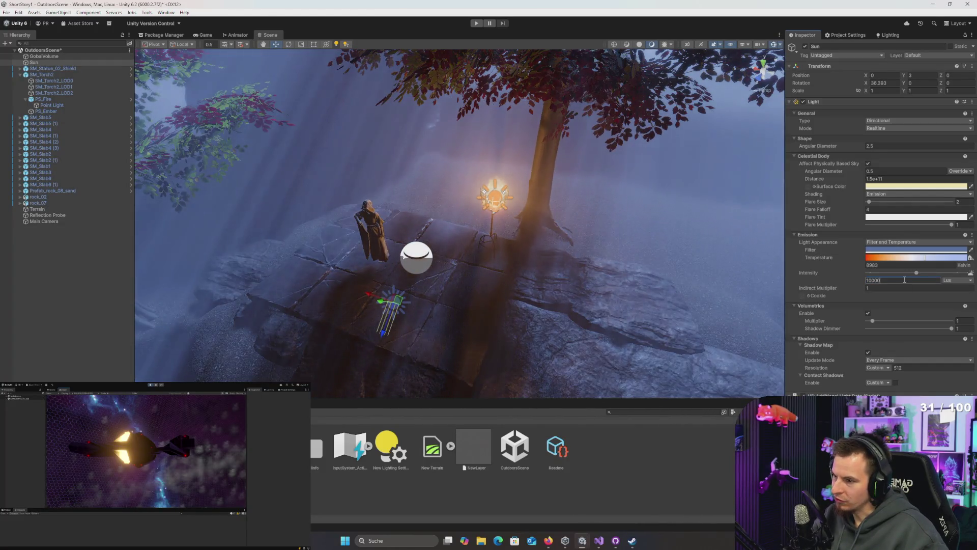
{"action": "key", "text": "BackSpace"}
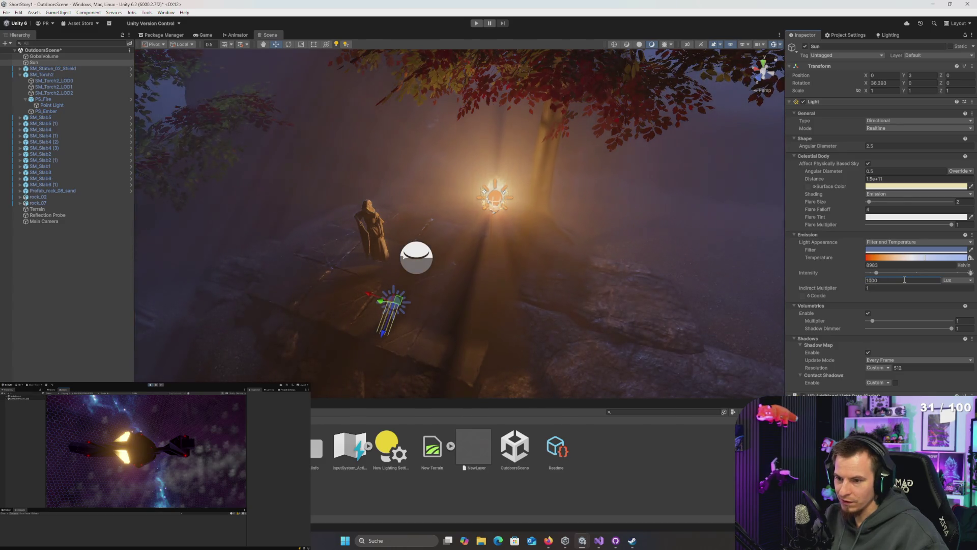
{"action": "key", "text": "BackSpace"}
{"action": "type", "text": "3"}
{"action": "key", "text": "BackSpace"}
{"action": "type", "text": "2"}
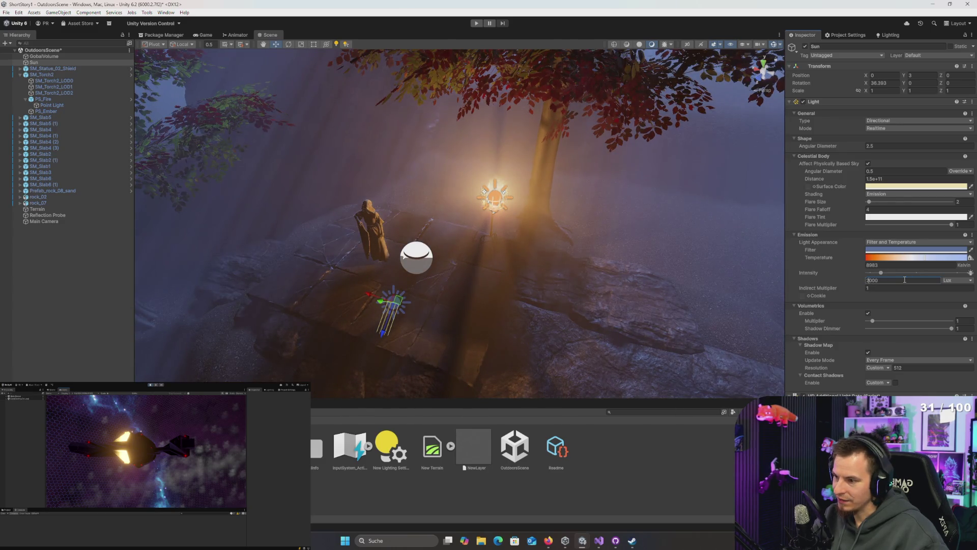
{"action": "key", "text": "BackSpace"}
{"action": "type", "text": "1"}
{"action": "mouse_move", "coordinate": [270, 312]}
{"action": "left_mouse_down"}
{"action": "mouse_move", "coordinate": [257, 305]}
{"action": "mouse_move", "coordinate": [268, 290]}
{"action": "mouse_move", "coordinate": [278, 313]}
{"action": "mouse_move", "coordinate": [282, 285]}
{"action": "left_mouse_up"}
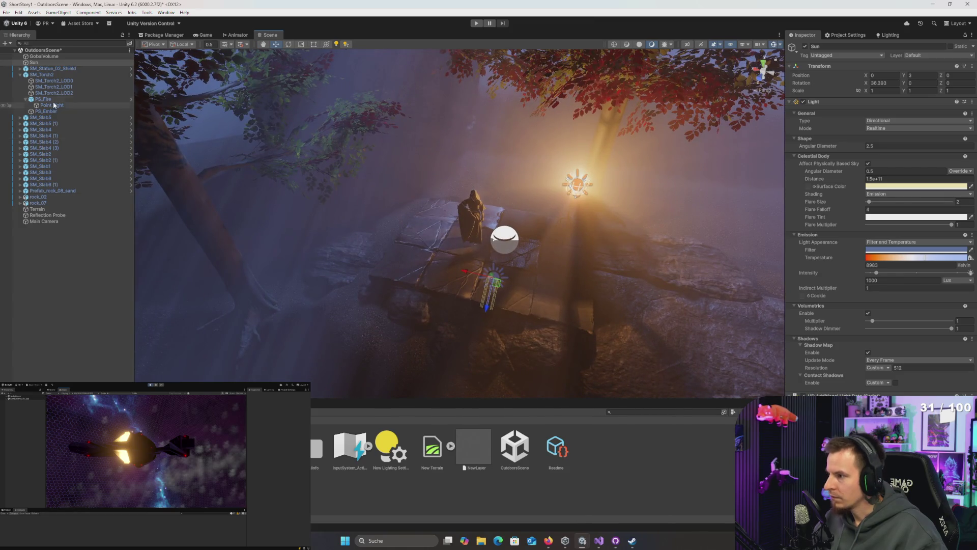
- Set the Main Camera's near clipping plane to 0.01 and bring up the Lighting settings
{"action": "left_click", "coordinate": [44, 221]}
{"action": "mouse_move", "coordinate": [498, 226]}
{"action": "left_mouse_down"}
{"action": "mouse_move", "coordinate": [559, 245]}
{"action": "mouse_move", "coordinate": [570, 265]}
{"action": "mouse_move", "coordinate": [573, 232]}
{"action": "mouse_move", "coordinate": [569, 263]}
{"action": "mouse_move", "coordinate": [560, 260]}
{"action": "left_mouse_up"}
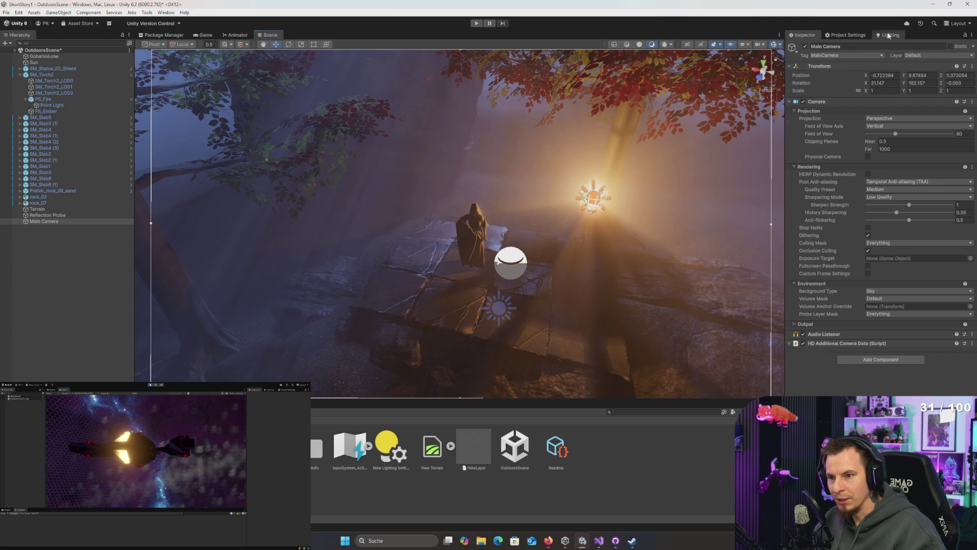
{"action": "left_click", "coordinate": [849, 35]}
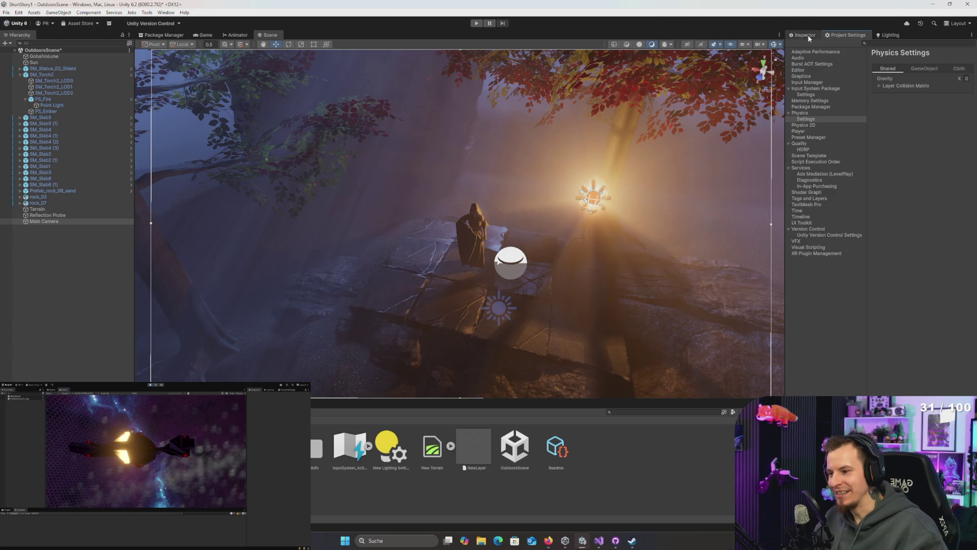
{"action": "left_click_drag", "start_coordinate": [509, 166], "coordinate": [512, 166]}
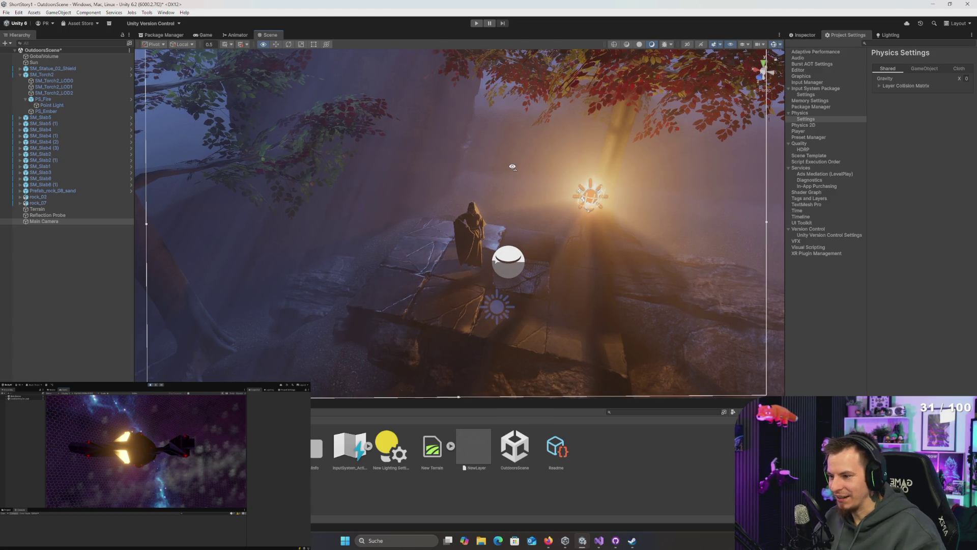
{"action": "left_click", "coordinate": [809, 37]}
{"action": "left_click", "coordinate": [887, 32]}
{"action": "left_click", "coordinate": [813, 36]}
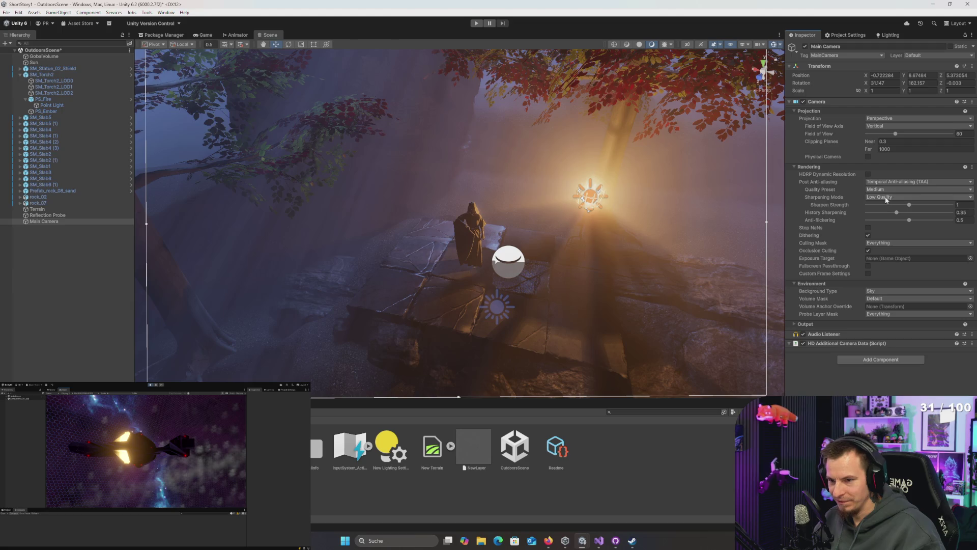
{"action": "left_click", "coordinate": [911, 141]}
{"action": "type", "text": "0.01"}
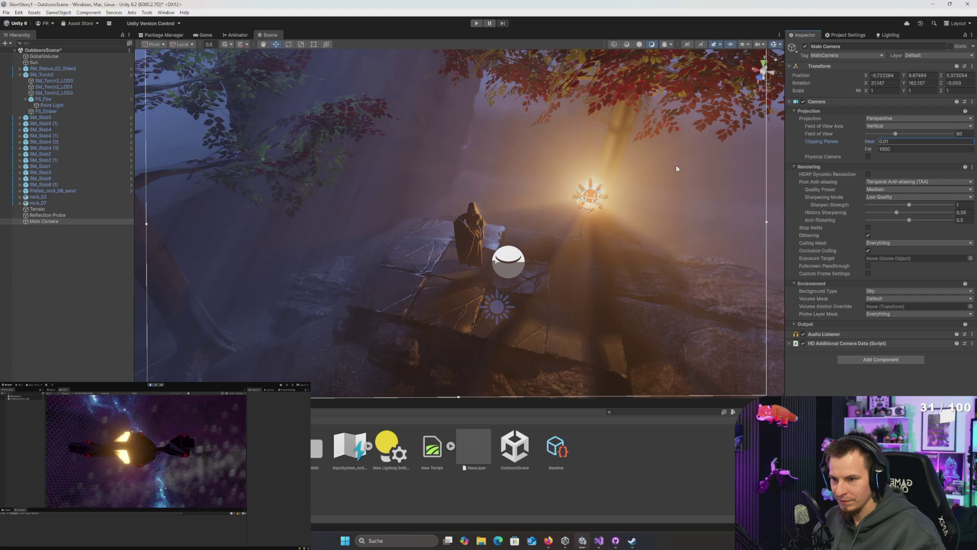
{"action": "left_click", "coordinate": [888, 35]}
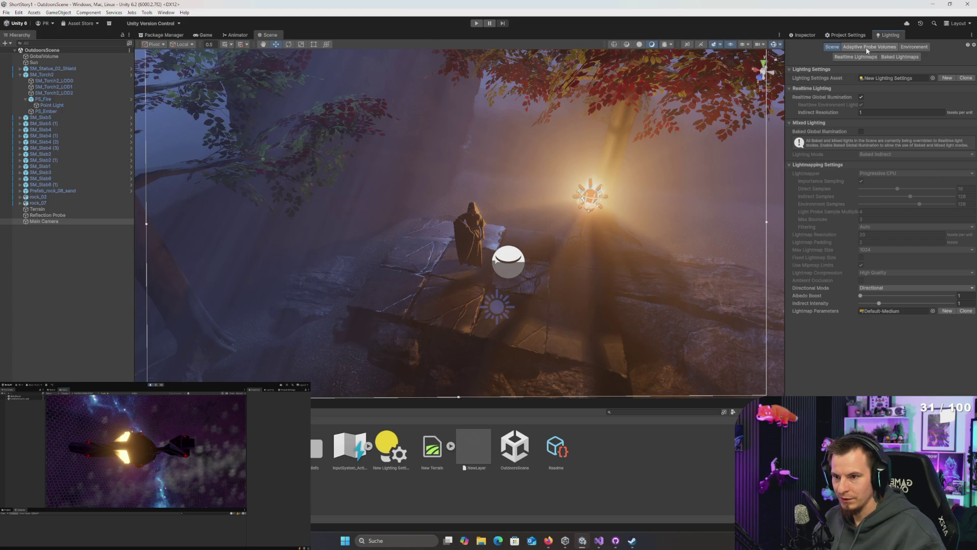
- Set Realtime Indirect Resolution to 2 texels per unit, then switch to the RageShip window
{"action": "left_click", "coordinate": [880, 111]}
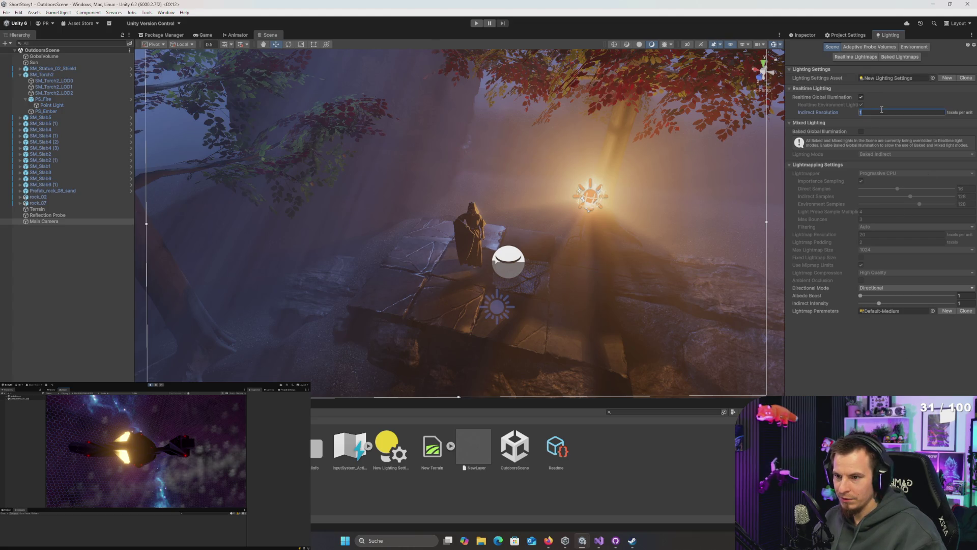
{"action": "type", "text": "2"}
{"action": "key", "text": "Return"}
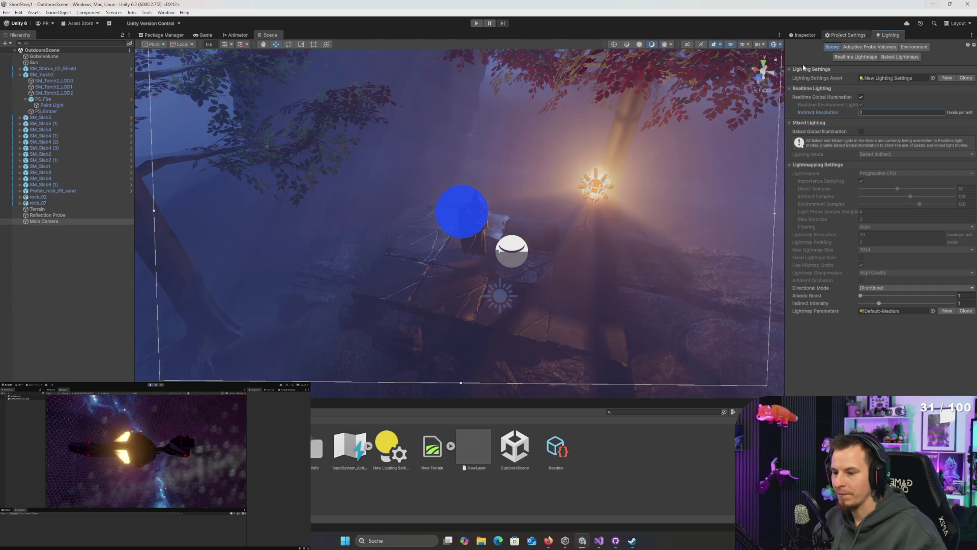
{"action": "key", "text": "alt+Tab"}
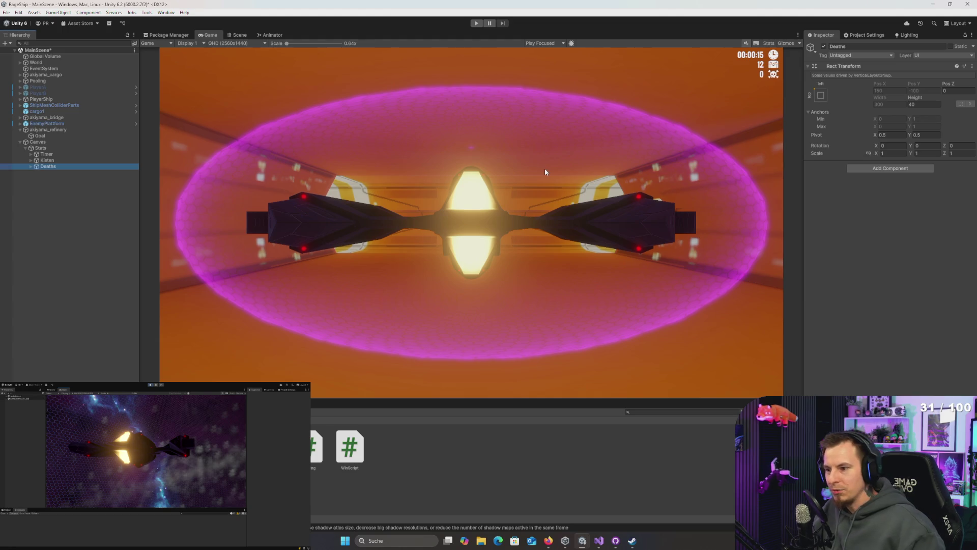
- Multi-select the Timer, Kisten and Deaths Text (TMP) children and set their font size to 24
{"action": "left_click", "coordinate": [536, 215]}
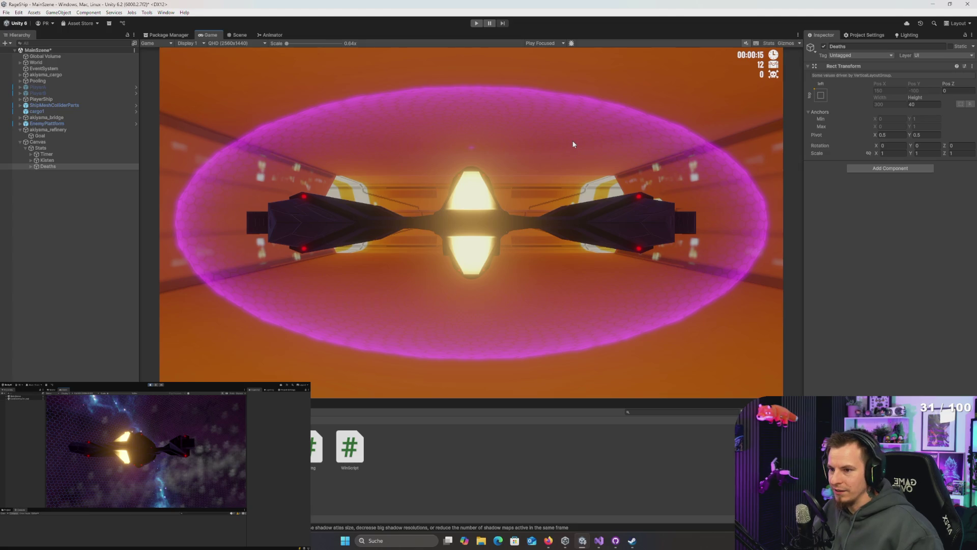
{"action": "left_click", "coordinate": [55, 156], "text": "shift"}
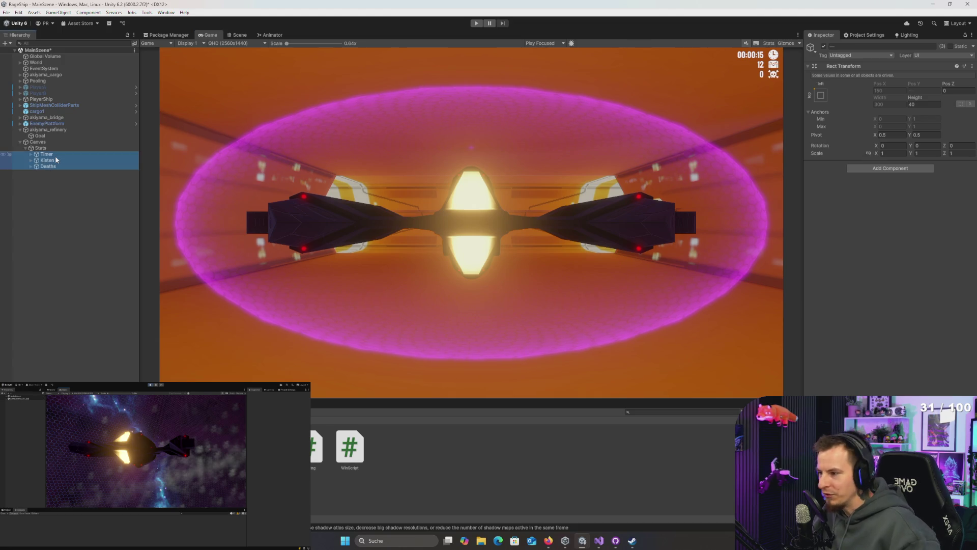
{"action": "key", "text": "Right"}
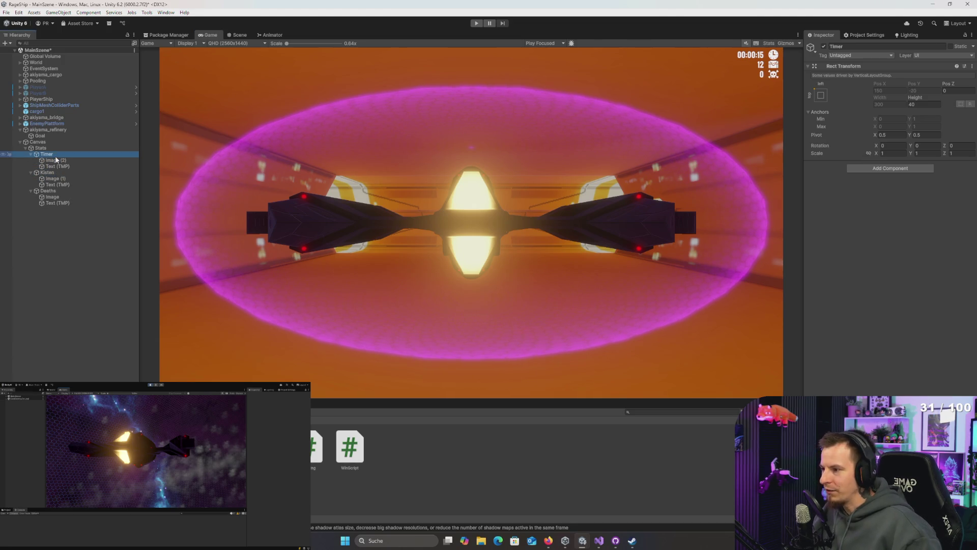
{"action": "left_click", "coordinate": [61, 166]}
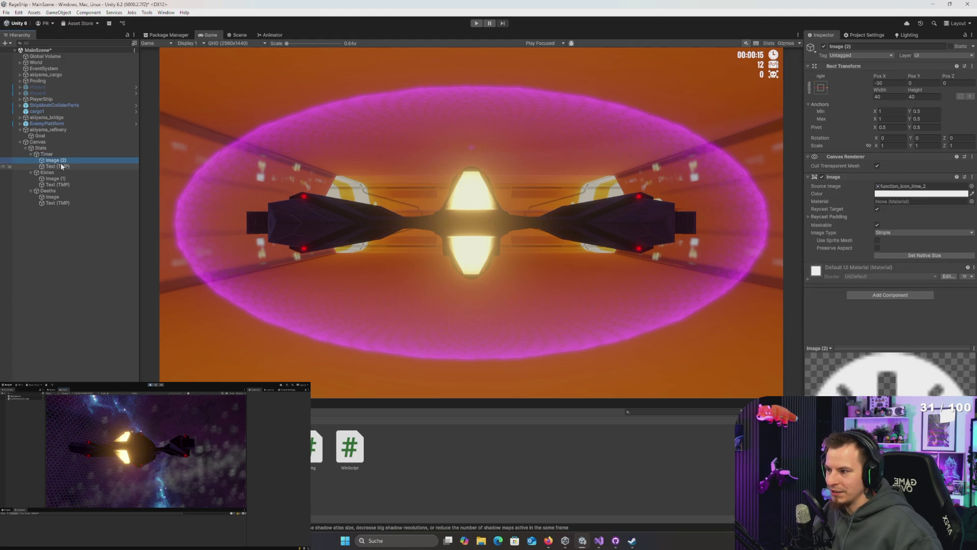
{"action": "left_click", "coordinate": [62, 161]}
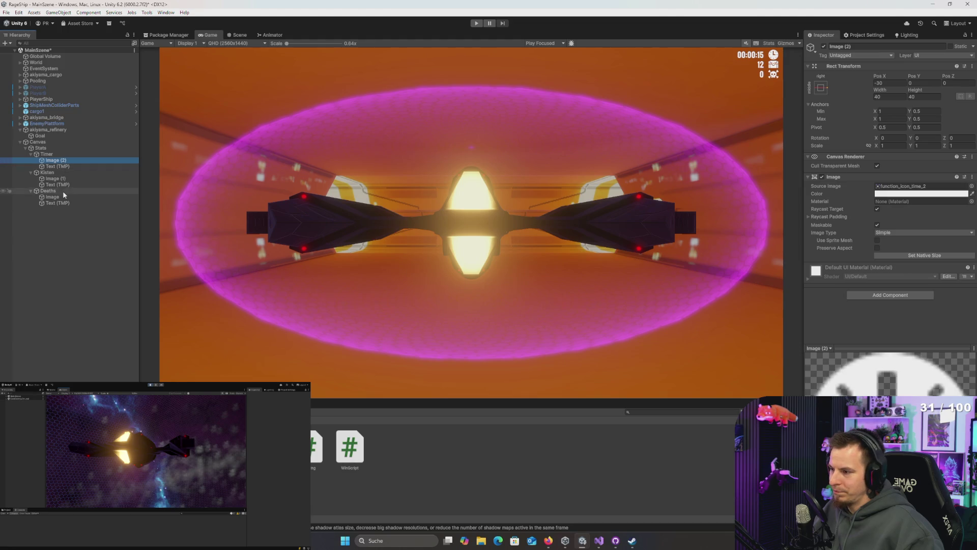
{"action": "left_click", "coordinate": [62, 202]}
{"action": "left_click", "coordinate": [58, 184], "text": "ctrl"}
{"action": "left_click", "coordinate": [58, 166], "text": "ctrl"}
{"action": "left_click", "coordinate": [885, 275]}
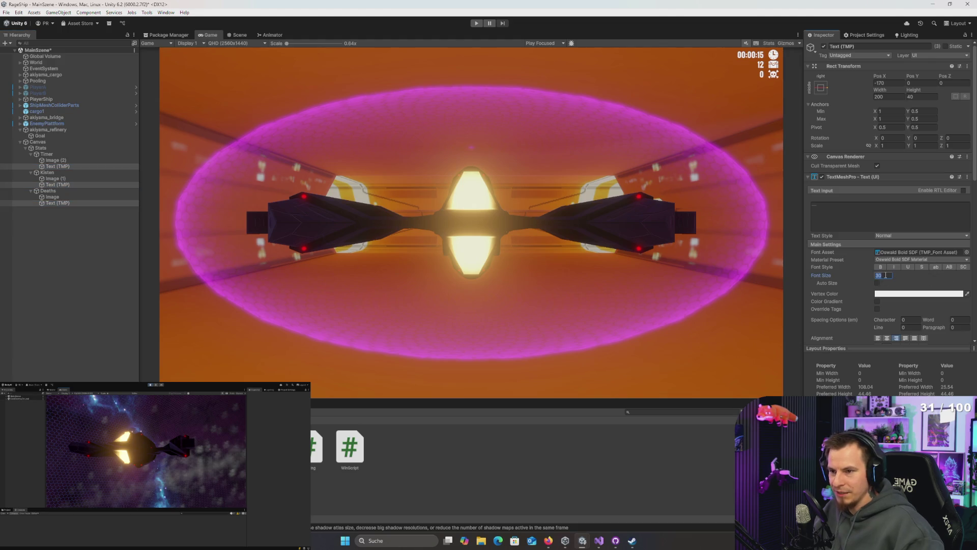
{"action": "type", "text": "24"}
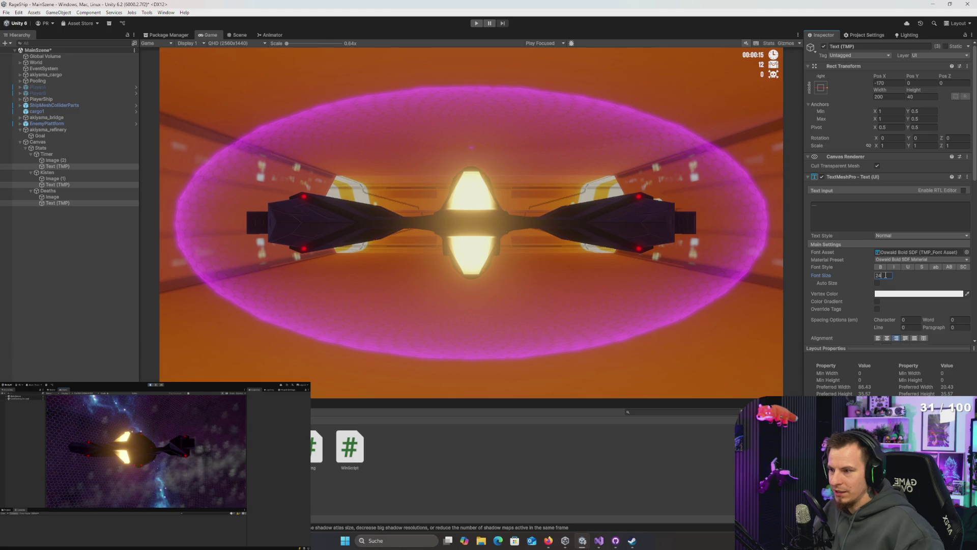
{"action": "left_click", "coordinate": [58, 161]}
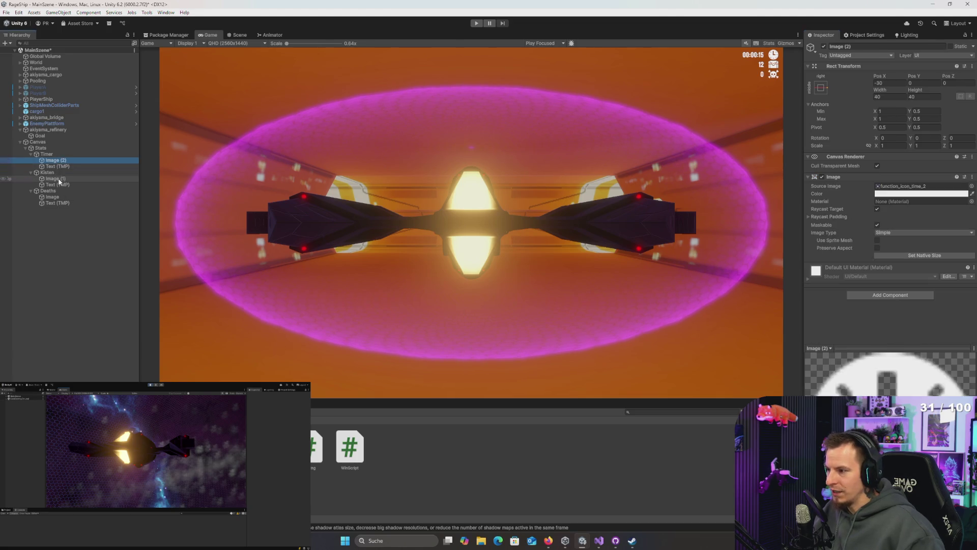
- Resize the timer icon Image (2) to 34 × 34
{"action": "left_click", "coordinate": [890, 97]}
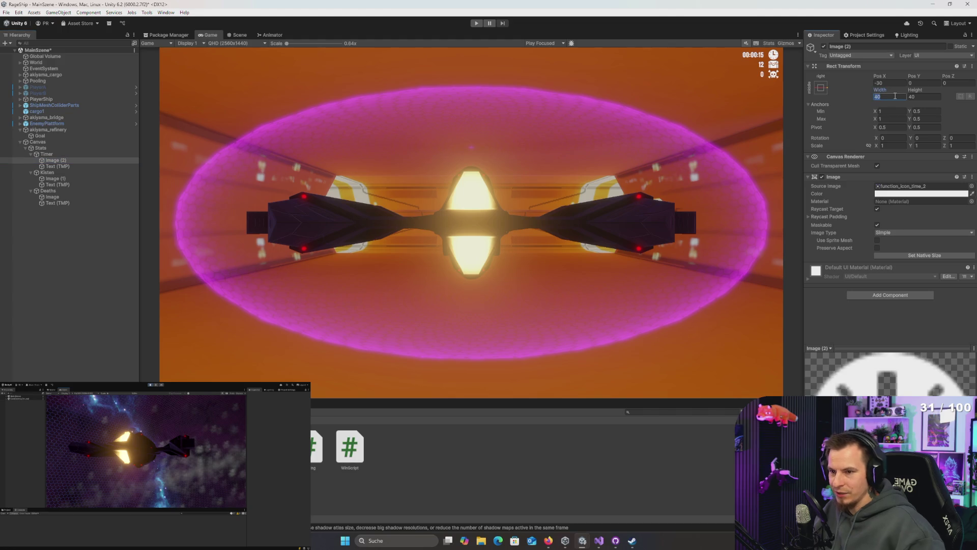
{"action": "type", "text": "34"}
{"action": "key", "text": "Tab"}
{"action": "type", "text": "34"}
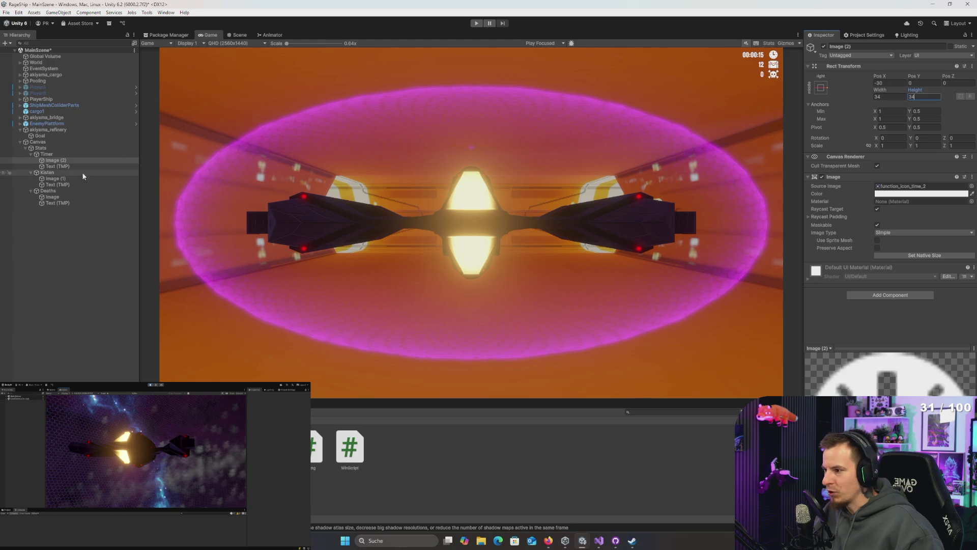
- Resize the chest icon Image (1) to 64 × 64
{"action": "left_click", "coordinate": [62, 180]}
{"action": "left_click", "coordinate": [895, 97]}
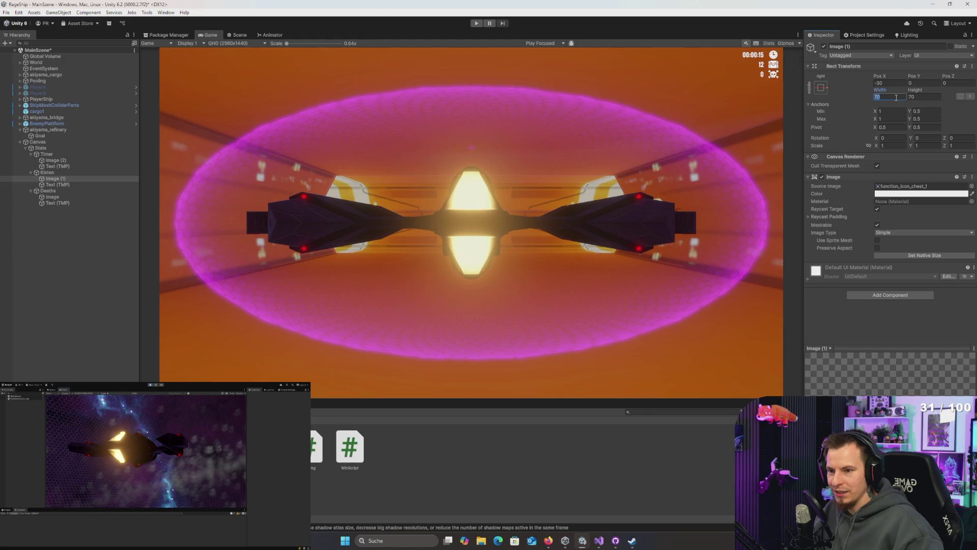
{"action": "key", "text": "Tab"}
{"action": "type", "text": "60"}
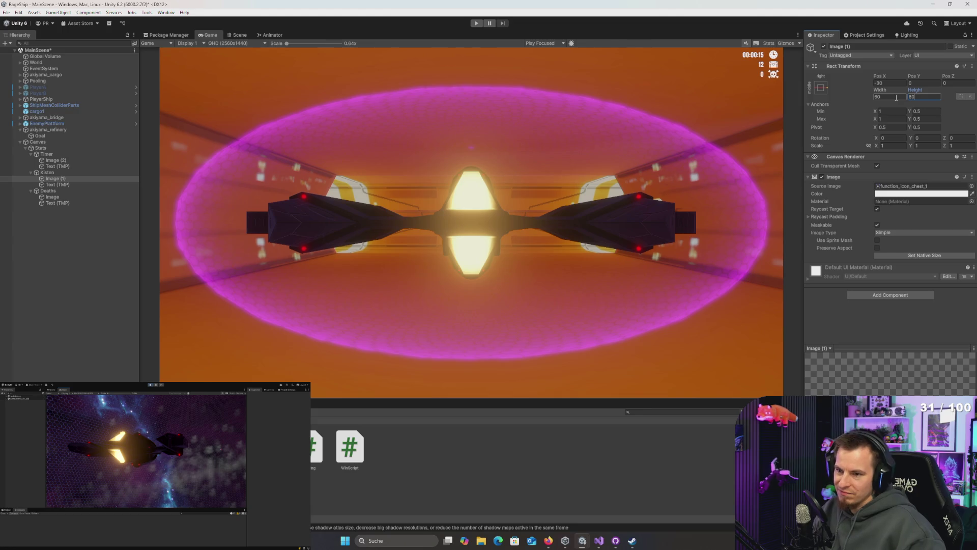
{"action": "left_click", "coordinate": [896, 97]}
{"action": "type", "text": "64"}
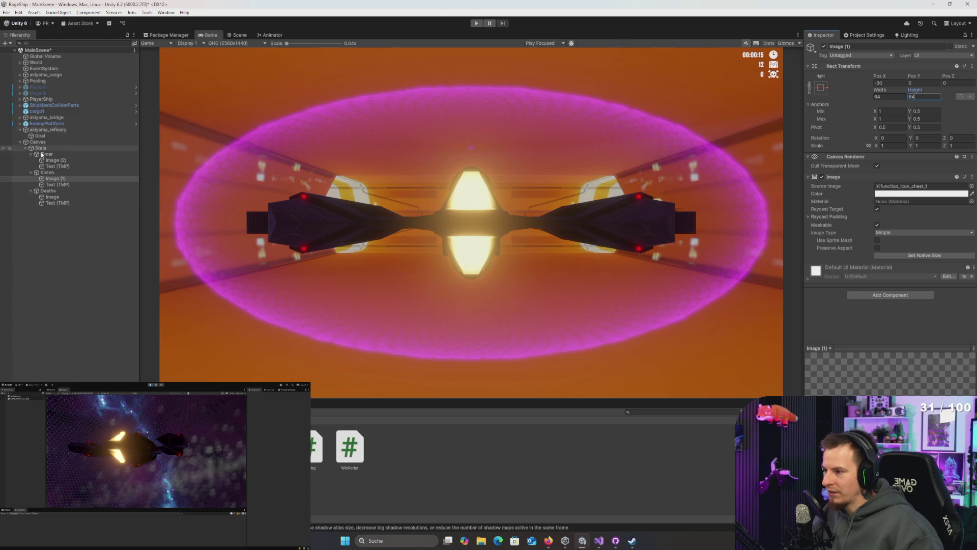
- Select the Deaths skull icon, check its height, and frame the HUD canvas in the Scene view
{"action": "left_click", "coordinate": [53, 197]}
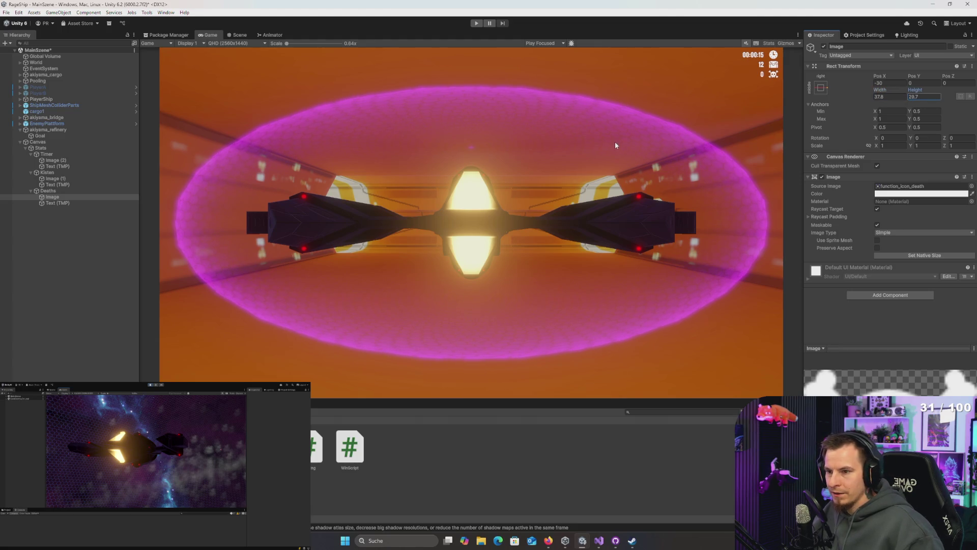
{"action": "left_click", "coordinate": [927, 99]}
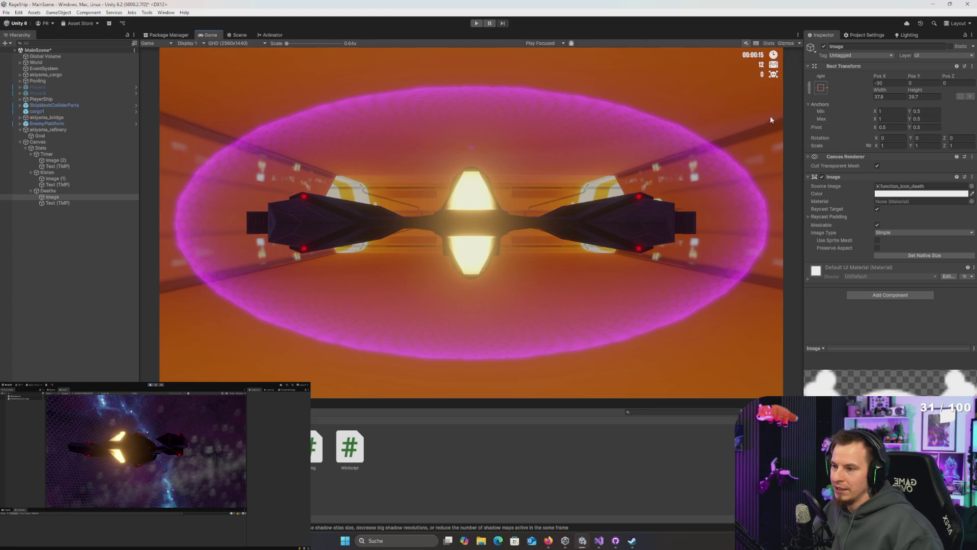
{"action": "left_click", "coordinate": [242, 36]}
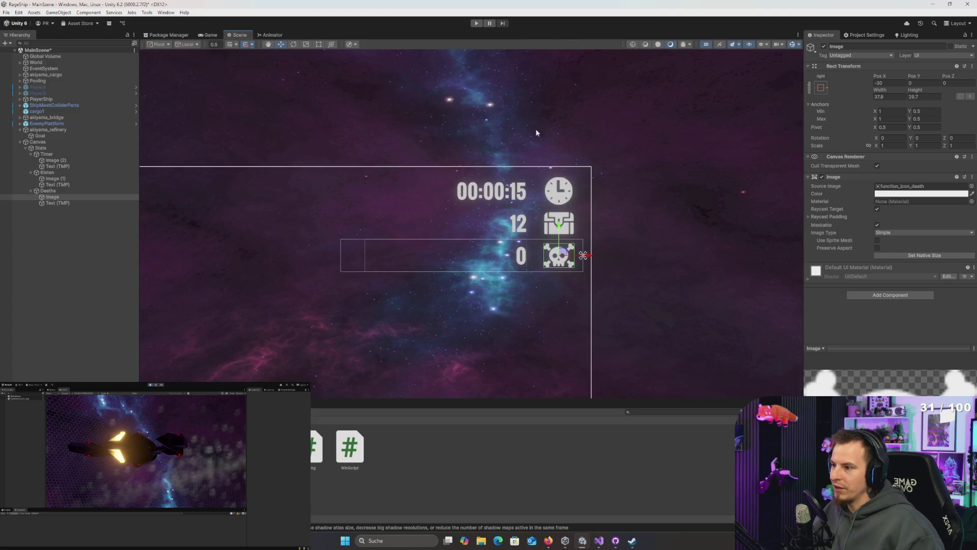
{"action": "scroll", "coordinate": [483, 131], "scroll_direction": "down", "scroll_amount": 5}
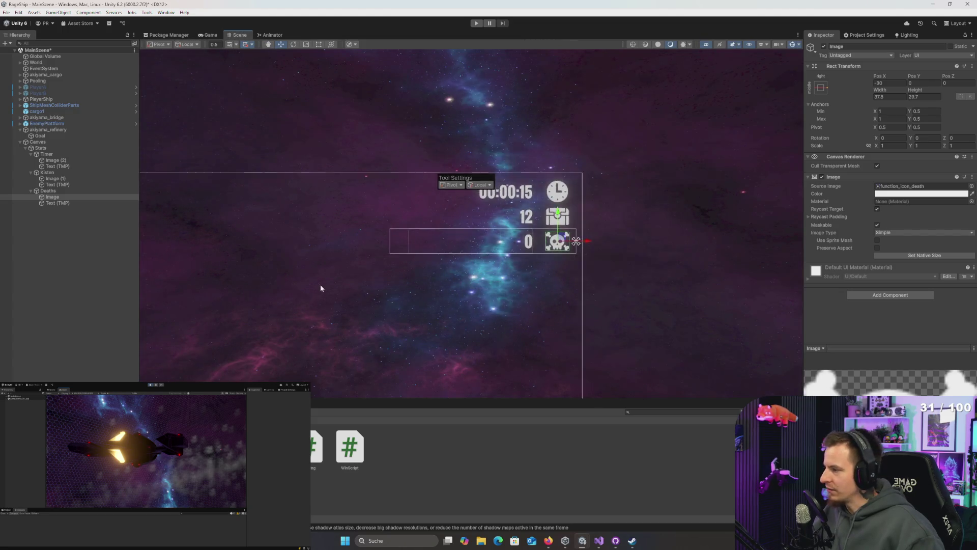
{"action": "mouse_move", "coordinate": [326, 277]}
{"action": "left_mouse_down"}
{"action": "mouse_move", "coordinate": [327, 256]}
{"action": "mouse_move", "coordinate": [452, 211]}
{"action": "mouse_move", "coordinate": [365, 212]}
{"action": "left_mouse_up"}
- Switch back to the ShortStory1 project and return to its Lighting settings
{"action": "scroll", "coordinate": [397, 208], "scroll_direction": "up", "scroll_amount": 3}
{"action": "key", "text": "alt+Tab"}
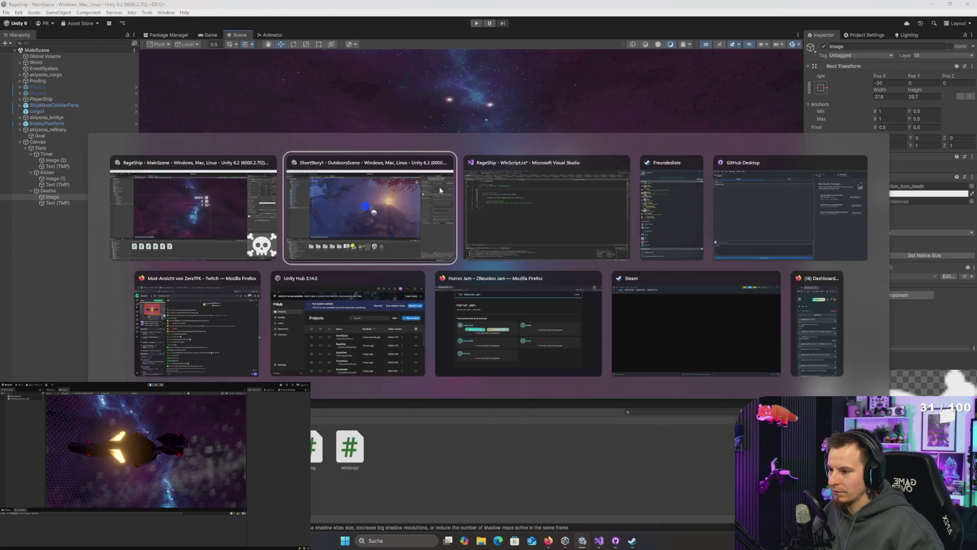
{"action": "key", "text": "alt+Tab"}
{"action": "key", "text": "alt+Tab"}
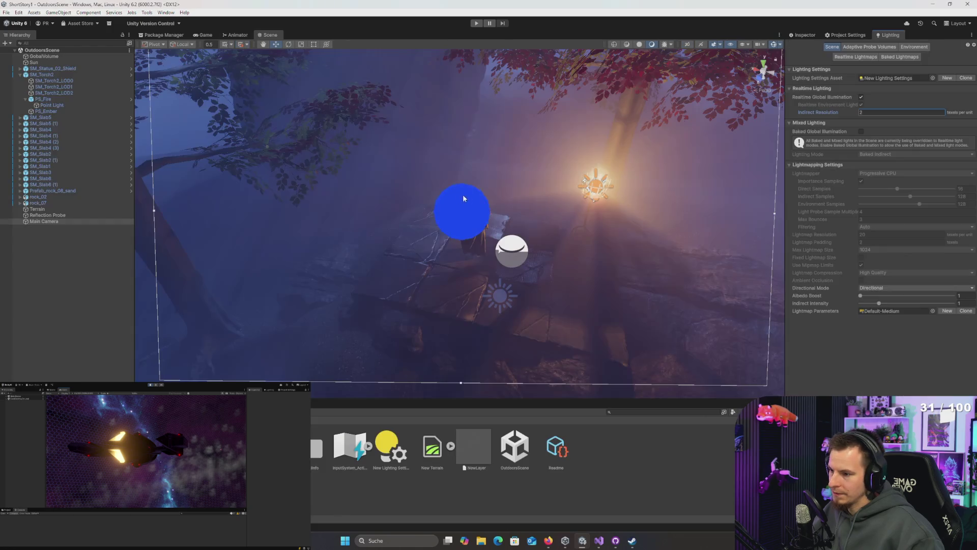
{"action": "mouse_move", "coordinate": [625, 242]}
{"action": "left_mouse_down"}
{"action": "mouse_move", "coordinate": [647, 125]}
{"action": "mouse_move", "coordinate": [623, 257]}
{"action": "left_mouse_up"}
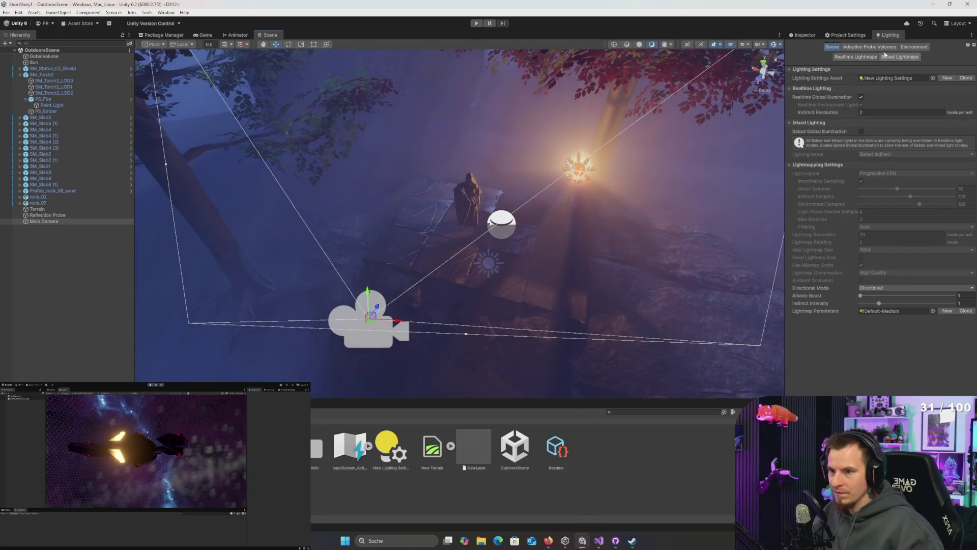
{"action": "left_click", "coordinate": [859, 35]}
{"action": "left_click", "coordinate": [889, 35]}
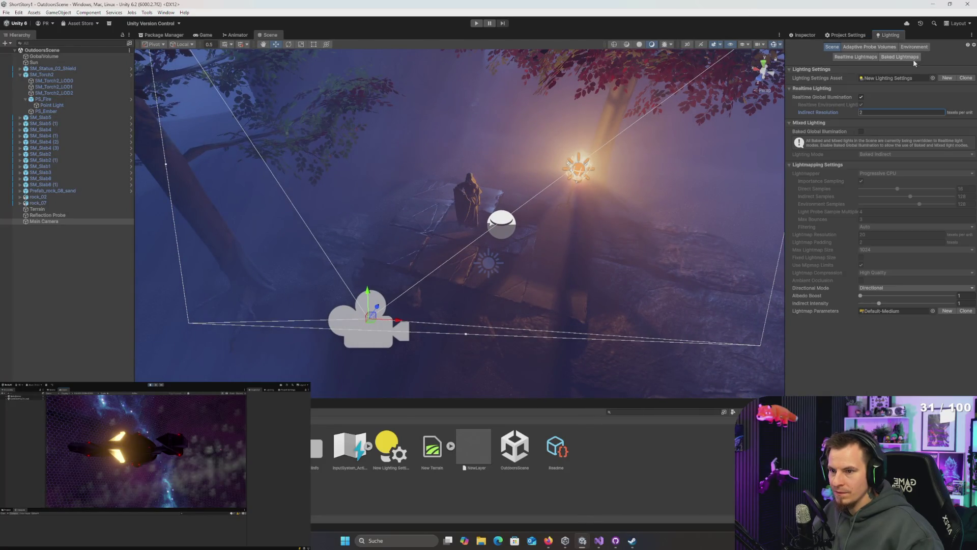
- Browse the Environment and Adaptive Probe Volumes tabs and locate the SkyandFogSettingsProfile asset
{"action": "left_click", "coordinate": [914, 47]}
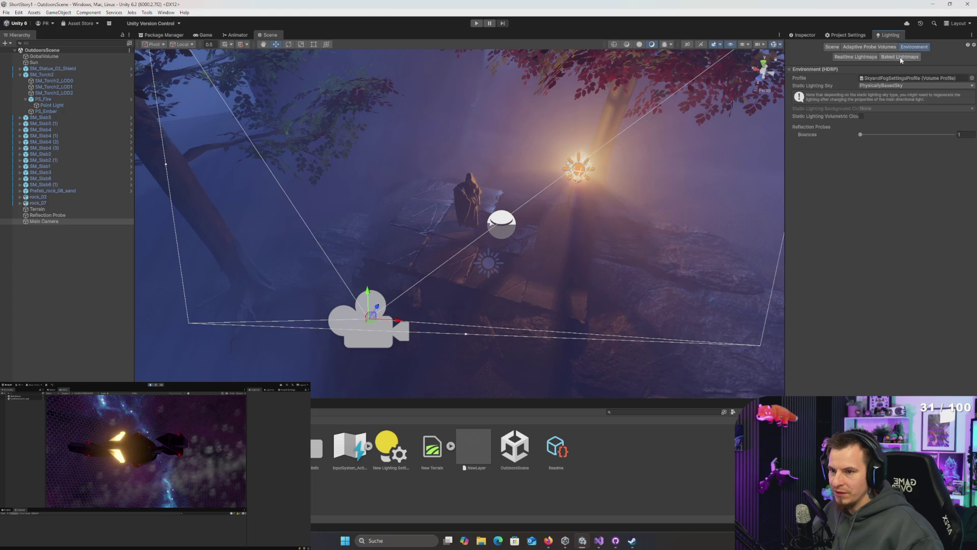
{"action": "left_click", "coordinate": [870, 46]}
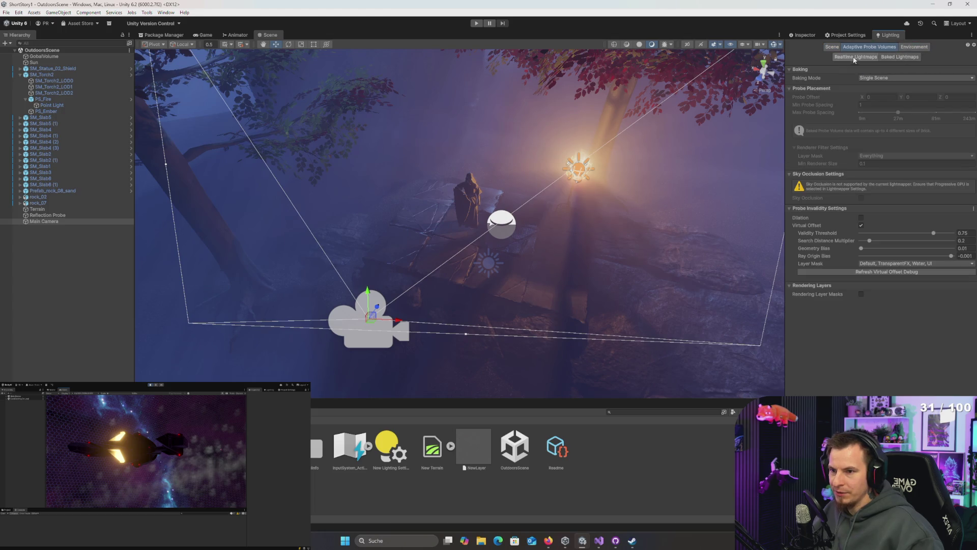
{"action": "left_click", "coordinate": [918, 47]}
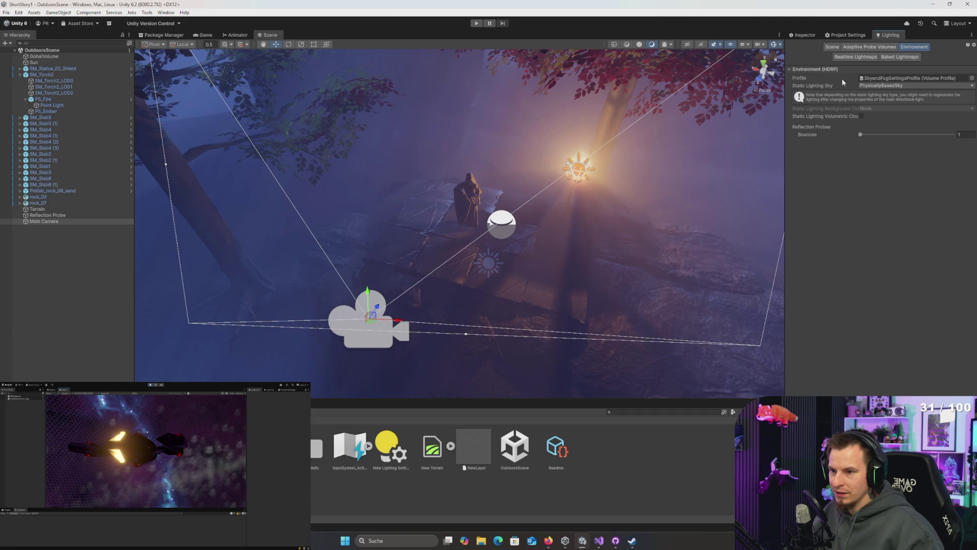
{"action": "left_click", "coordinate": [895, 78]}
- Select the Sun and frame it in the Scene view, looking down at it
{"action": "mouse_move", "coordinate": [565, 213]}
{"action": "left_mouse_down"}
{"action": "mouse_move", "coordinate": [567, 96]}
{"action": "mouse_move", "coordinate": [468, 205]}
{"action": "mouse_move", "coordinate": [486, 176]}
{"action": "left_mouse_up"}
{"action": "left_click", "coordinate": [38, 64]}
{"action": "key", "text": "f"}
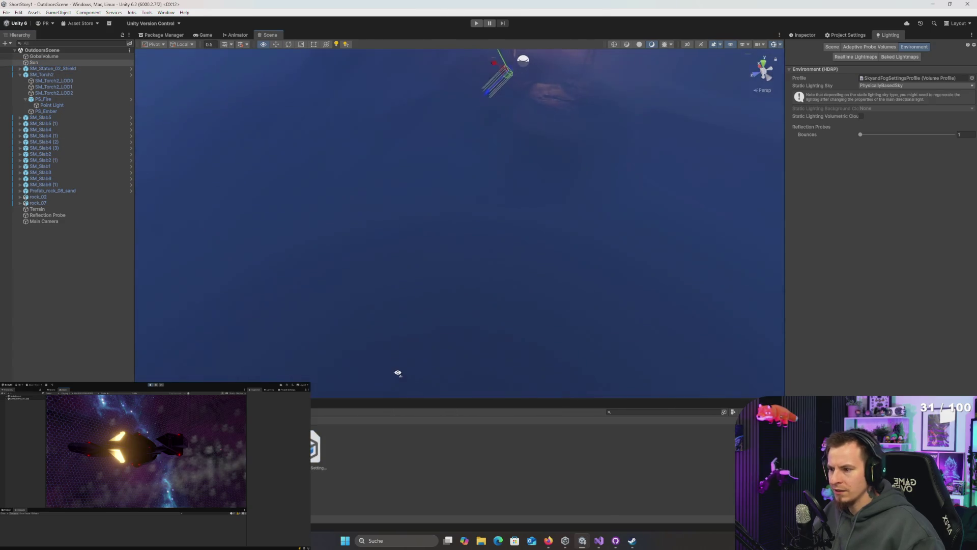
{"action": "mouse_move", "coordinate": [398, 373]}
{"action": "left_mouse_down"}
{"action": "mouse_move", "coordinate": [451, 325]}
{"action": "mouse_move", "coordinate": [484, 266]}
{"action": "mouse_move", "coordinate": [489, 281]}
{"action": "mouse_move", "coordinate": [505, 231]}
{"action": "mouse_move", "coordinate": [465, 357]}
{"action": "mouse_move", "coordinate": [464, 345]}
{"action": "mouse_move", "coordinate": [473, 364]}
{"action": "mouse_move", "coordinate": [493, 355]}
{"action": "left_mouse_up"}
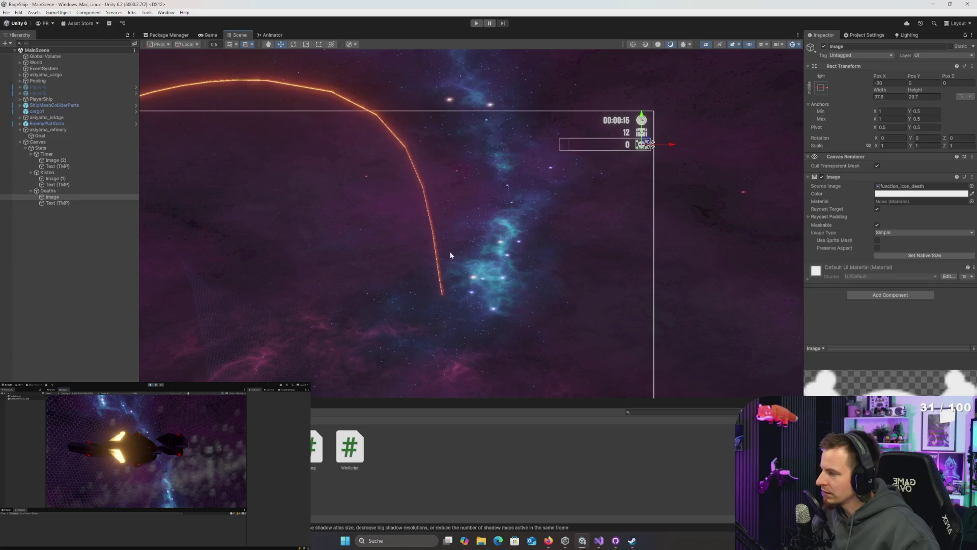
- Pan and zoom across the RageShip HUD canvas, framing the skull death icon
{"action": "scroll", "coordinate": [450, 251], "scroll_direction": "down", "scroll_amount": 5}
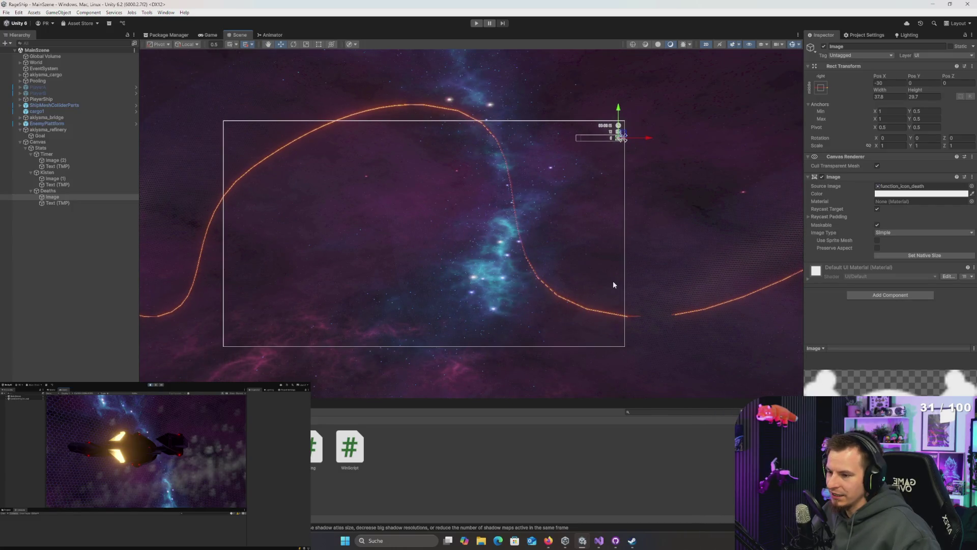
{"action": "left_click_drag", "start_coordinate": [615, 281], "coordinate": [421, 312]}
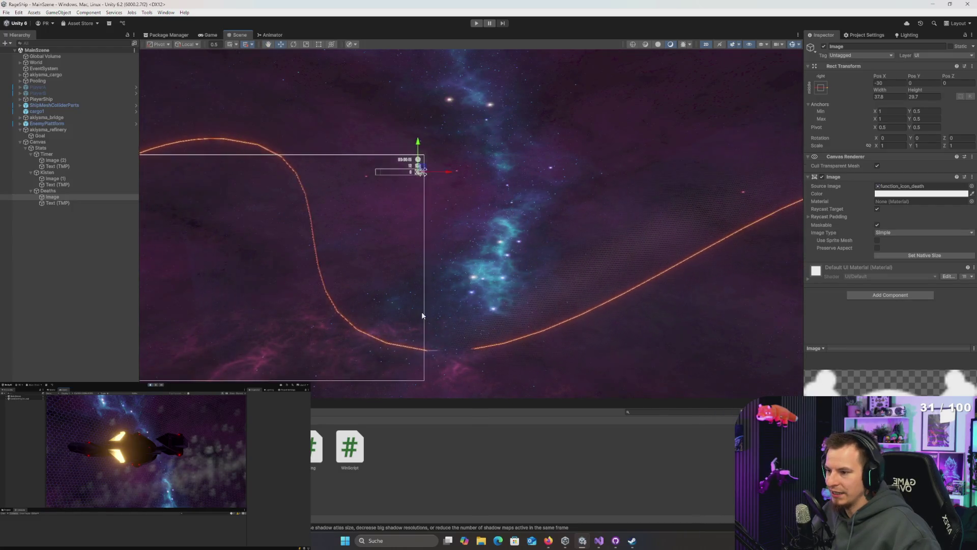
{"action": "scroll", "coordinate": [424, 308], "scroll_direction": "down", "scroll_amount": 2}
{"action": "scroll", "coordinate": [427, 309], "scroll_direction": "up", "scroll_amount": 2}
{"action": "scroll", "coordinate": [407, 248], "scroll_direction": "down", "scroll_amount": 2}
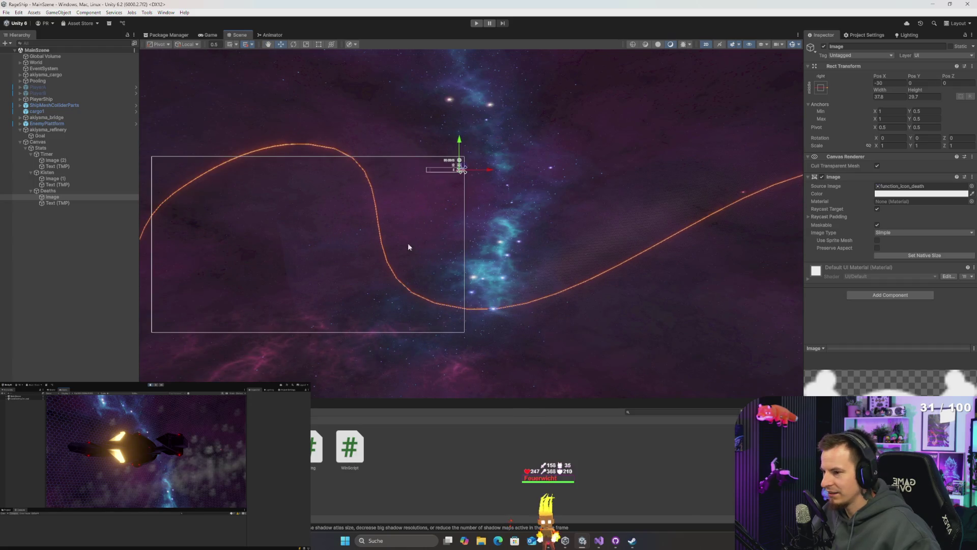
{"action": "scroll", "coordinate": [423, 239], "scroll_direction": "up", "scroll_amount": 3}
{"action": "key", "text": "f"}
{"action": "scroll", "coordinate": [427, 262], "scroll_direction": "down", "scroll_amount": 6}
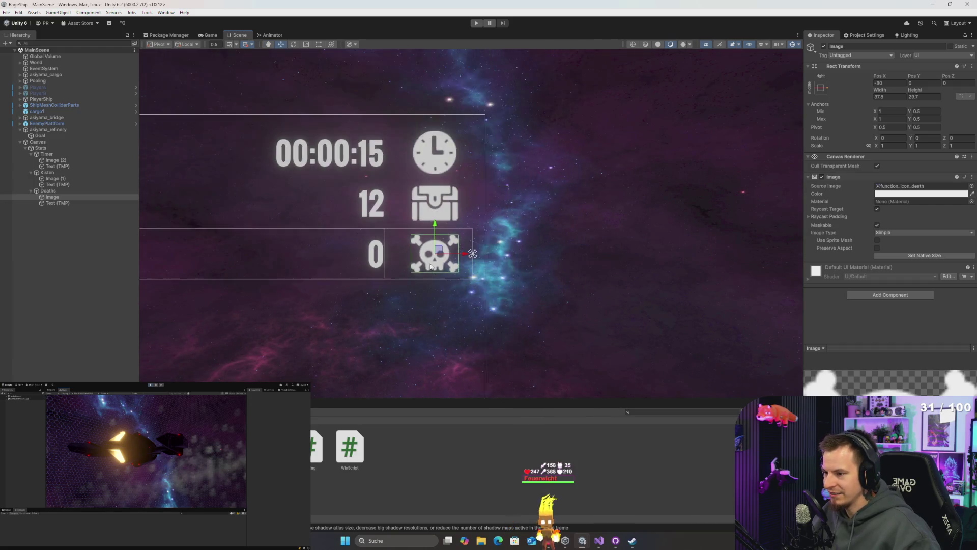
{"action": "scroll", "coordinate": [458, 264], "scroll_direction": "down", "scroll_amount": 5}
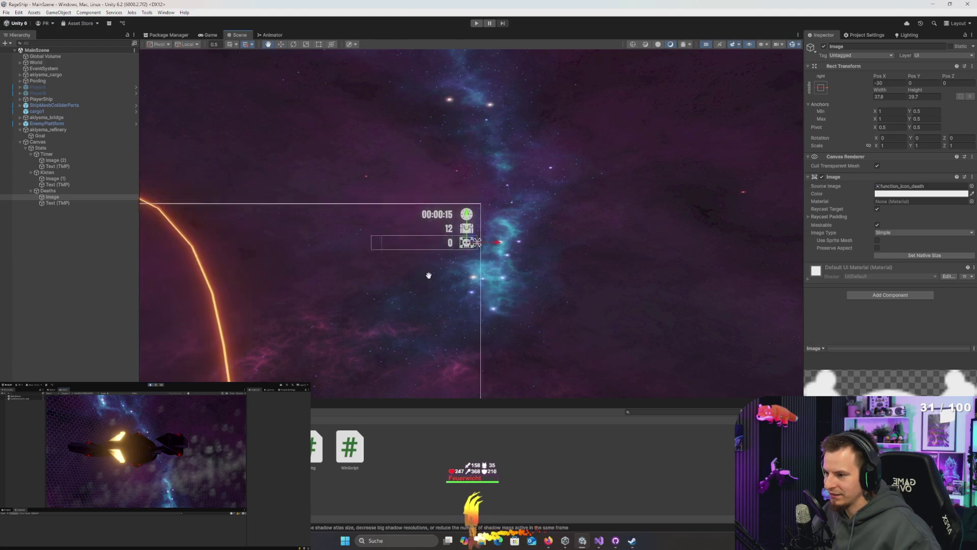
{"action": "scroll", "coordinate": [356, 302], "scroll_direction": "down", "scroll_amount": 4}
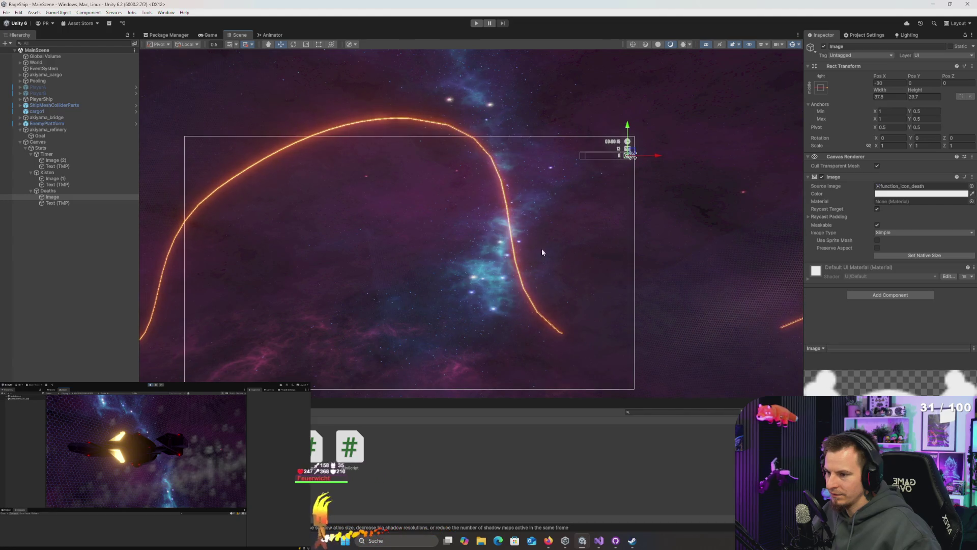
{"action": "scroll", "coordinate": [392, 127], "scroll_direction": "up", "scroll_amount": 2}
- Show the Game view, inspect the Pooling and PlayerShip objects, and bring up the window switcher
{"action": "left_click", "coordinate": [210, 34]}
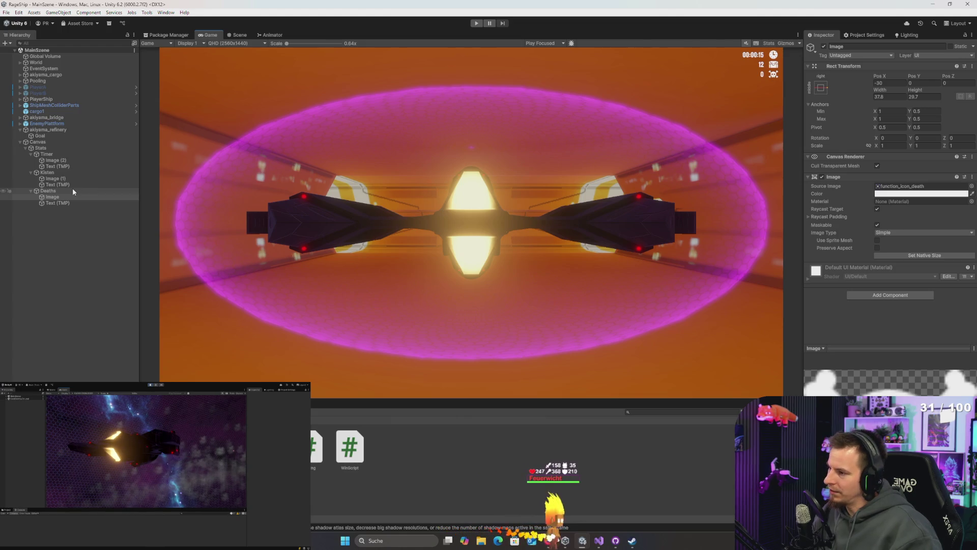
{"action": "left_click", "coordinate": [56, 79]}
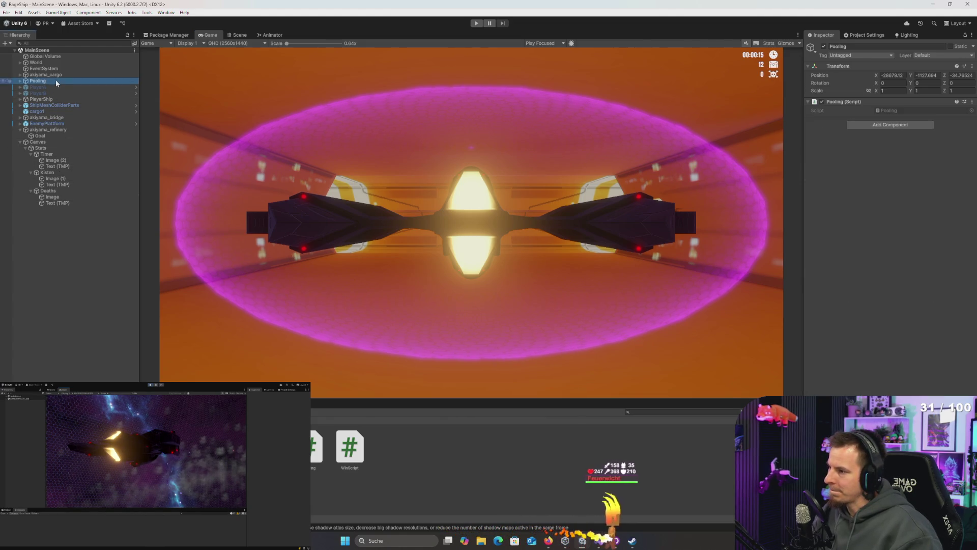
{"action": "left_click", "coordinate": [58, 99]}
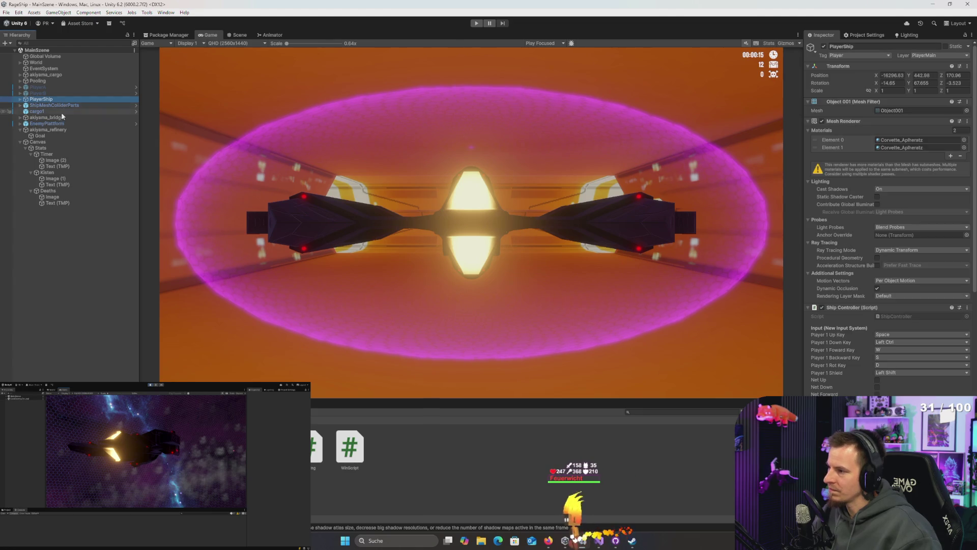
{"action": "key", "text": "alt+Tab"}
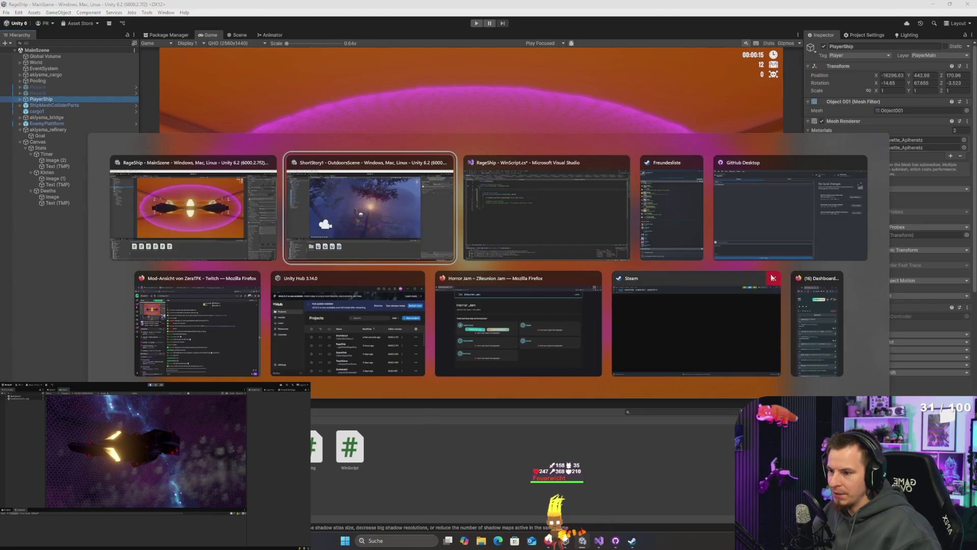
- In MapManager.cs, add a [Header("RunStats")] line, then public int DeathCount; and begin another public int line
{"action": "left_click", "coordinate": [533, 208]}
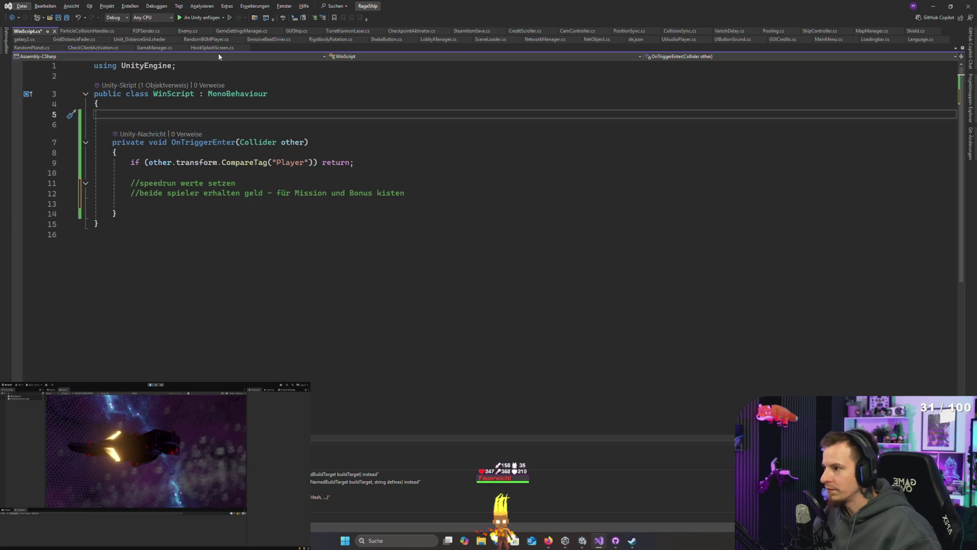
{"action": "left_click", "coordinate": [885, 30]}
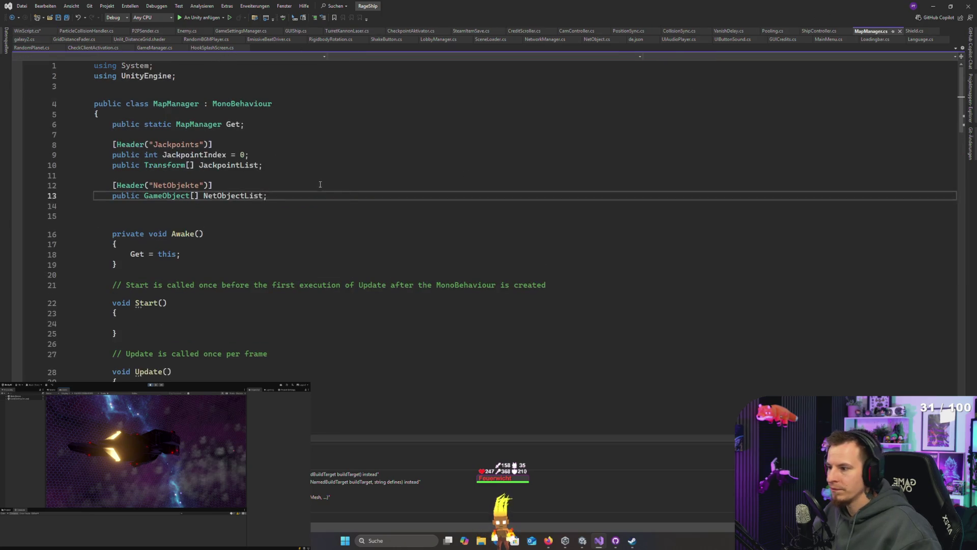
{"action": "key", "text": "Return"}
{"action": "key", "text": "Return"}
{"action": "type", "text": "["}
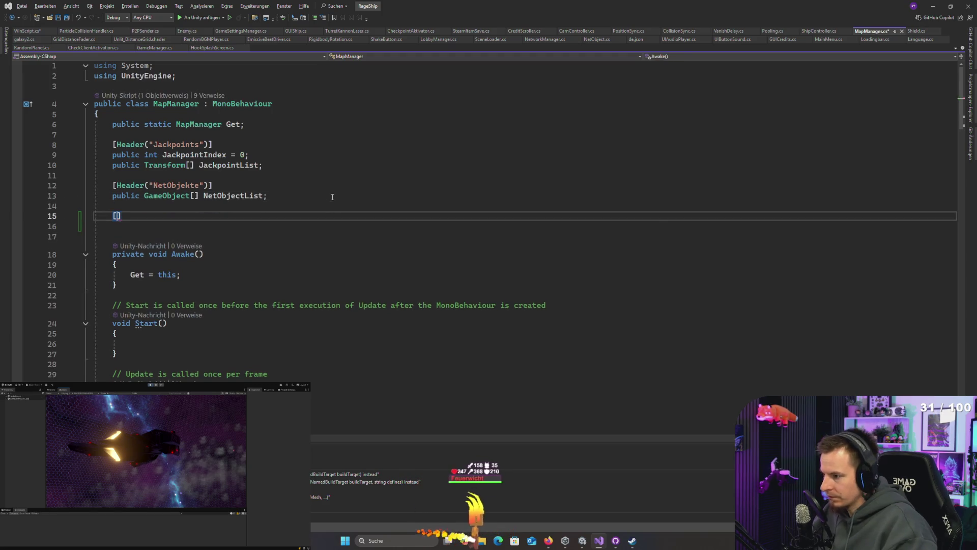
{"action": "type", "text": "Header"}
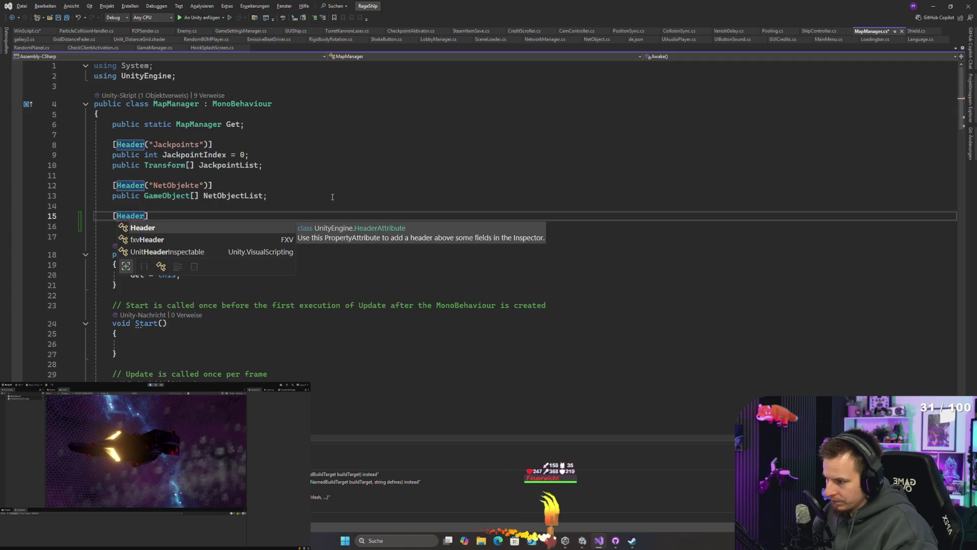
{"action": "type", "text": "("}
{"action": "type", "text": "\"RunStat"}
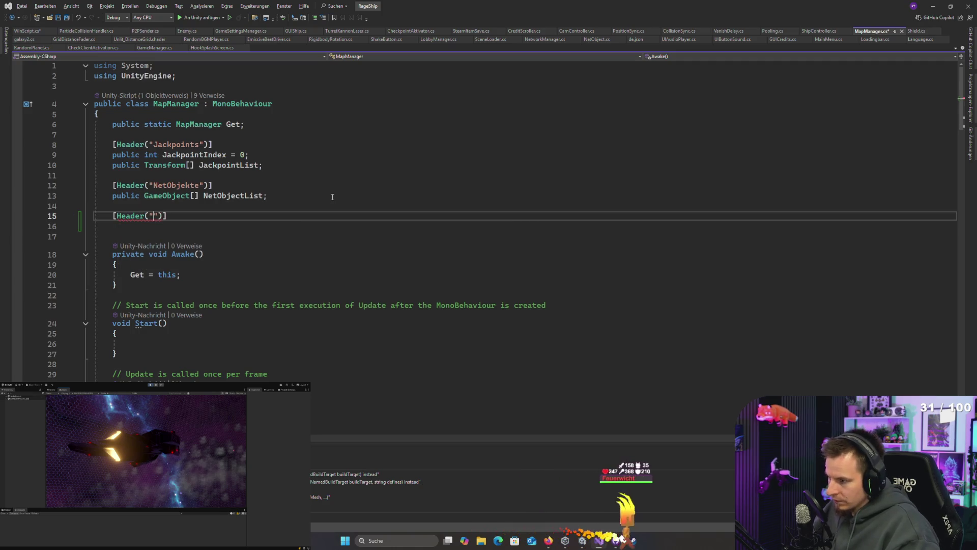
{"action": "type", "text": "s\")]"}
{"action": "key", "text": "Return"}
{"action": "type", "text": "public int"}
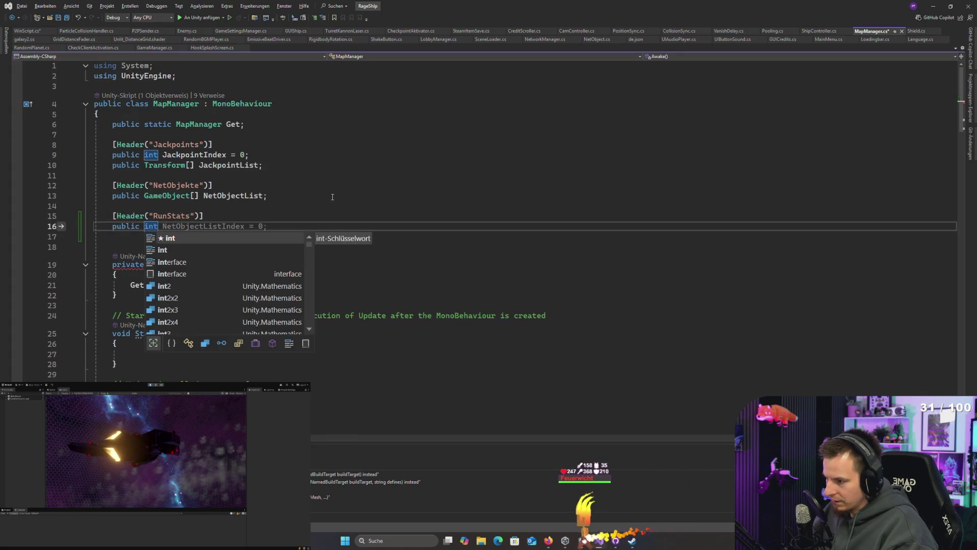
{"action": "type", "text": " DeathCount;"}
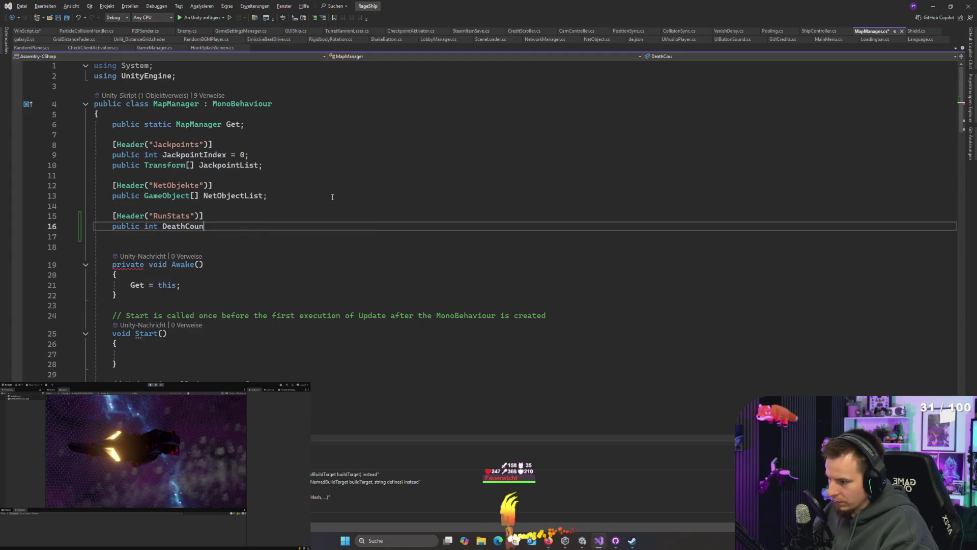
{"action": "key", "text": "Return"}
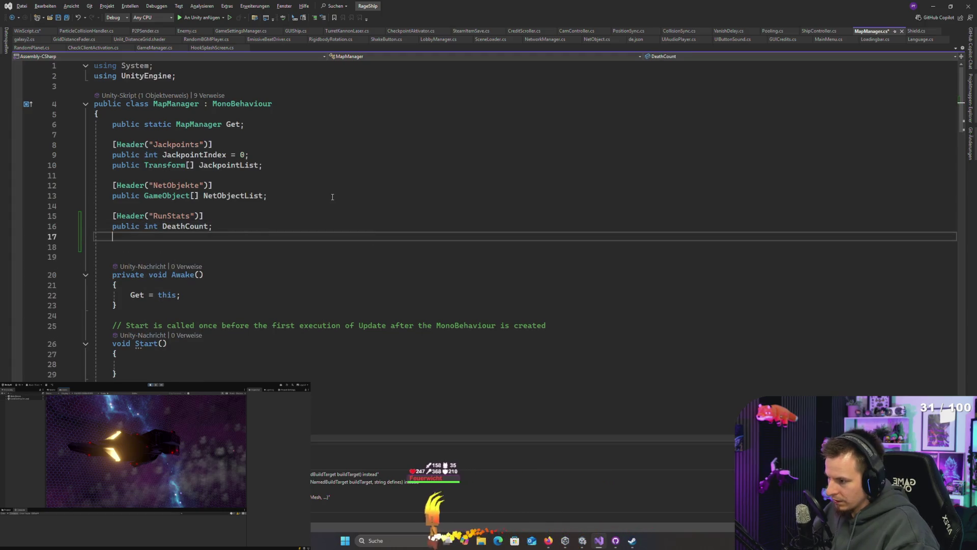
{"action": "type", "text": "publ"}
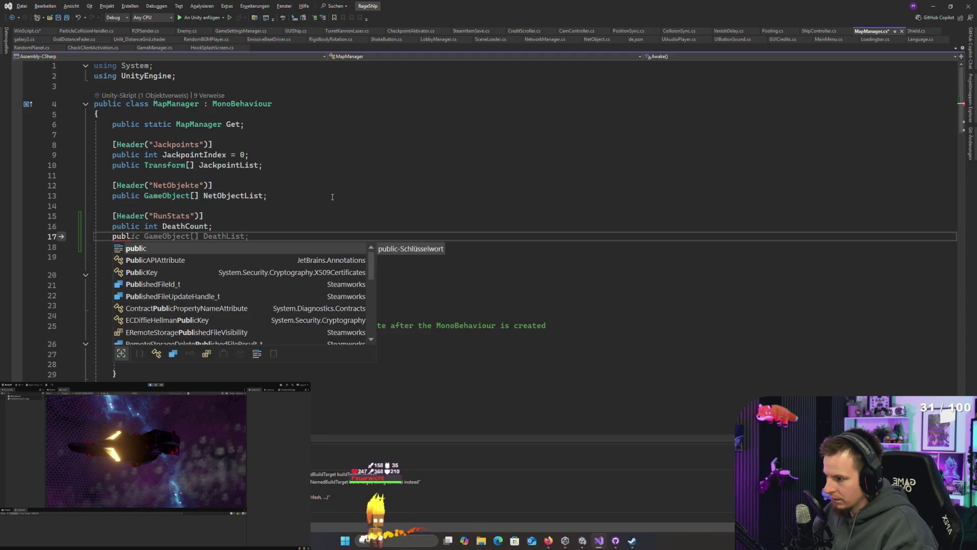
{"action": "type", "text": "ic int"}
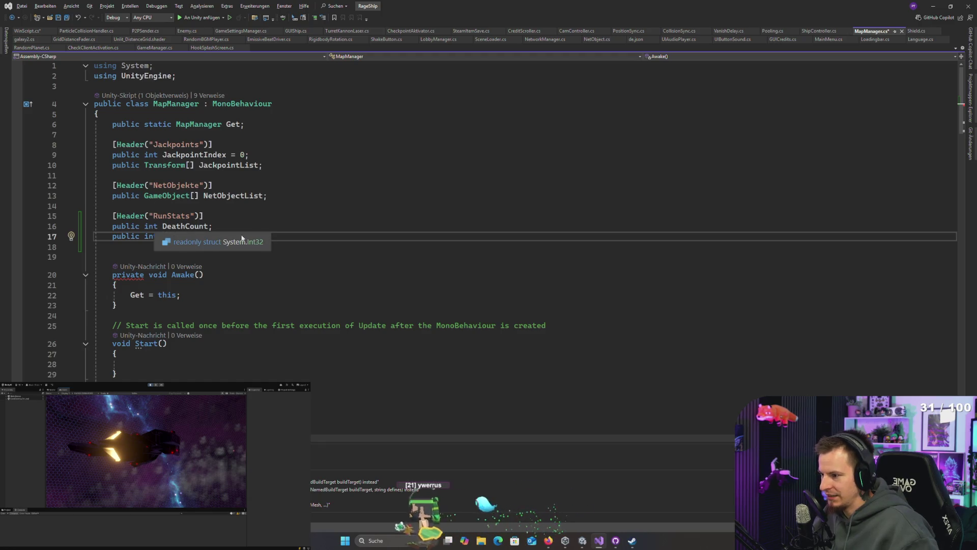
- Turn DeathCount into a get-only property whose getter returns 0
{"action": "key", "text": "Up"}
{"action": "left_click", "coordinate": [161, 236]}
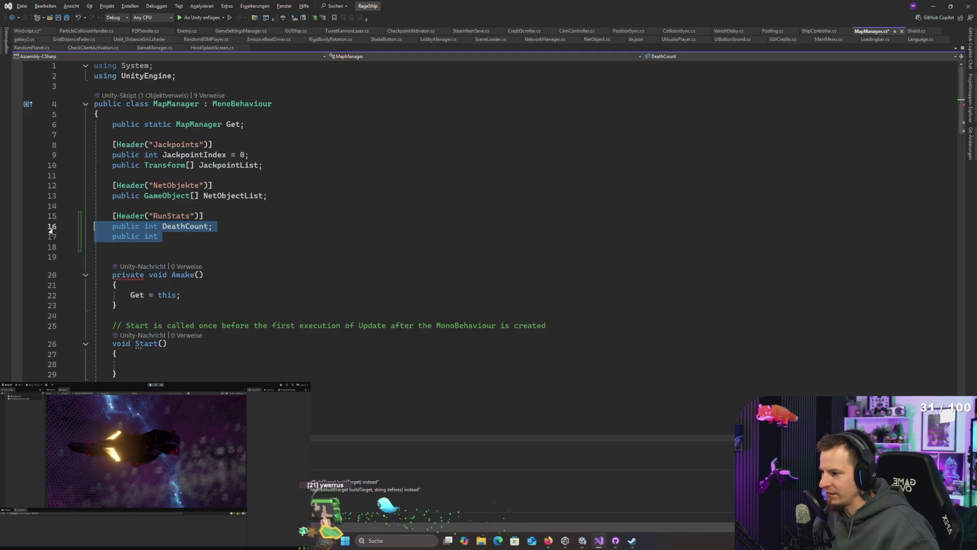
{"action": "left_click_drag", "start_coordinate": [160, 236], "coordinate": [80, 226]}
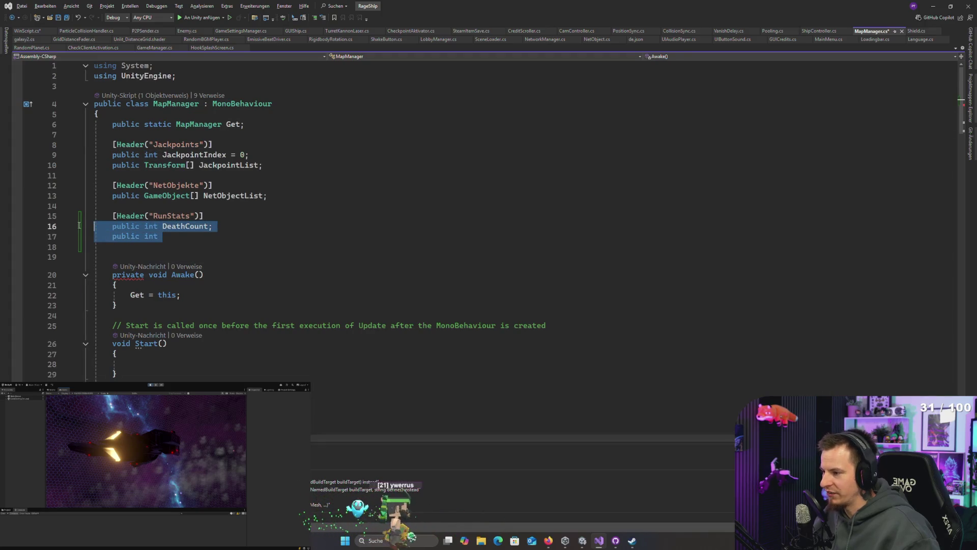
{"action": "left_click_drag", "start_coordinate": [211, 235], "coordinate": [89, 221]}
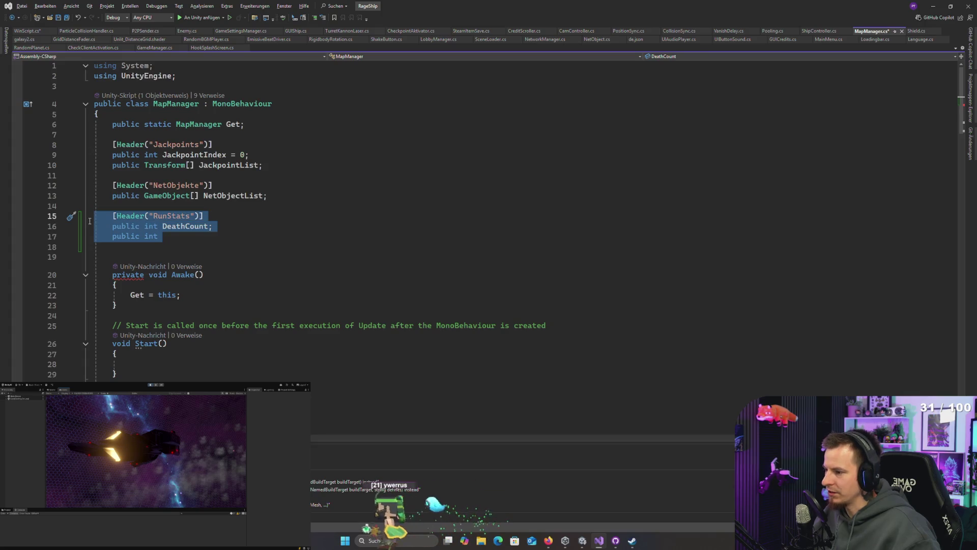
{"action": "left_click", "coordinate": [251, 224]}
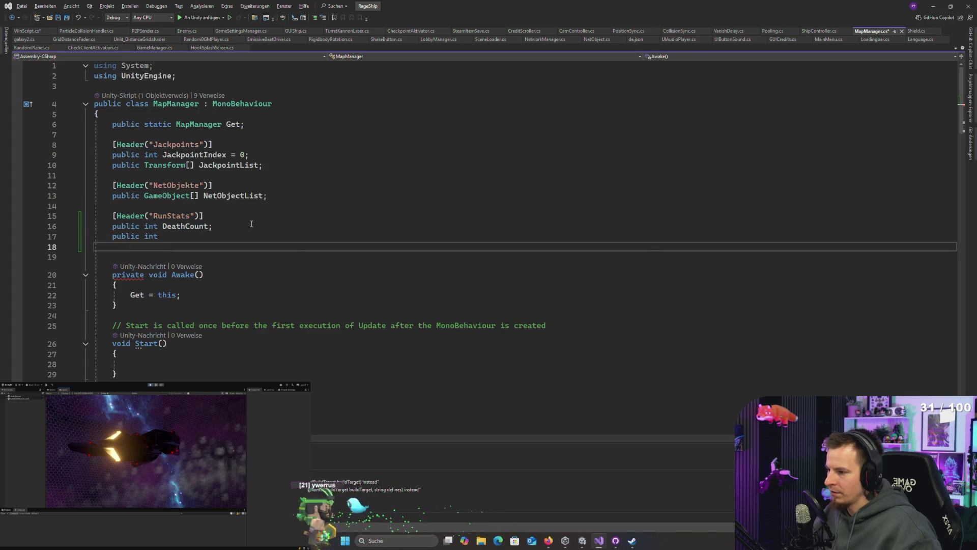
{"action": "key", "text": "Return"}
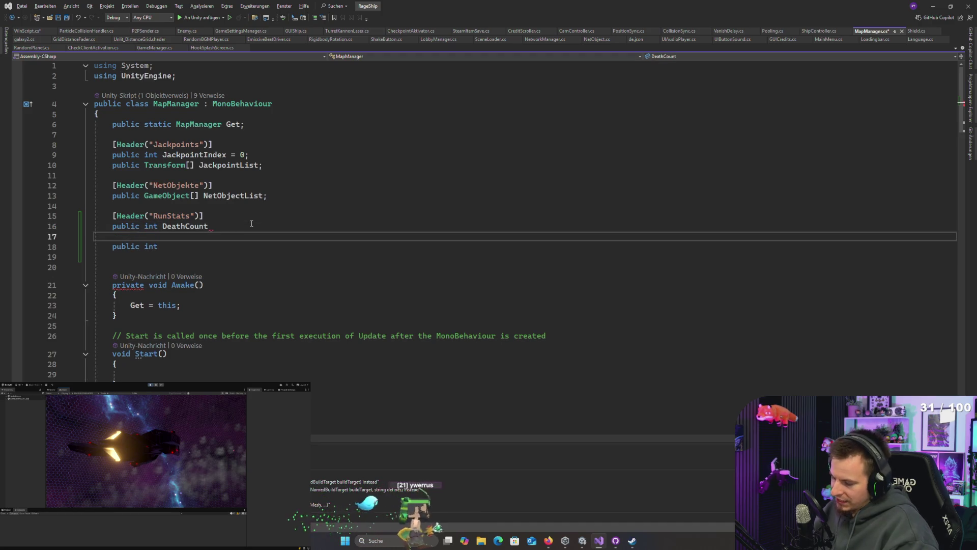
{"action": "type", "text": "{"}
{"action": "key", "text": "Return"}
{"action": "type", "text": "get"}
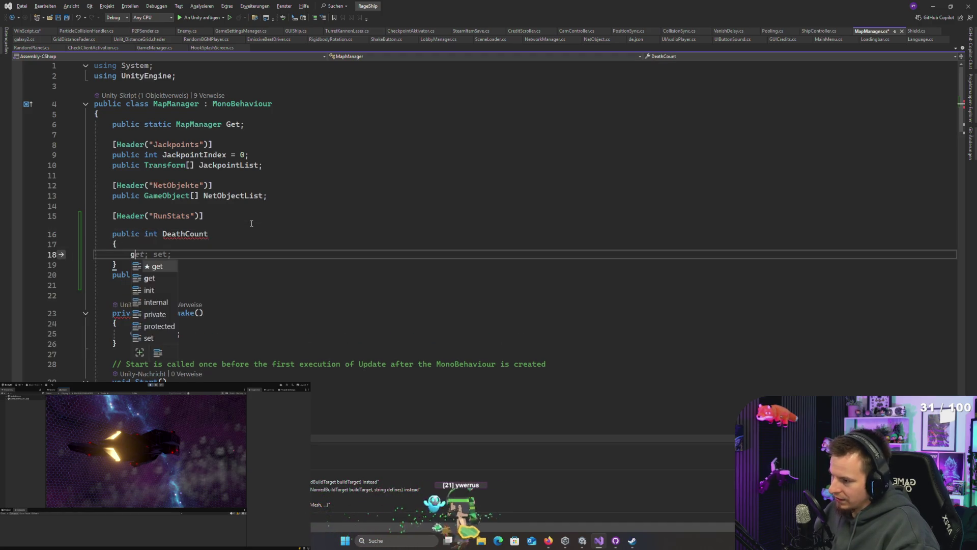
{"action": "key", "text": "Return"}
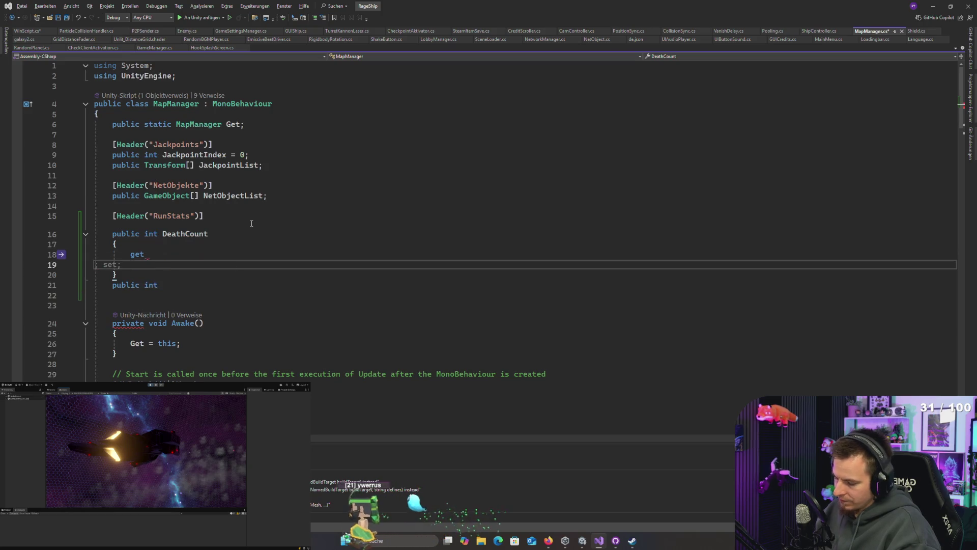
{"action": "type", "text": "{"}
{"action": "key", "text": "Return"}
{"action": "type", "text": "return 0;"}
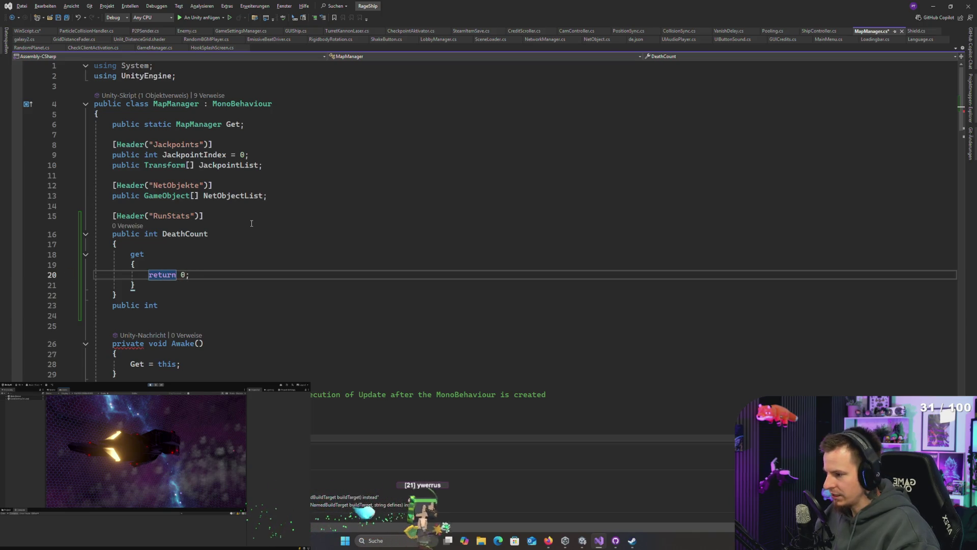
{"action": "key", "text": "Down"}
{"action": "key", "text": "Return"}
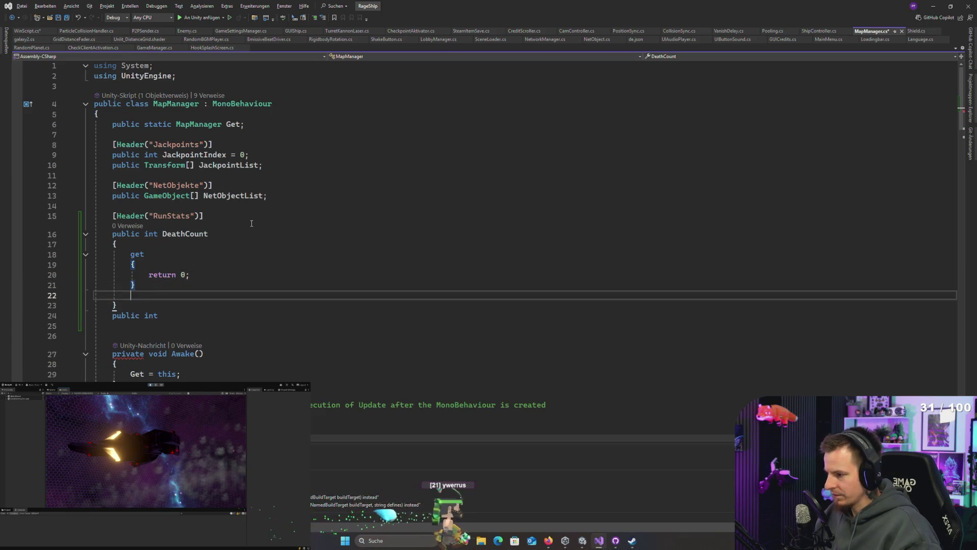
{"action": "type", "text": "set"}
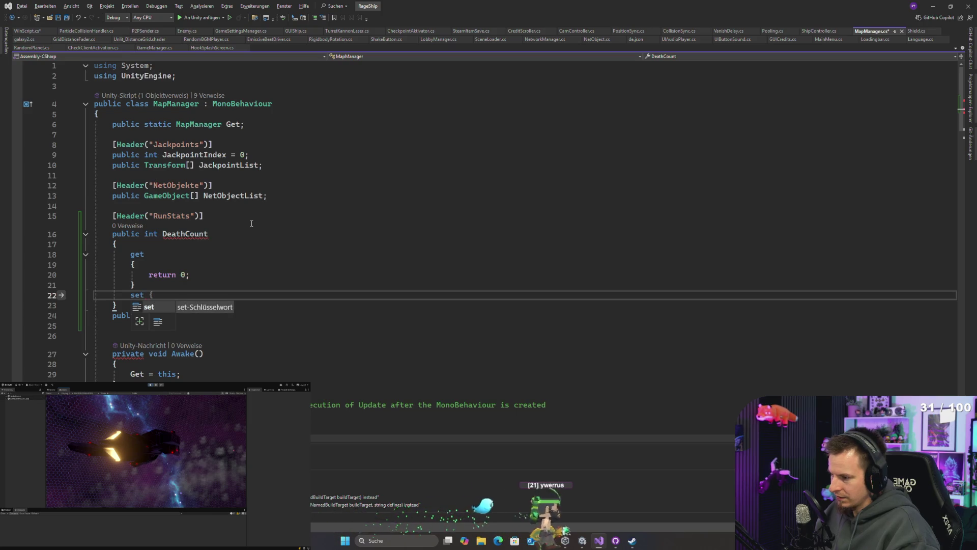
{"action": "key", "text": "BackSpace"}
{"action": "key", "text": "BackSpace"}
{"action": "key", "text": "BackSpace"}
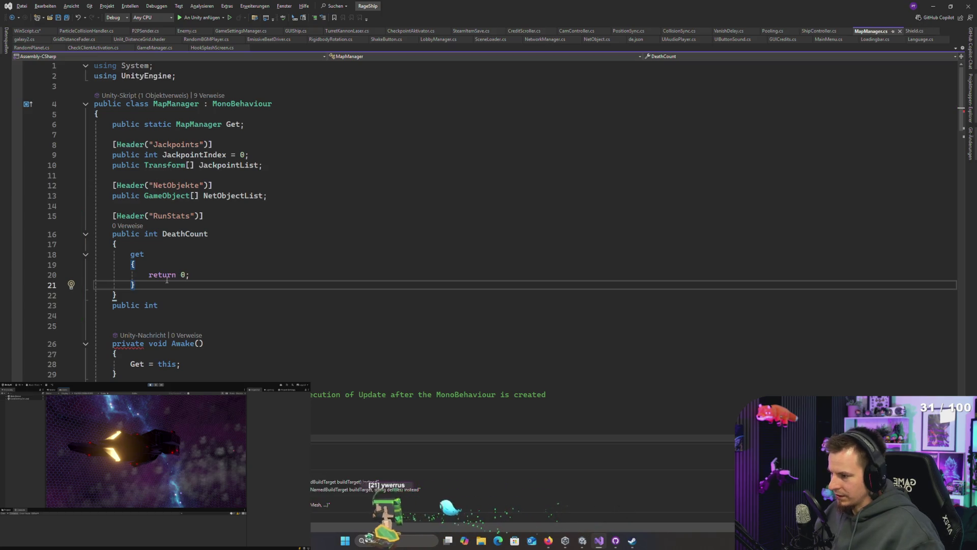
- Add a matching Kisten int property returning 0, then begin a new public line below it
{"action": "left_click", "coordinate": [126, 296]}
{"action": "key", "text": "Return"}
{"action": "left_click", "coordinate": [176, 316]}
{"action": "type", "text": "Kisten"}
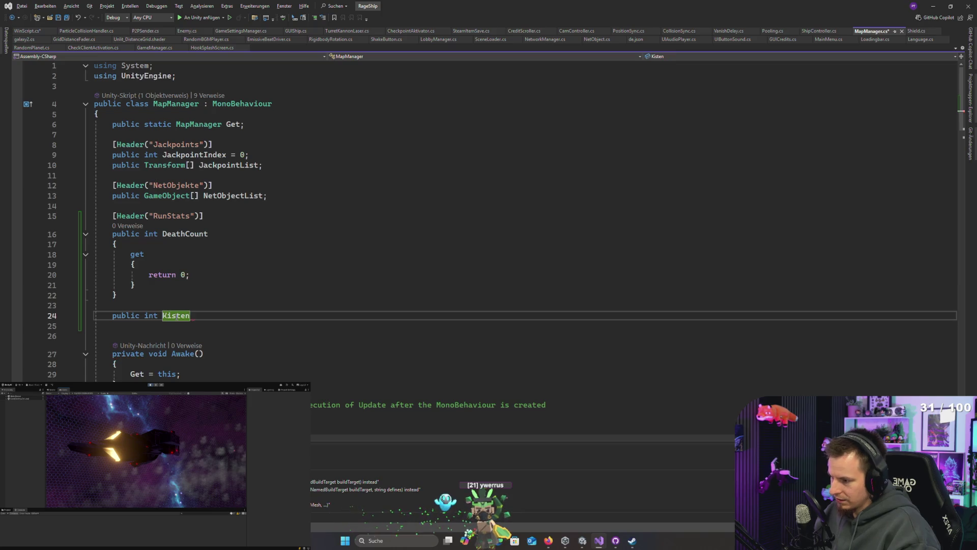
{"action": "key", "text": "Return"}
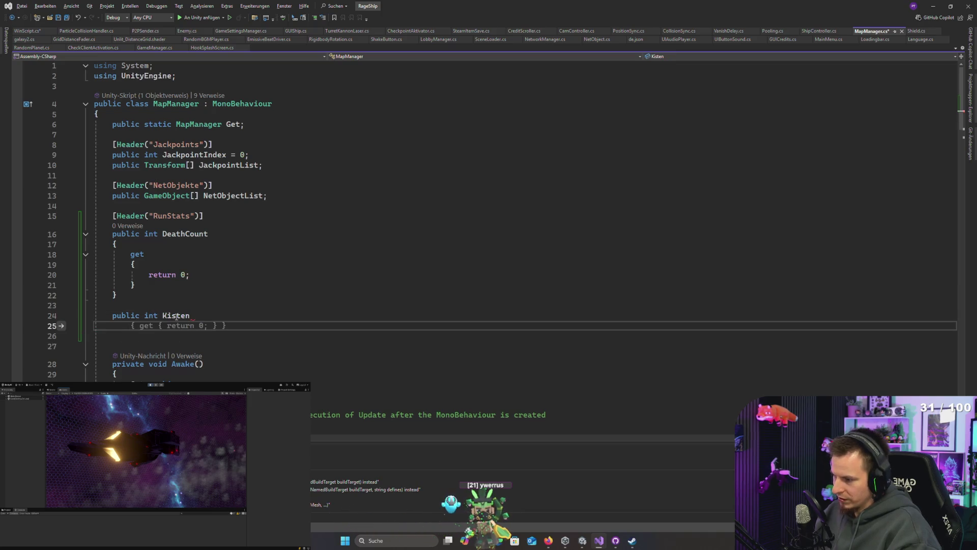
{"action": "type", "text": "{"}
{"action": "key", "text": "Return"}
{"action": "type", "text": "get"}
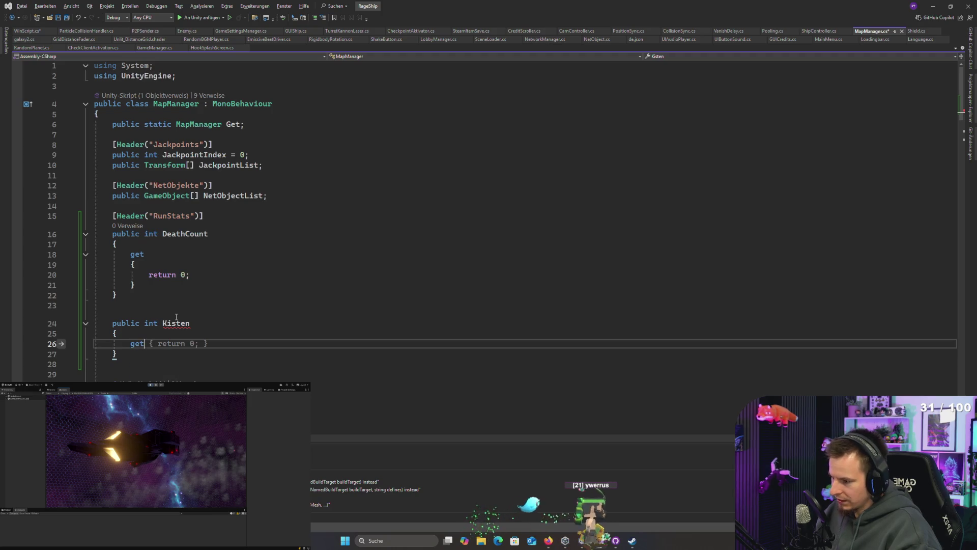
{"action": "key", "text": "Return"}
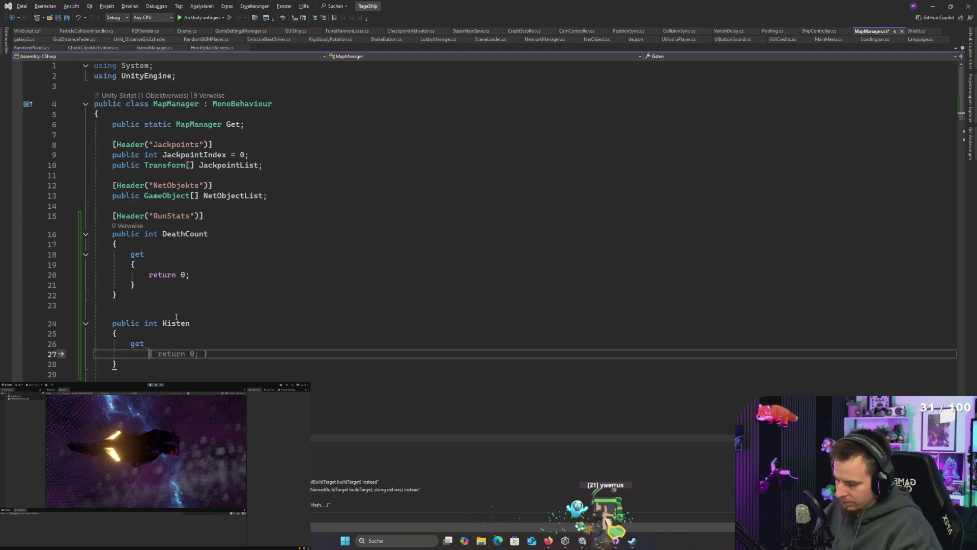
{"action": "type", "text": "{"}
{"action": "key", "text": "Return"}
{"action": "type", "text": "return 0;"}
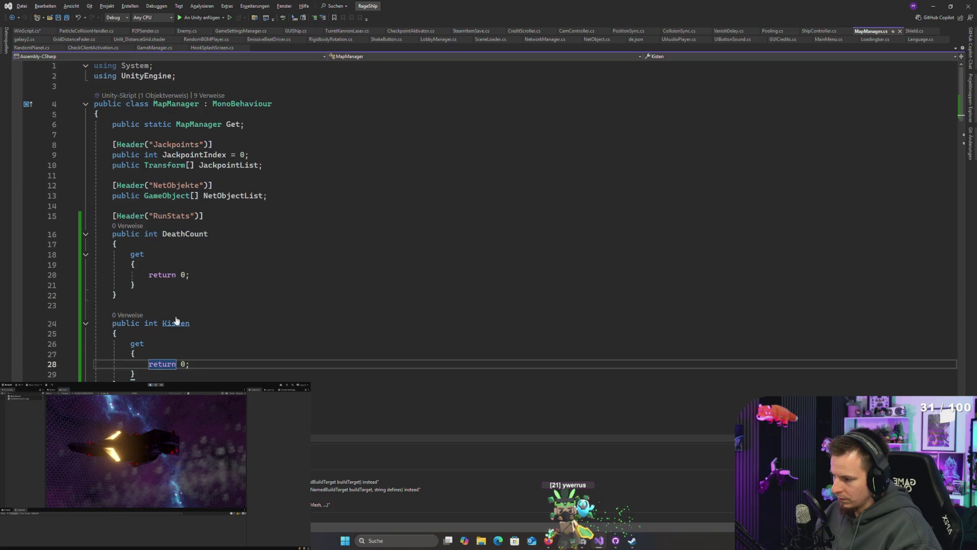
{"action": "key", "text": "Down"}
{"action": "key", "text": "Down"}
{"action": "key", "text": "Down"}
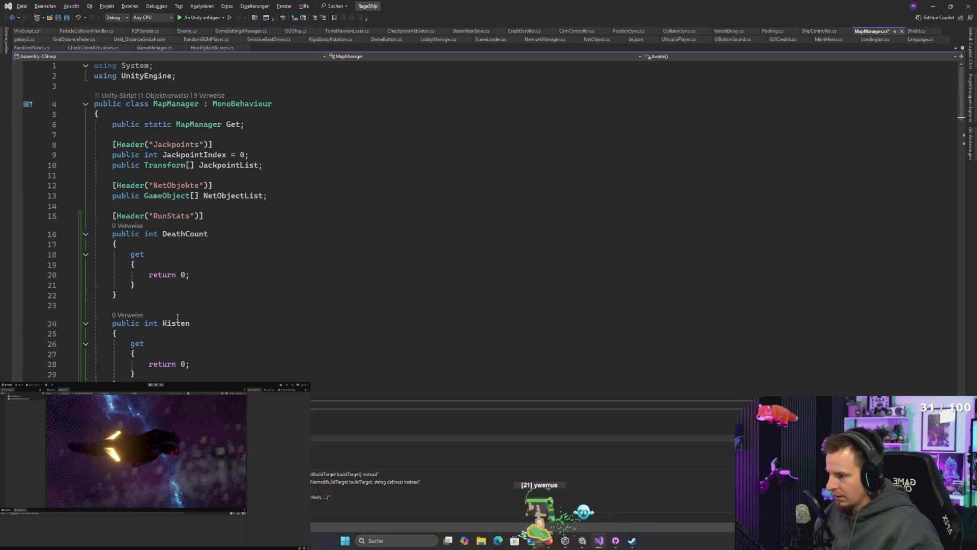
{"action": "scroll", "coordinate": [288, 273], "scroll_direction": "down", "scroll_amount": 3}
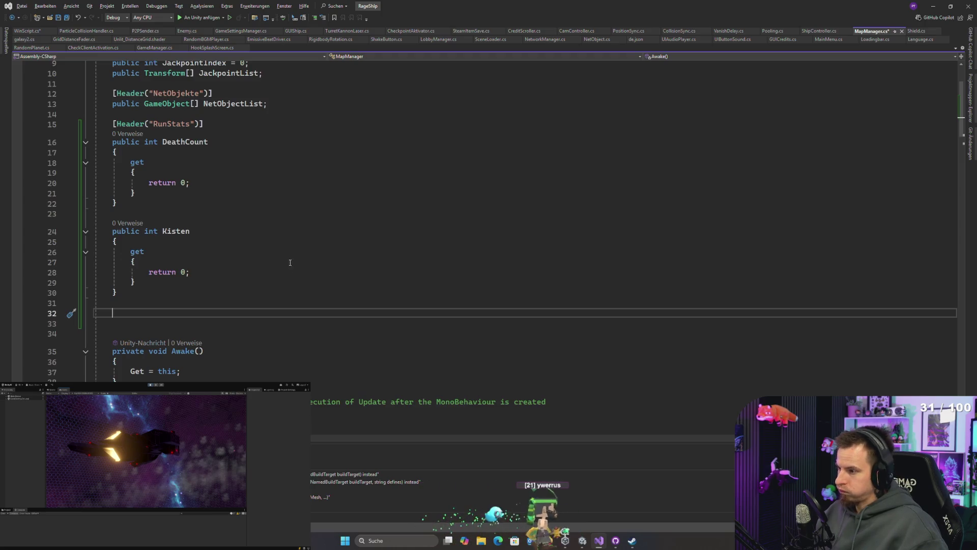
{"action": "scroll", "coordinate": [223, 114], "scroll_direction": "up", "scroll_amount": 2}
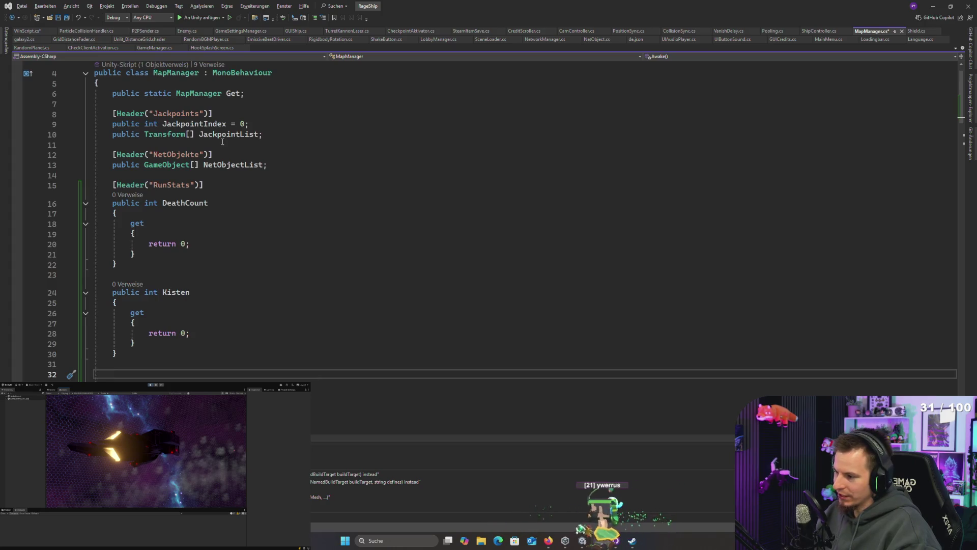
{"action": "scroll", "coordinate": [293, 159], "scroll_direction": "down", "scroll_amount": 1}
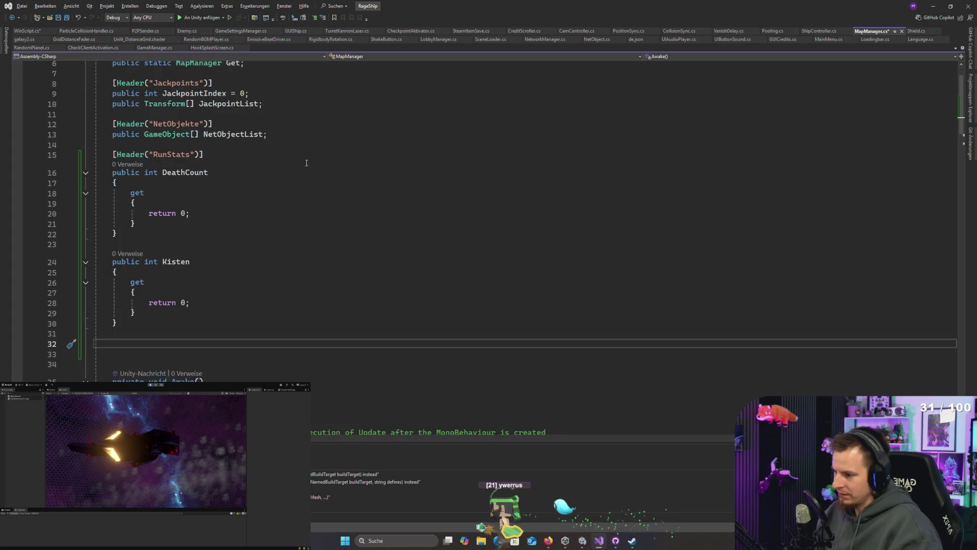
{"action": "type", "text": "public"}
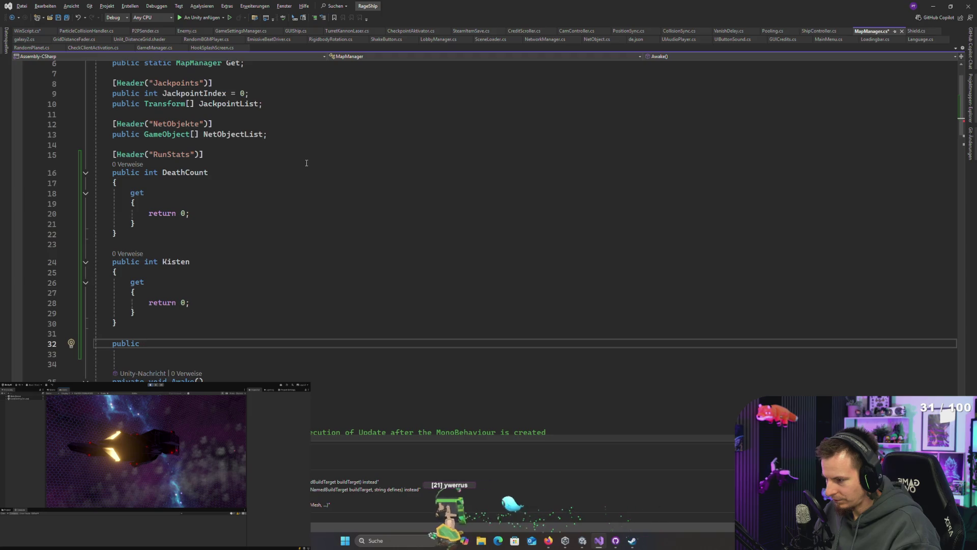
- Declare public float RunTime = 0f; below Kisten, dropping the unneeded property braces
{"action": "type", "text": "in"}
{"action": "key", "text": "Tab"}
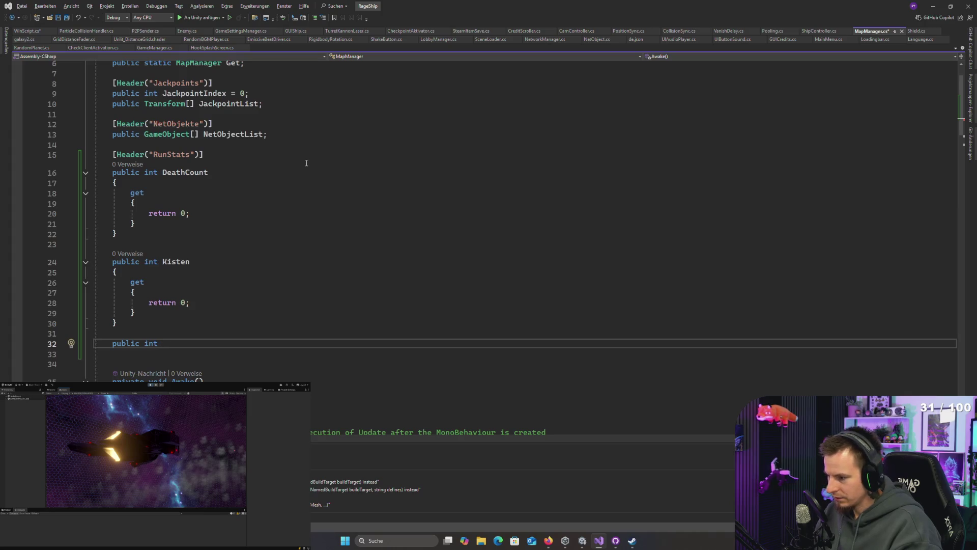
{"action": "type", "text": "float Ru"}
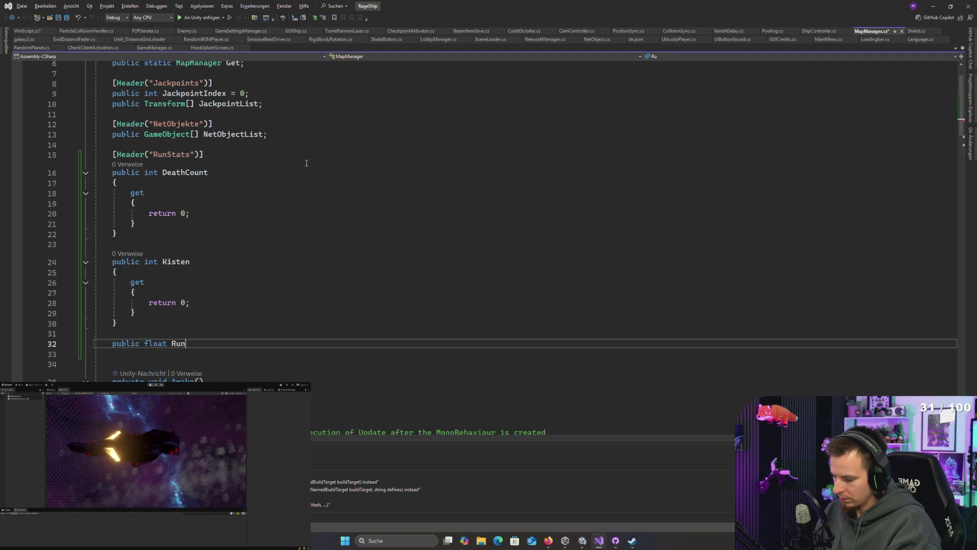
{"action": "key", "text": "Return"}
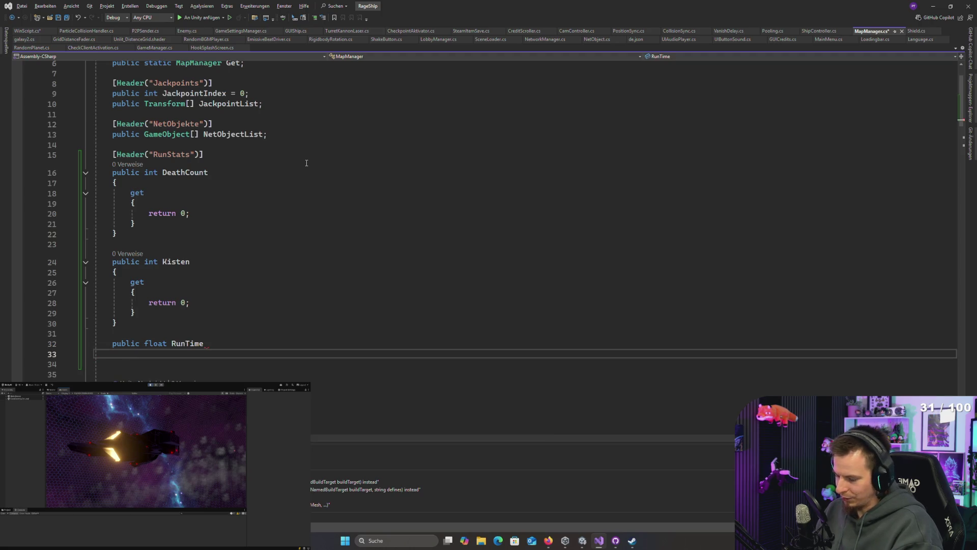
{"action": "type", "text": "{"}
{"action": "key", "text": "Return"}
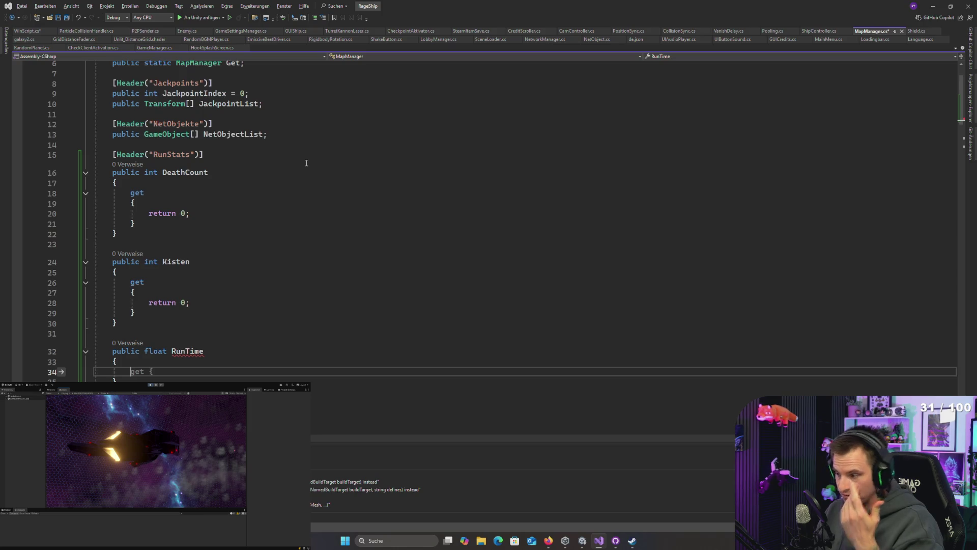
{"action": "key", "text": "ctrl+z"}
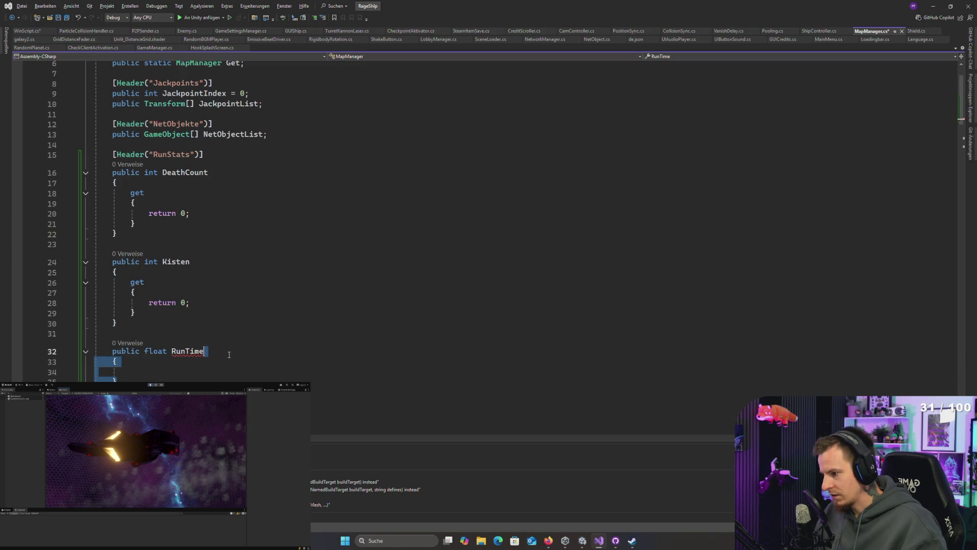
{"action": "type", "text": " = 0;"}
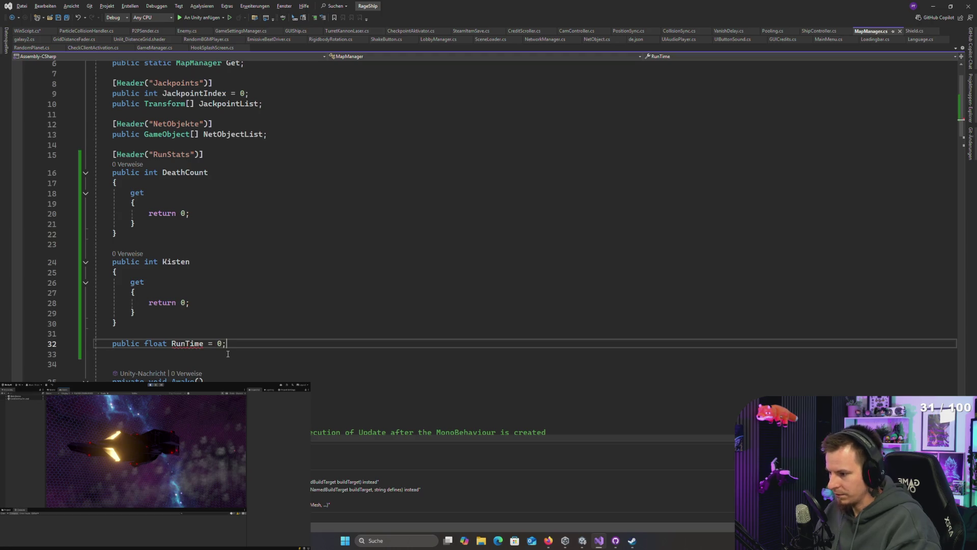
{"action": "key", "text": "Left"}
{"action": "type", "text": "f"}
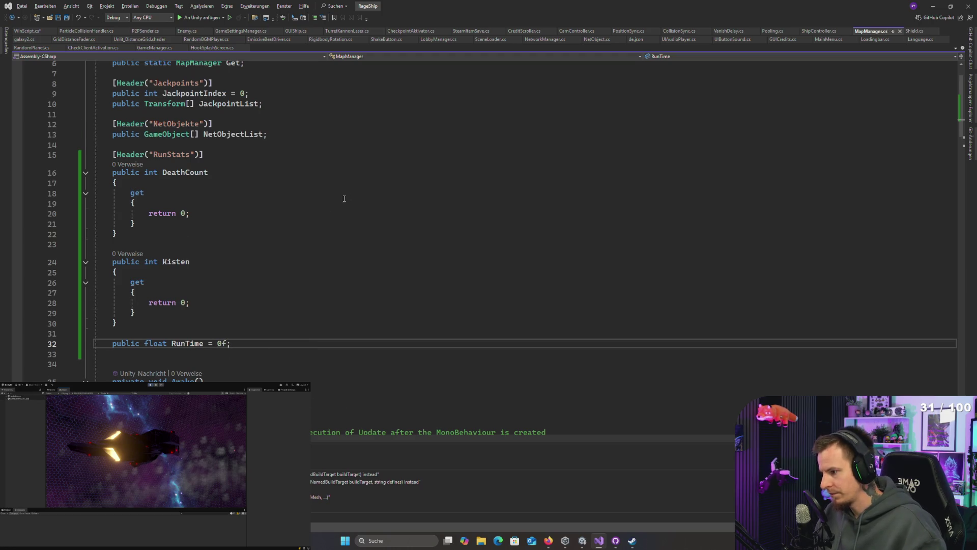
{"action": "scroll", "coordinate": [217, 238], "scroll_direction": "down", "scroll_amount": 5}
- Call StartRun() inside the Start method and dismiss the suggested fixes
{"action": "double_click", "coordinate": [186, 191]}
{"action": "scroll", "coordinate": [240, 303], "scroll_direction": "down", "scroll_amount": 3}
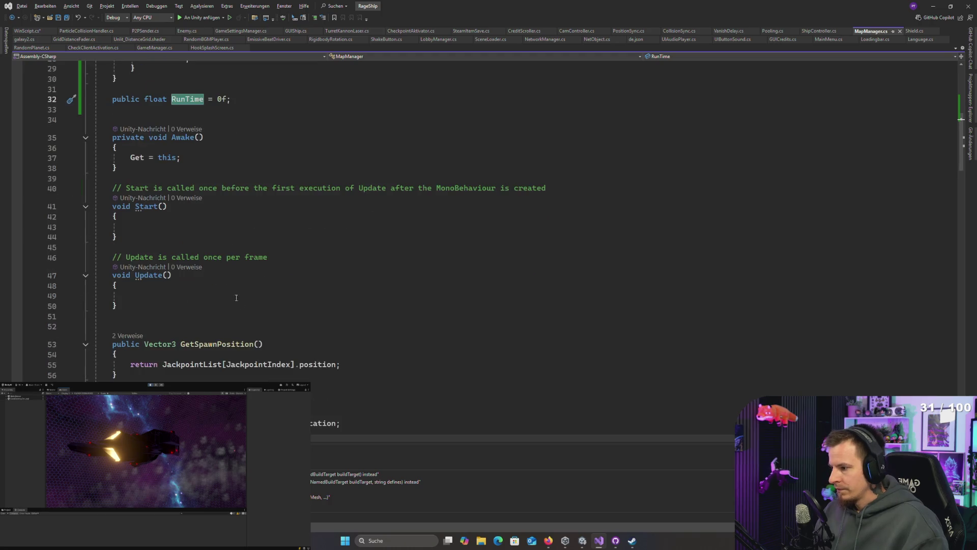
{"action": "left_click", "coordinate": [151, 207]}
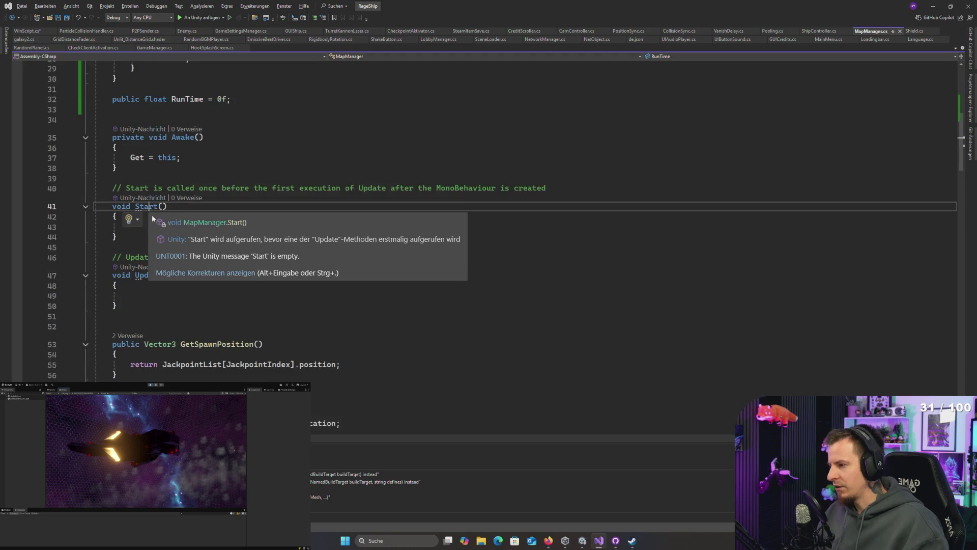
{"action": "left_click", "coordinate": [154, 224]}
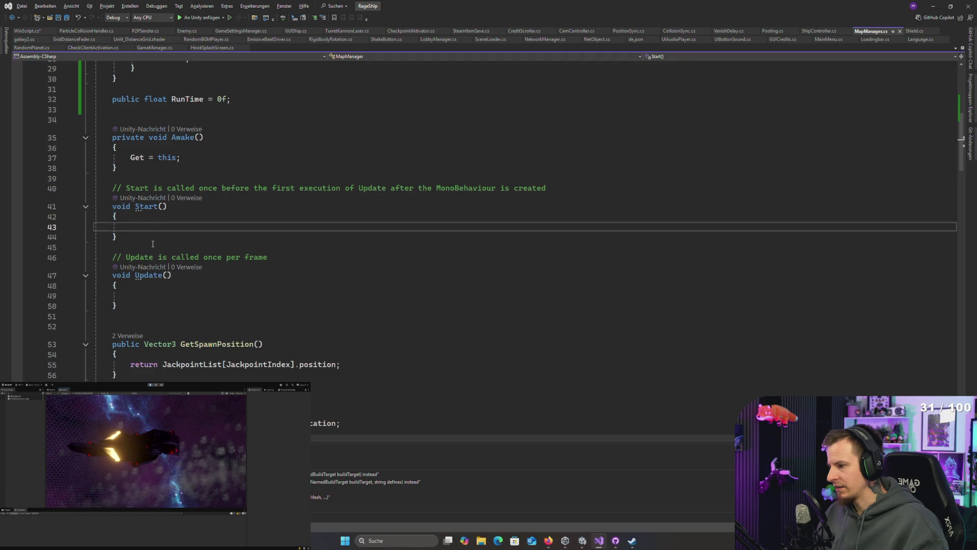
{"action": "type", "text": "S"}
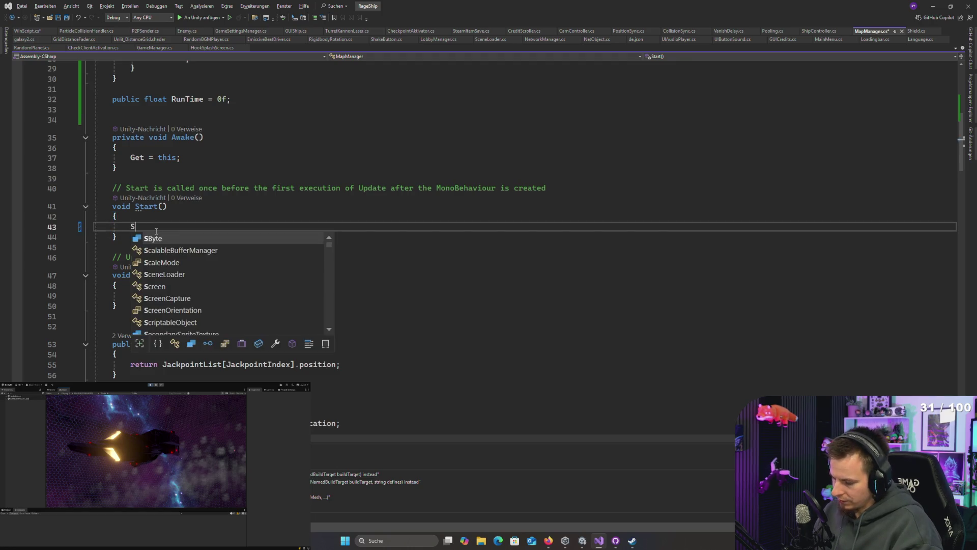
{"action": "type", "text": "tartRun();"}
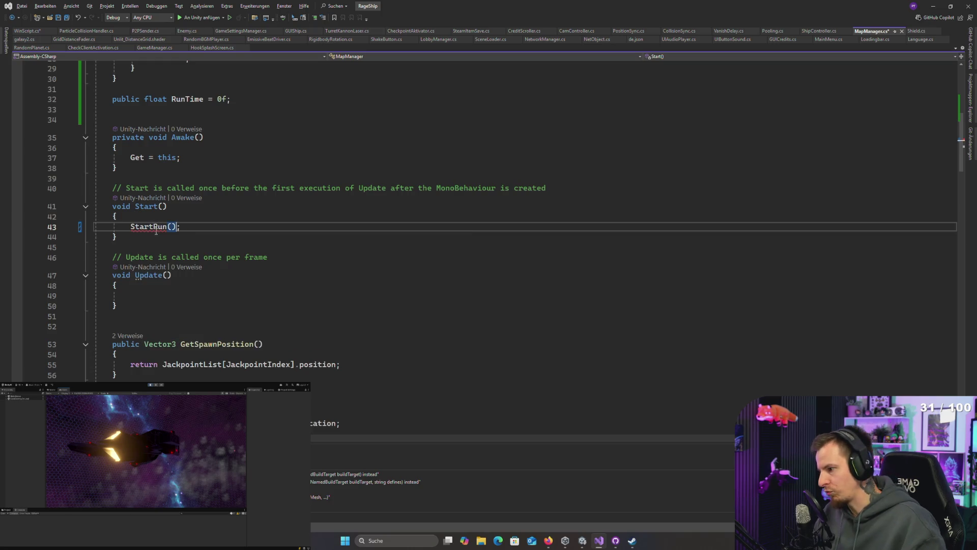
{"action": "key", "text": "ctrl+period"}
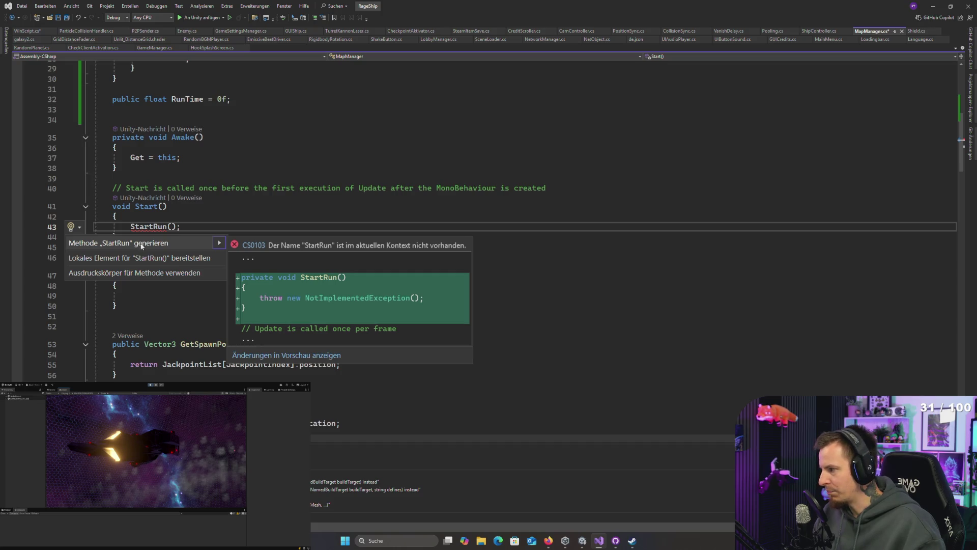
{"action": "left_click", "coordinate": [209, 221]}
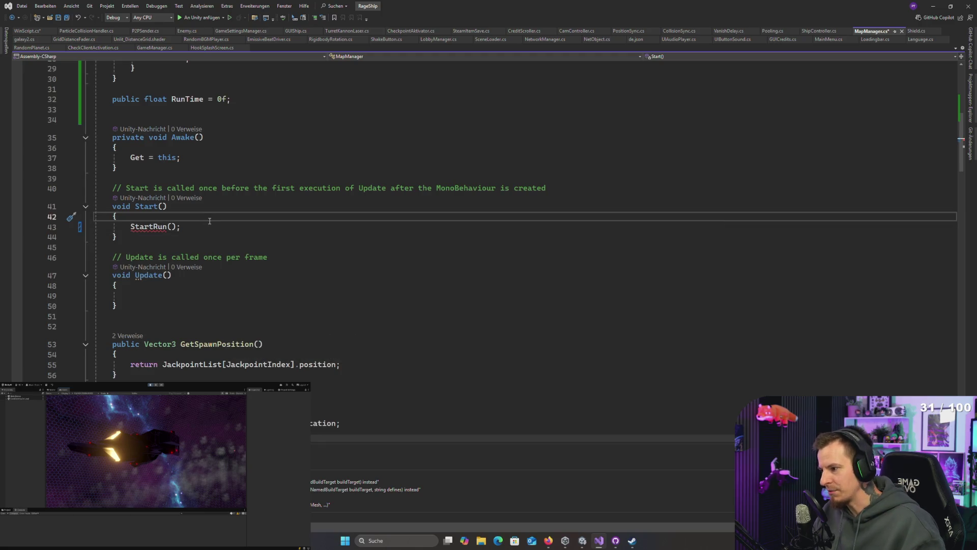
{"action": "left_click", "coordinate": [160, 229]}
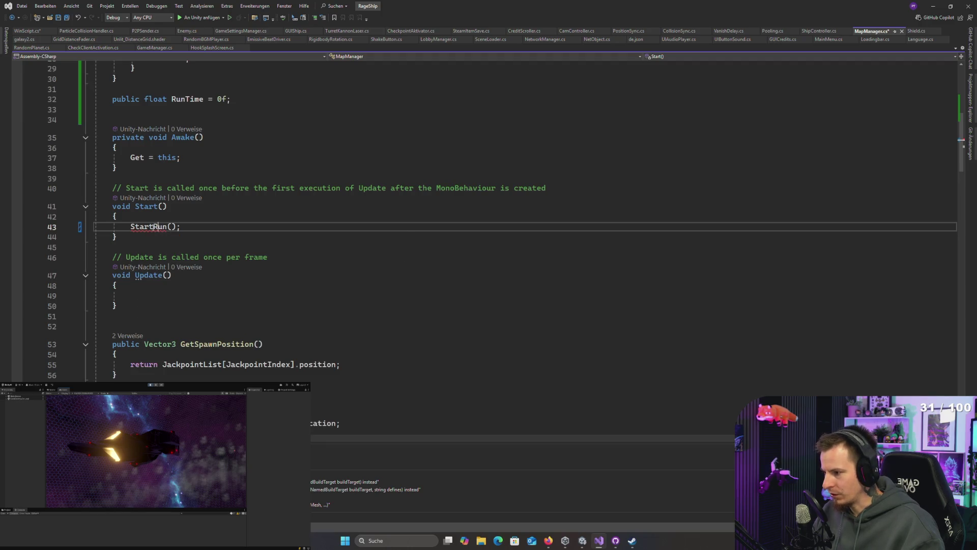
- Add a public void StartRun() method below Update setting RunTime = 0f, save, and return to Unity
{"action": "left_click", "coordinate": [152, 307]}
{"action": "key", "text": "Return"}
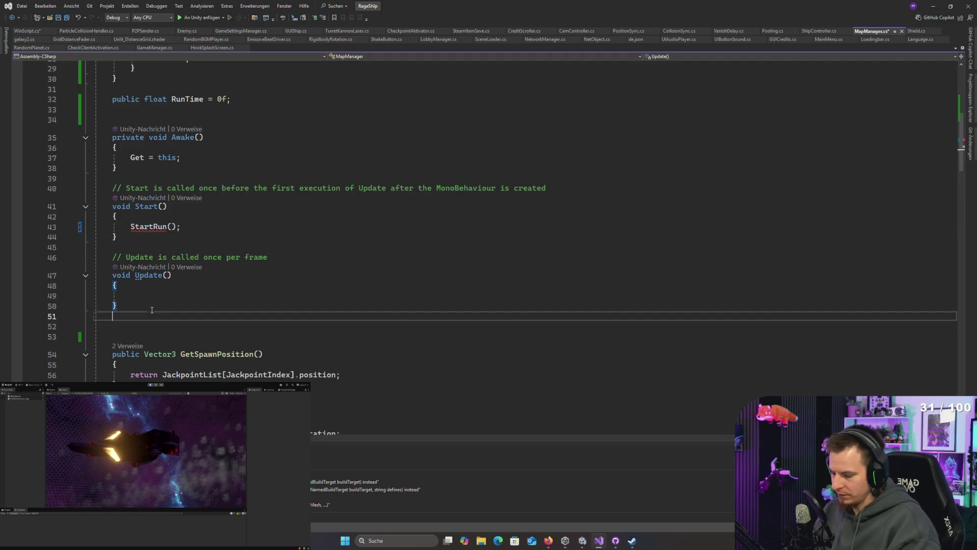
{"action": "key", "text": "Return"}
{"action": "type", "text": "public "}
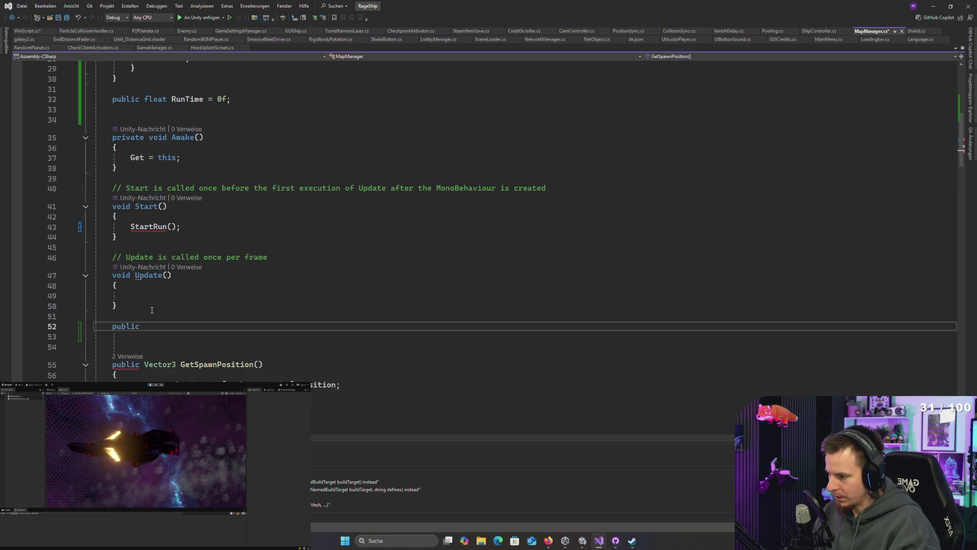
{"action": "type", "text": "void StartRun"}
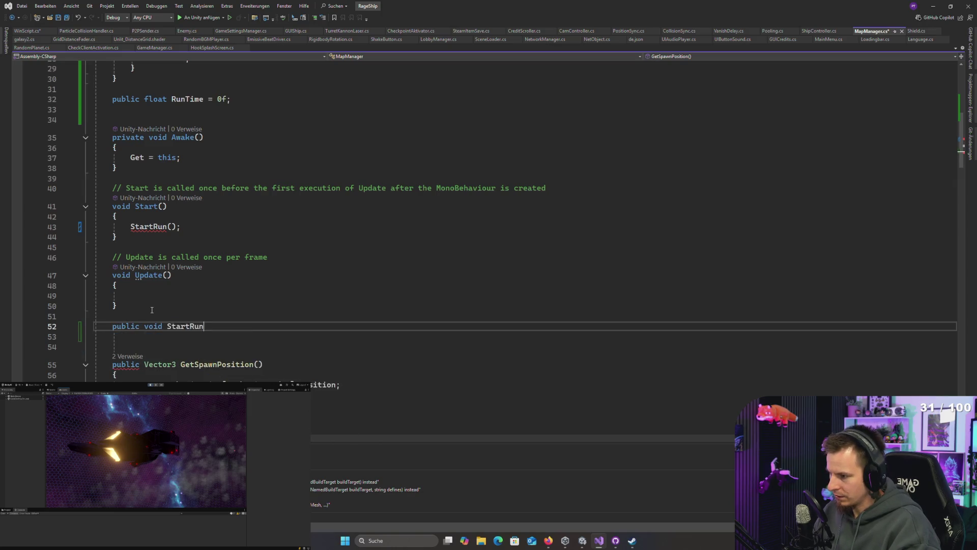
{"action": "type", "text": "()"}
{"action": "key", "text": "Return"}
{"action": "type", "text": "{"}
{"action": "key", "text": "Return"}
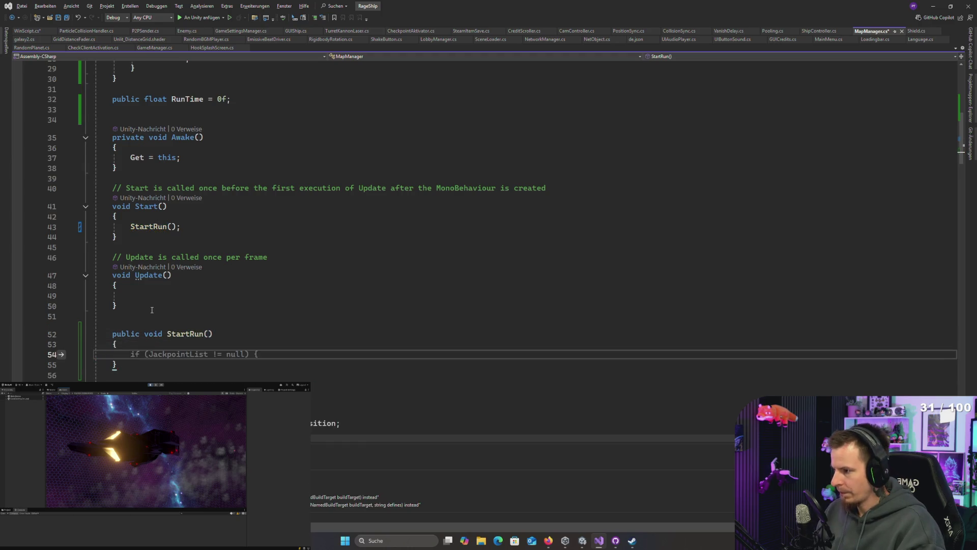
{"action": "type", "text": "RunTime"}
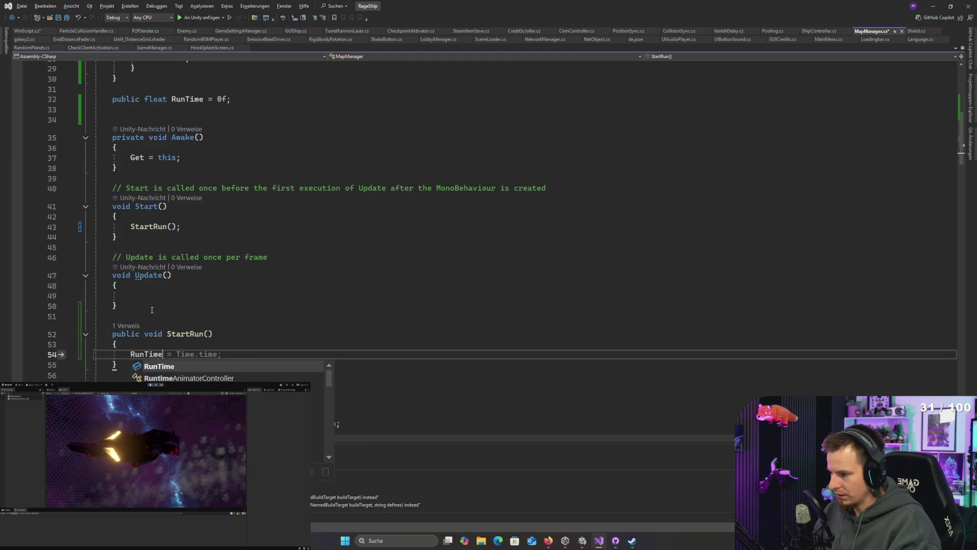
{"action": "type", "text": " = 0f;"}
{"action": "key", "text": "ctrl+s"}
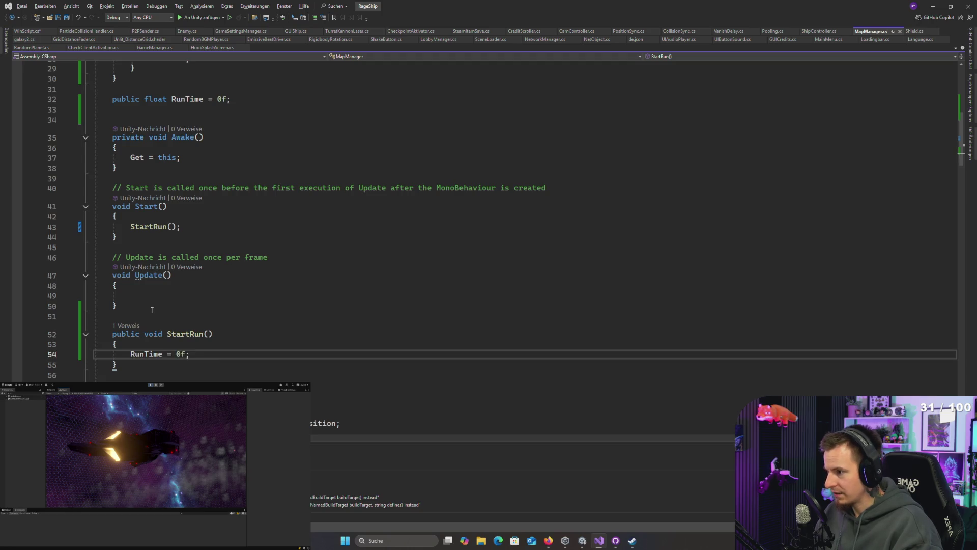
{"action": "key", "text": "alt+Tab"}
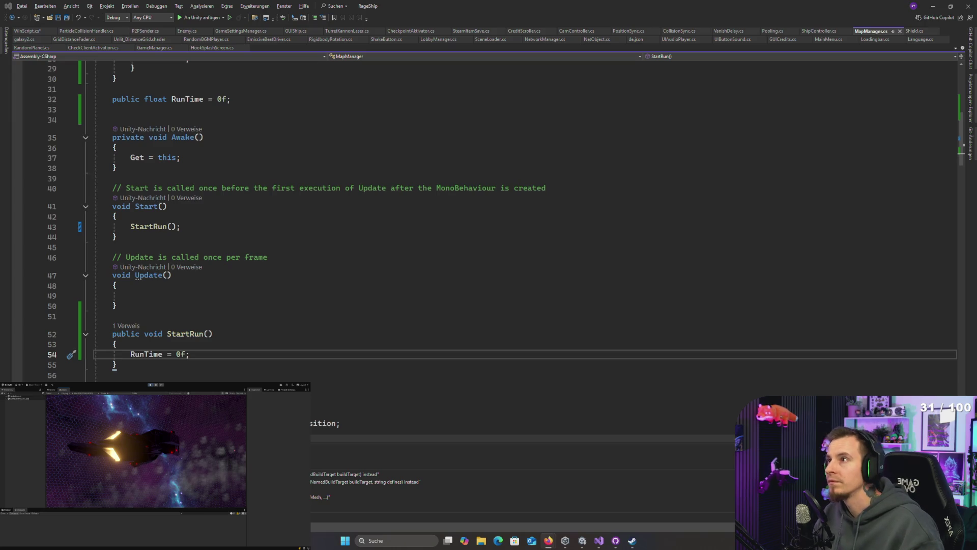
{"action": "key", "text": "alt+Tab"}
{"action": "key", "text": "alt+Tab"}
{"action": "key", "text": "alt+Tab"}
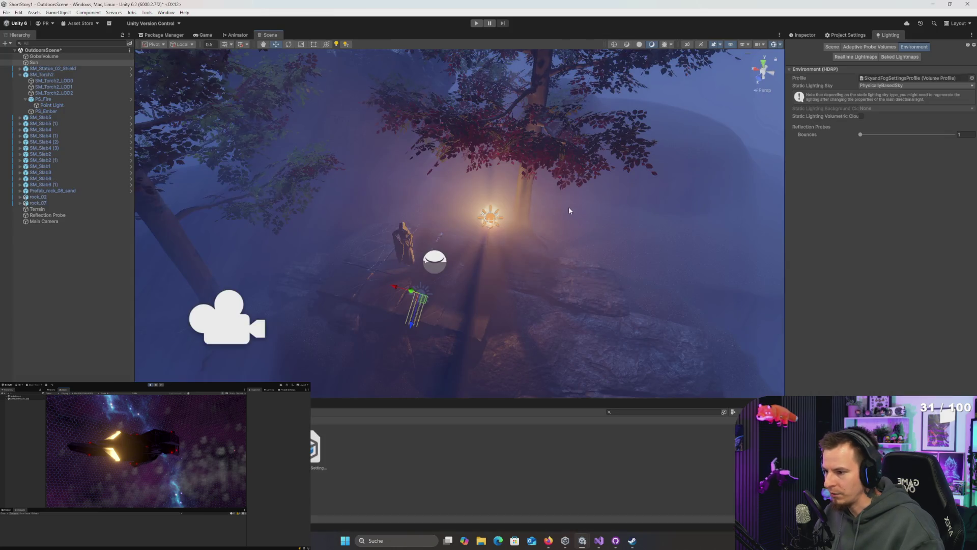
- Briefly run the foggy OutdoorsScene in play mode, then open Package Manager's My Assets list
{"action": "left_click", "coordinate": [476, 23]}
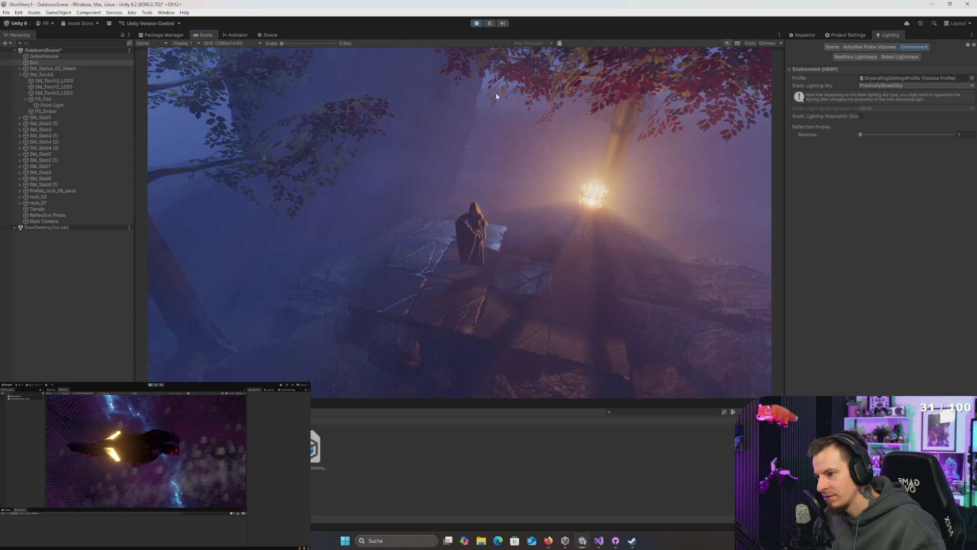
{"action": "left_click", "coordinate": [477, 23]}
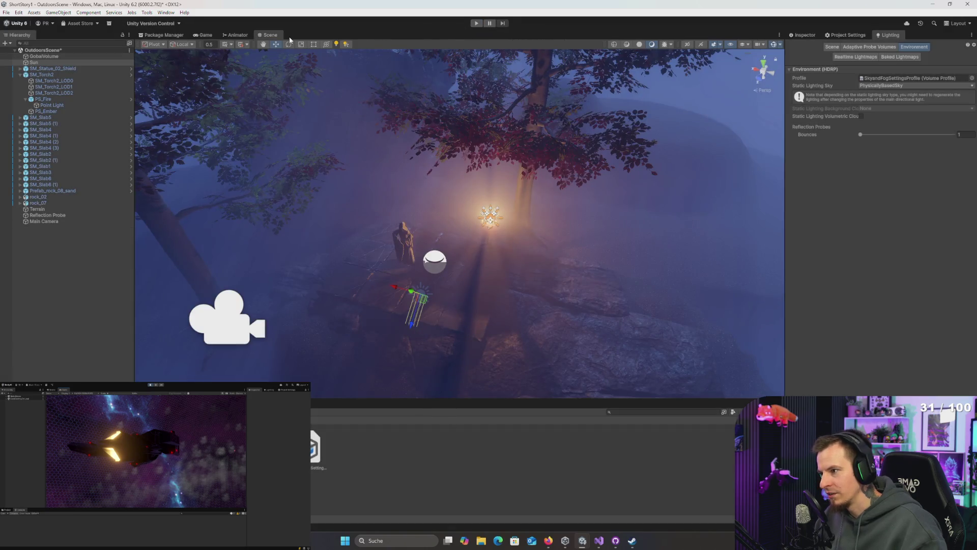
{"action": "left_click", "coordinate": [174, 38]}
{"action": "left_click", "coordinate": [260, 60]}
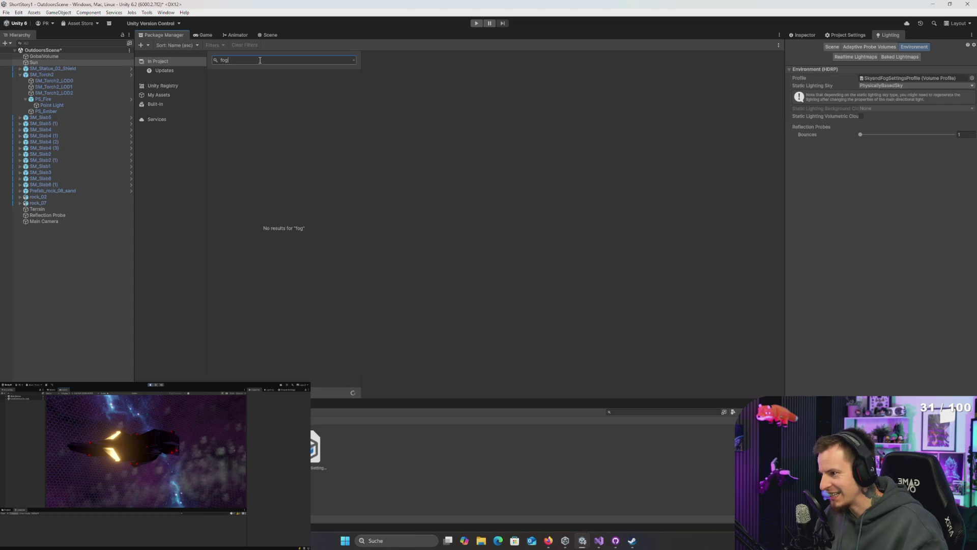
{"action": "left_click", "coordinate": [154, 95]}
- Search My Assets for 'fog' and review Better Fog's details, gallery and Asset Store page
{"action": "left_click", "coordinate": [279, 59]}
{"action": "type", "text": "gof"}
{"action": "key", "text": "ctrl+a"}
{"action": "type", "text": "fog"}
{"action": "left_click", "coordinate": [270, 83]}
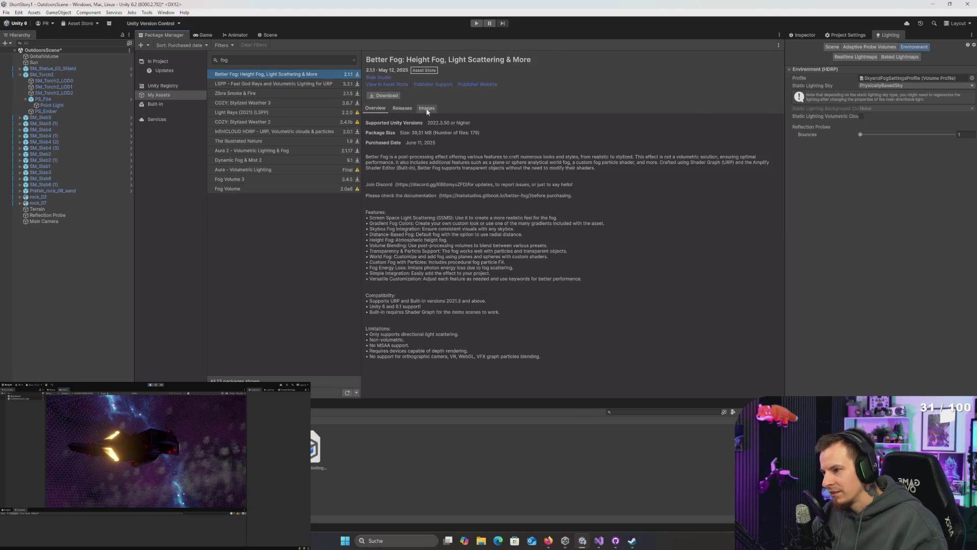
{"action": "left_click", "coordinate": [426, 107]}
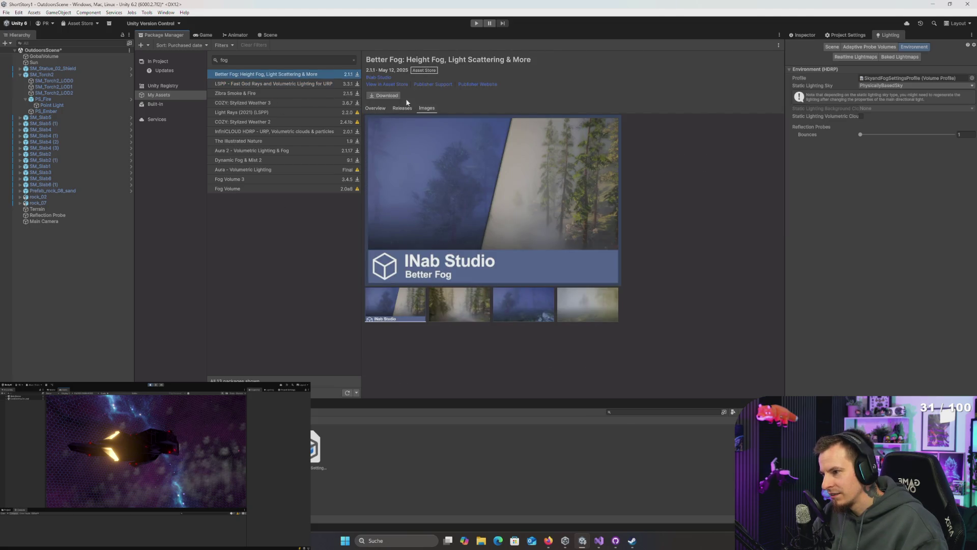
{"action": "left_click", "coordinate": [386, 85]}
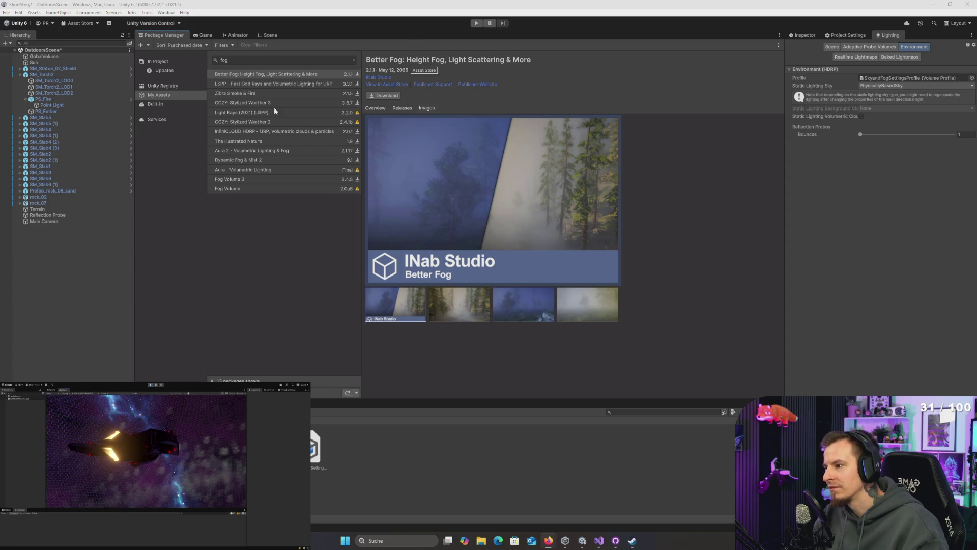
{"action": "left_click", "coordinate": [260, 84]}
- Browse Zibra Smoke & Fire, InfiniCLOUD HDRP, Aura, Fog Volume 3 and Fog Volume details
{"action": "left_click", "coordinate": [264, 92]}
{"action": "key", "text": "Down"}
{"action": "key", "text": "Down"}
{"action": "key", "text": "Down"}
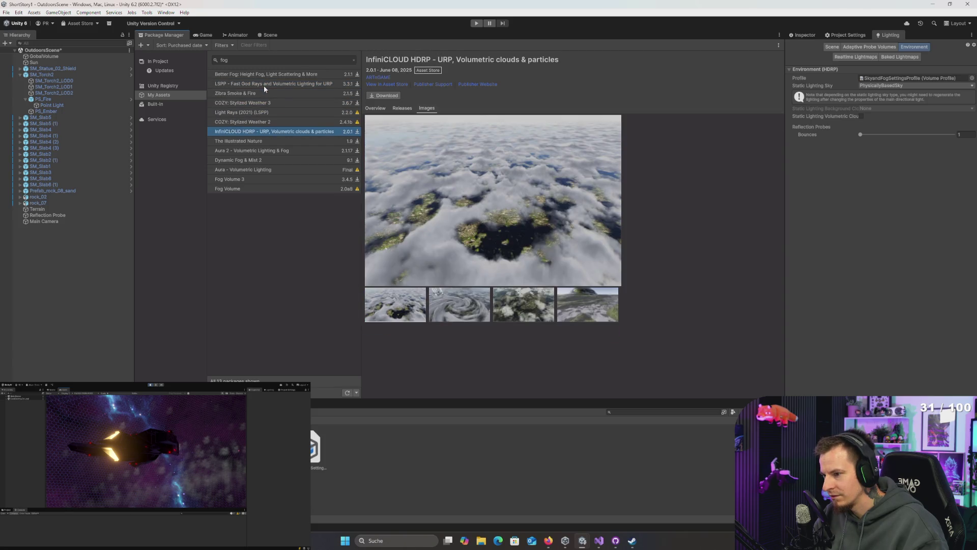
{"action": "key", "text": "Down"}
{"action": "key", "text": "Down"}
{"action": "key", "text": "Down"}
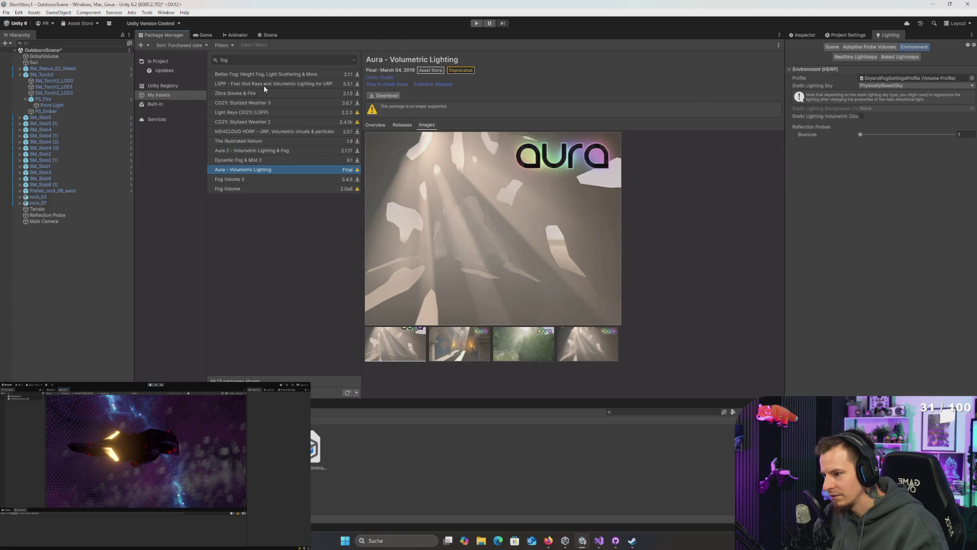
{"action": "key", "text": "Down"}
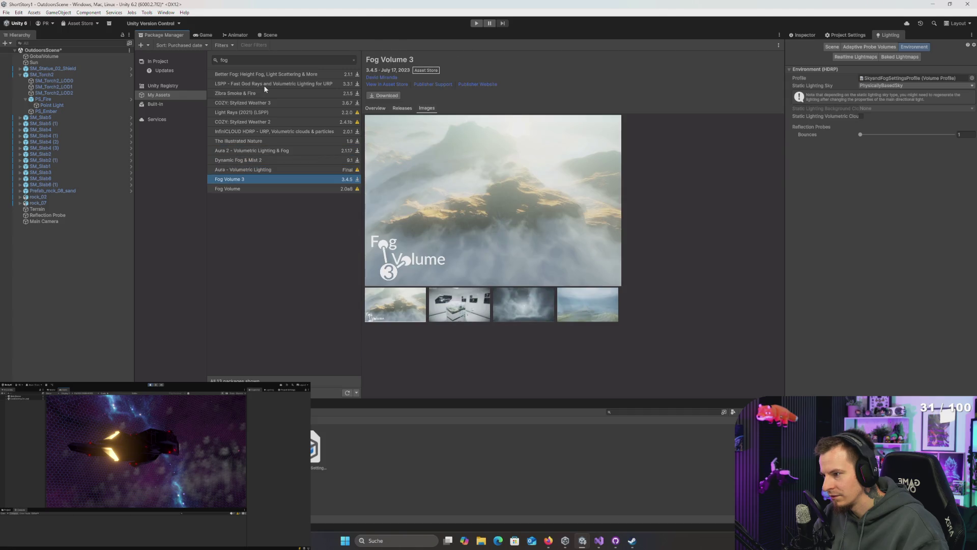
{"action": "key", "text": "Down"}
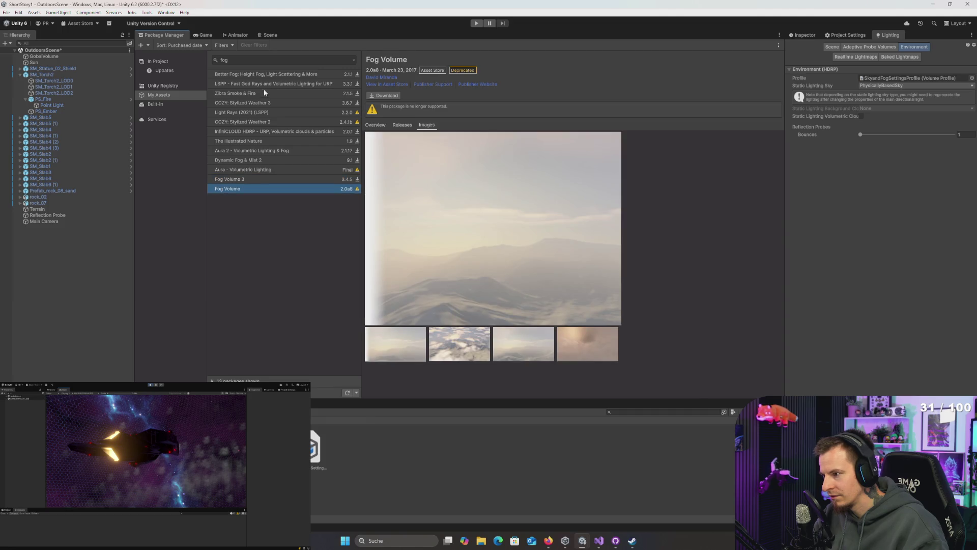
- Clear the fog search, go back to the Scene view, and close Unity, answering the unsaved-changes prompt
{"action": "left_click", "coordinate": [256, 61]}
{"action": "key", "text": "BackSpace"}
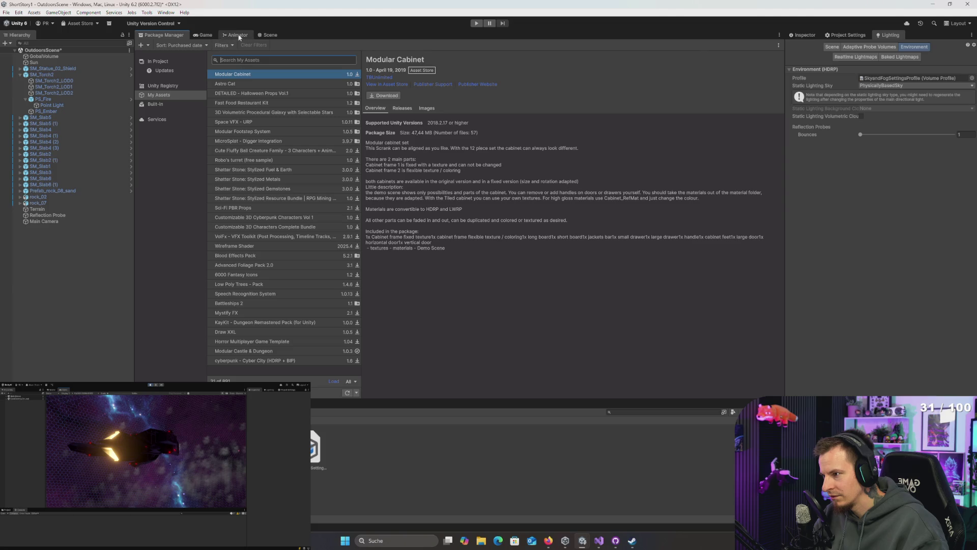
{"action": "left_click", "coordinate": [266, 36]}
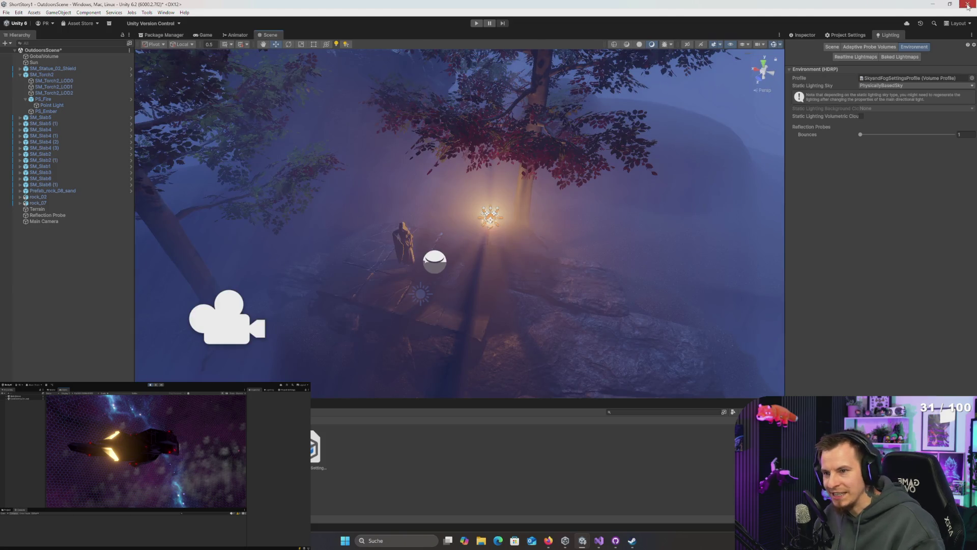
{"action": "left_click", "coordinate": [967, 4]}
{"action": "left_click", "coordinate": [470, 286]}
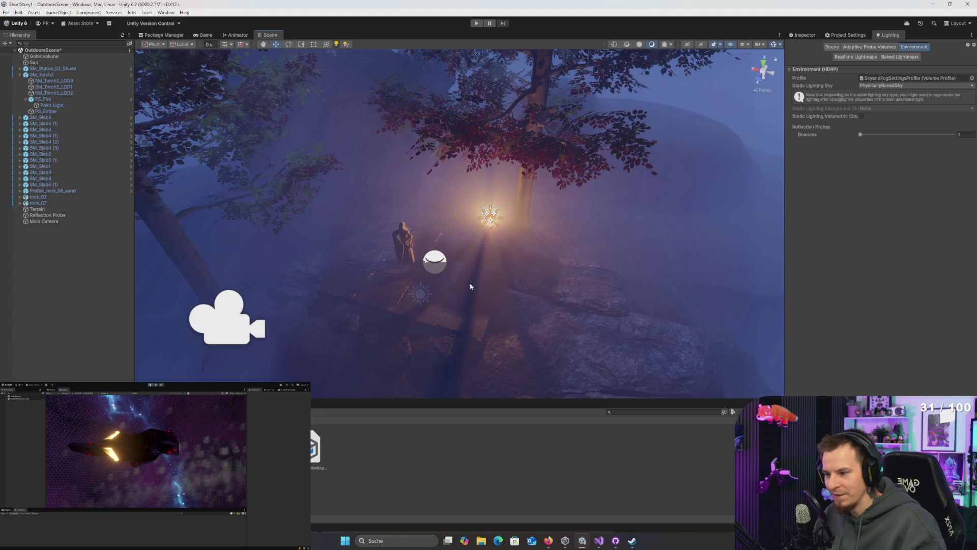
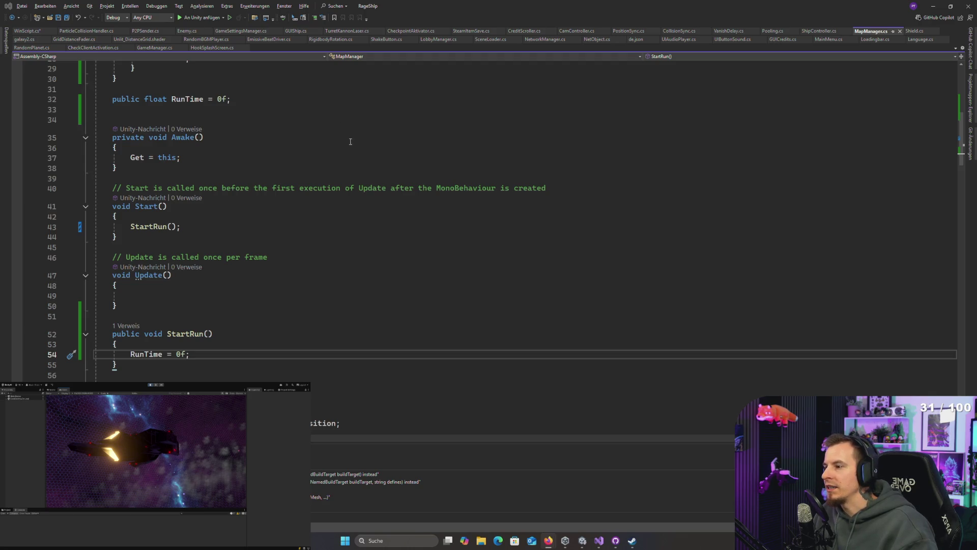
- Switch from MapManager.cs to WinScript.cs and save its pending changes
{"action": "scroll", "coordinate": [350, 141], "scroll_direction": "up", "scroll_amount": 9}
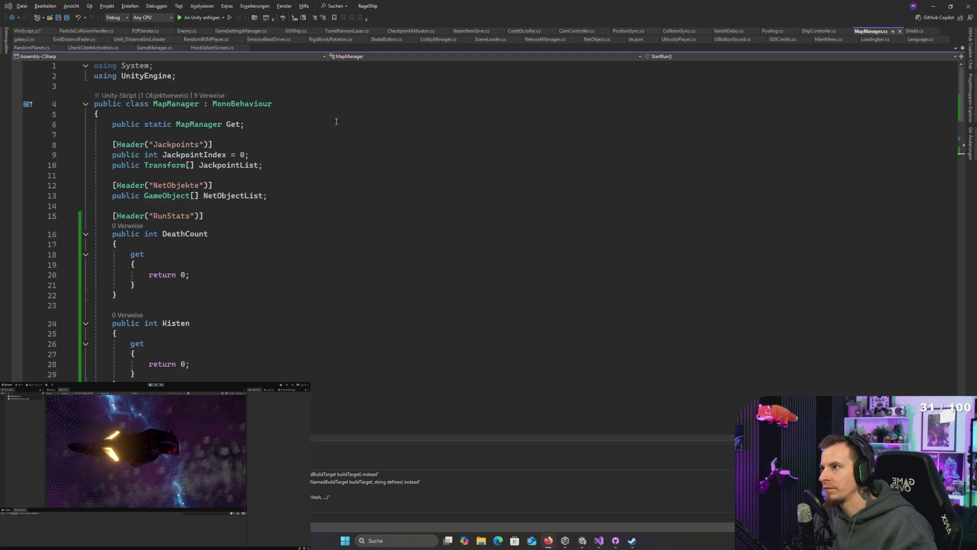
{"action": "left_click", "coordinate": [298, 134]}
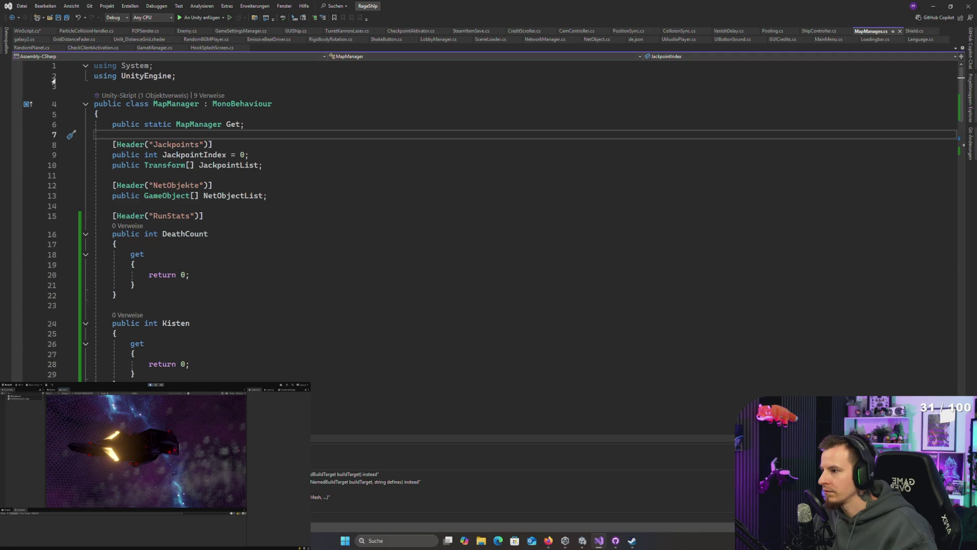
{"action": "left_click", "coordinate": [28, 31]}
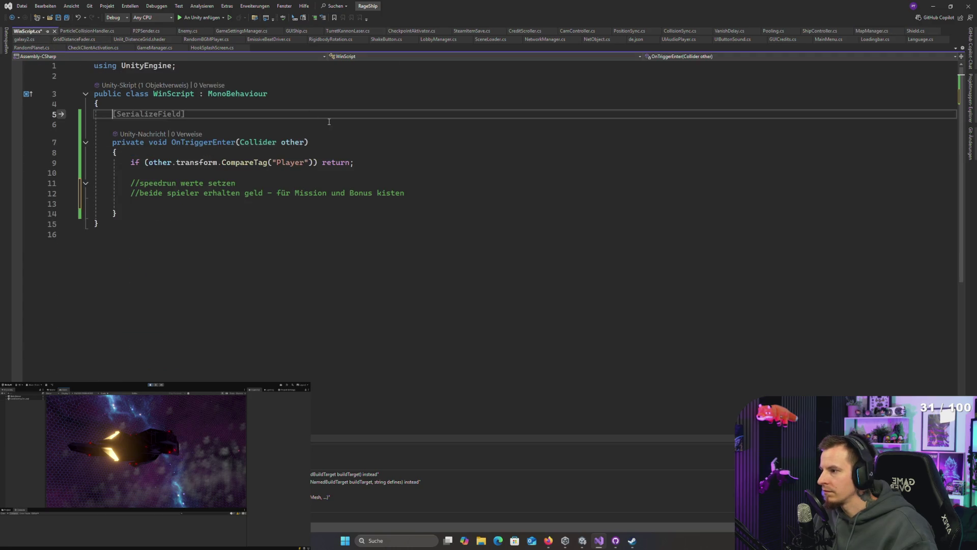
{"action": "key", "text": "ctrl+s"}
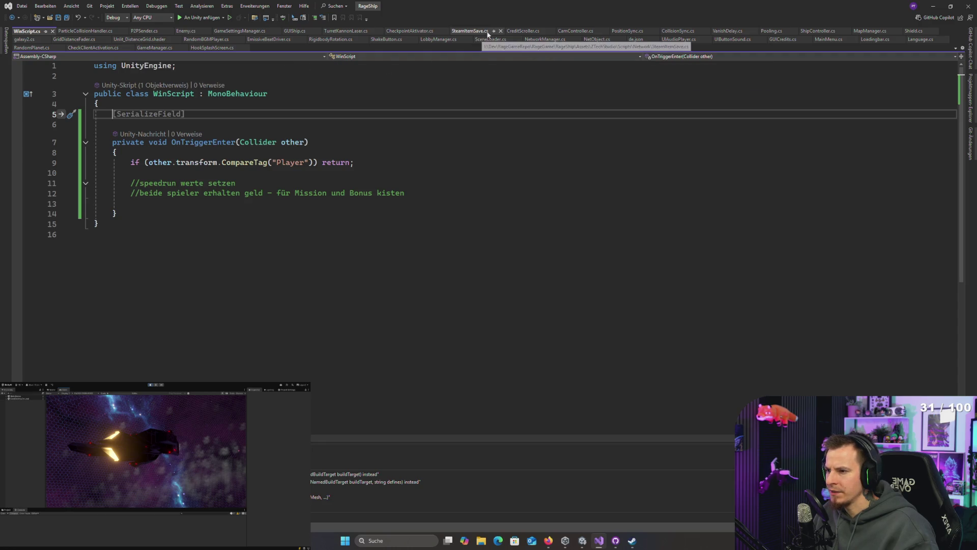
- In SteamItemSave.cs, add a 'public void ClearRun()' declaration below IsItemUnlocked
{"action": "left_click", "coordinate": [469, 31]}
{"action": "scroll", "coordinate": [341, 209], "scroll_direction": "down", "scroll_amount": 3}
{"action": "scroll", "coordinate": [342, 209], "scroll_direction": "up", "scroll_amount": 3}
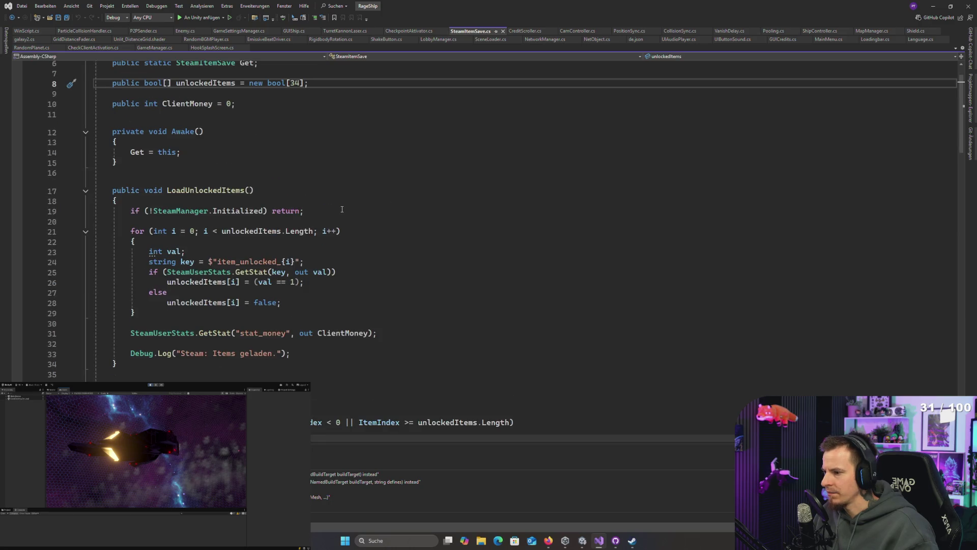
{"action": "left_click", "coordinate": [245, 165]}
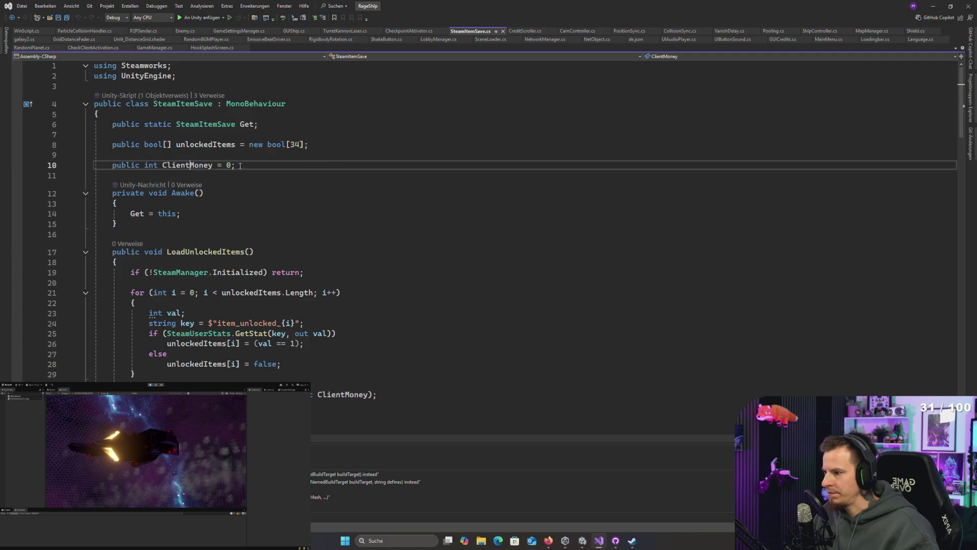
{"action": "scroll", "coordinate": [259, 166], "scroll_direction": "down", "scroll_amount": 3}
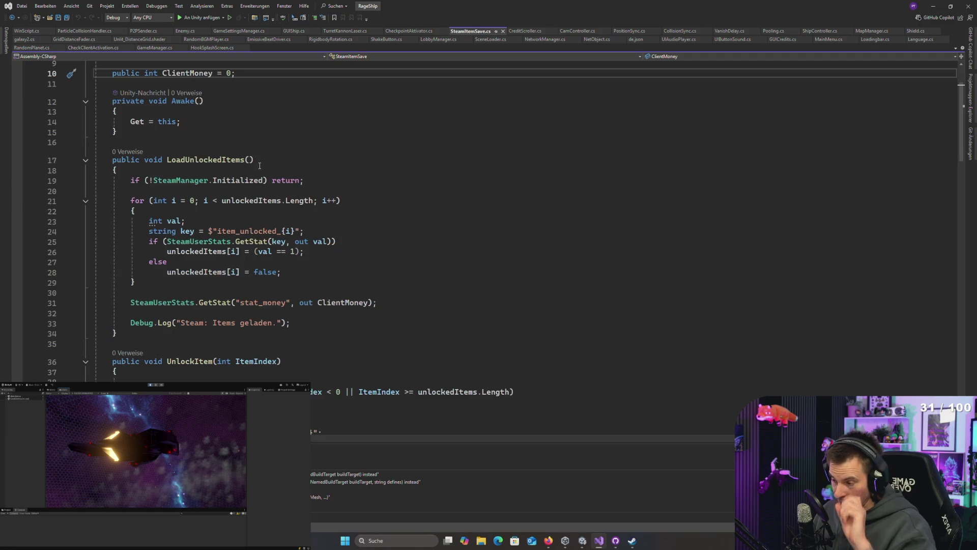
{"action": "scroll", "coordinate": [313, 161], "scroll_direction": "down", "scroll_amount": 9}
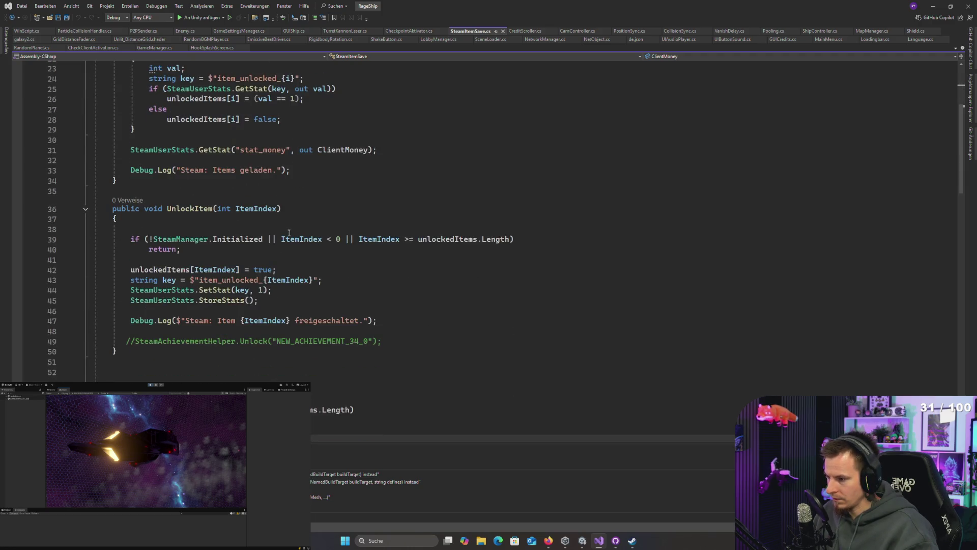
{"action": "left_click", "coordinate": [156, 330]}
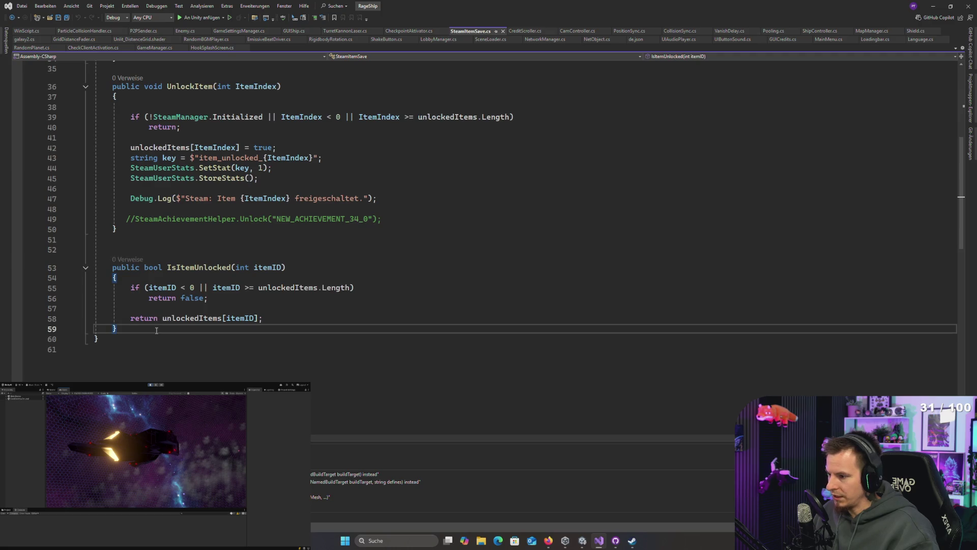
{"action": "key", "text": "Return"}
{"action": "key", "text": "Return"}
{"action": "type", "text": "Cl"}
{"action": "key", "text": "BackSpace"}
{"action": "key", "text": "BackSpace"}
{"action": "type", "text": "p"}
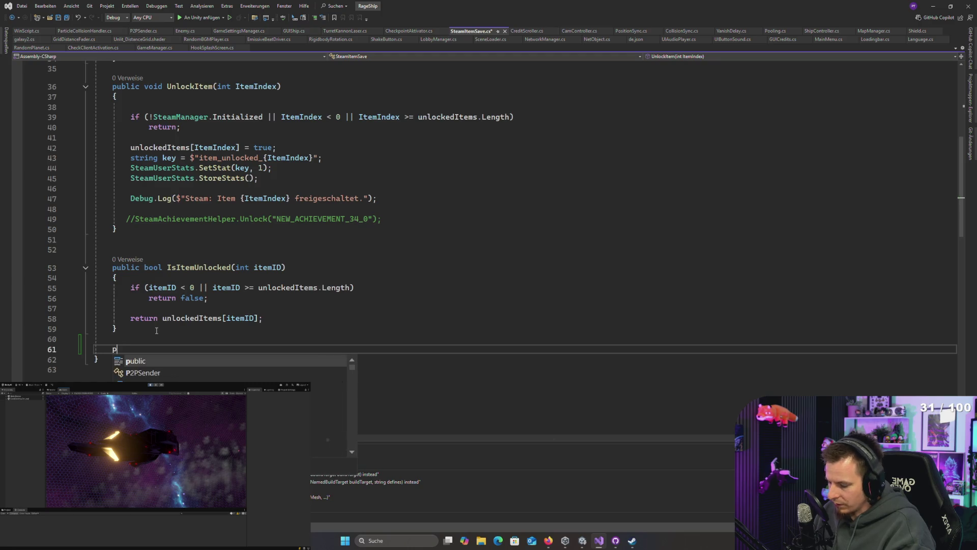
{"action": "type", "text": "ublic void Clear"}
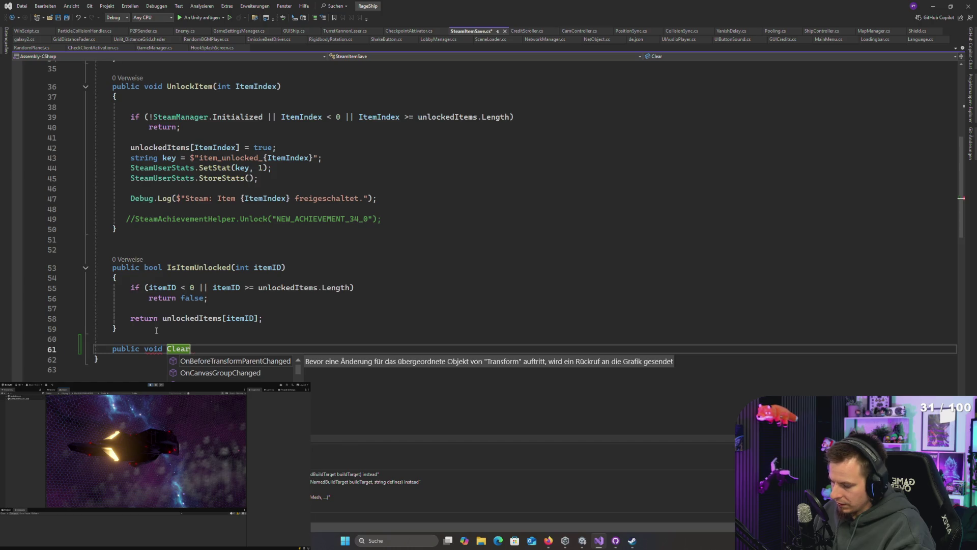
{"action": "type", "text": "Run()"}
{"action": "key", "text": "Return"}
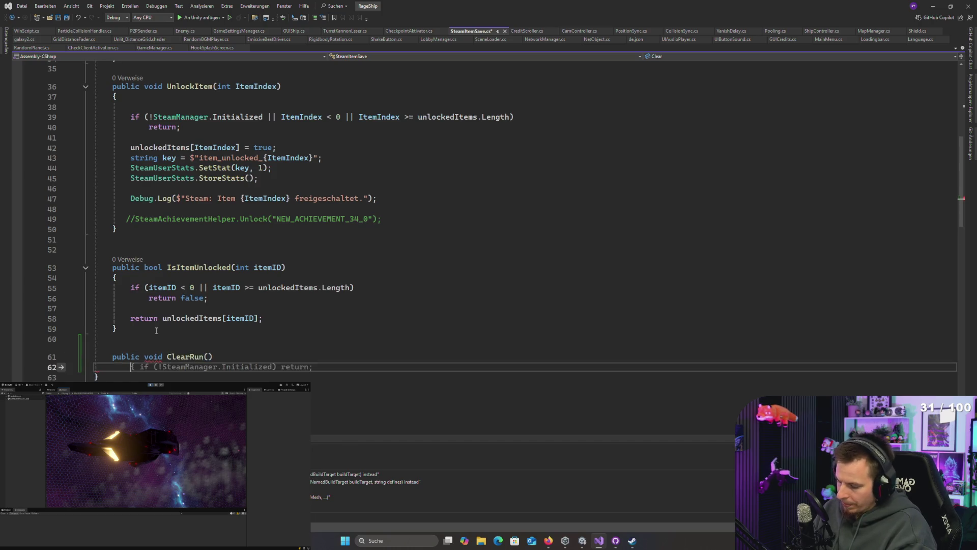
{"action": "type", "text": "{"}
- Copy the key, SetStat and StoreStats lines from UnlockItem
{"action": "scroll", "coordinate": [220, 242], "scroll_direction": "up", "scroll_amount": 1}
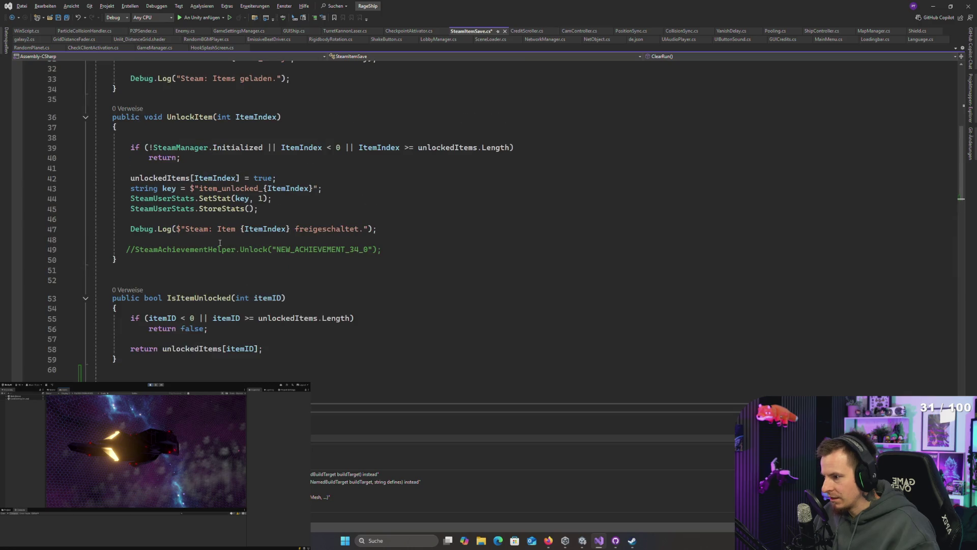
{"action": "left_click_drag", "start_coordinate": [259, 208], "coordinate": [72, 194]}
{"action": "key", "text": "ctrl+c"}
{"action": "scroll", "coordinate": [248, 305], "scroll_direction": "down", "scroll_amount": 3}
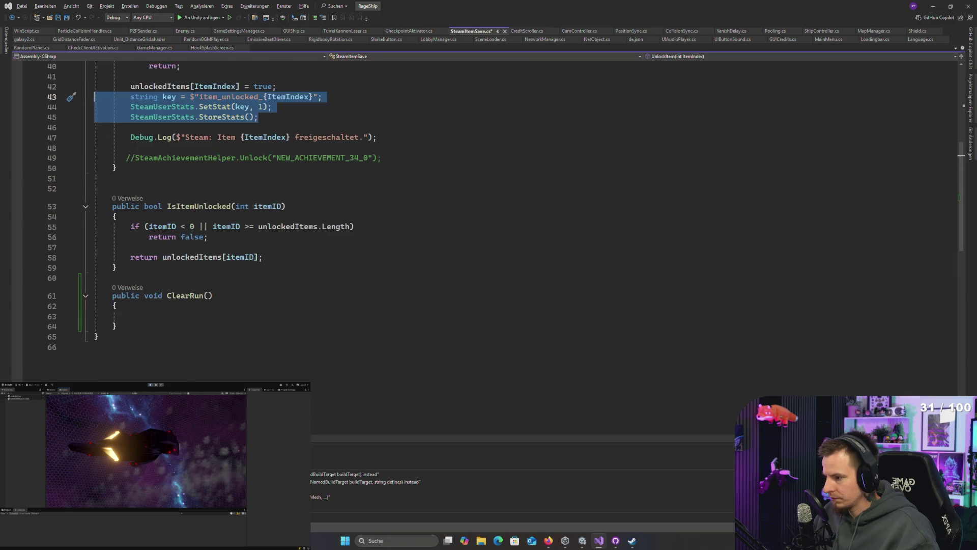
- Paste the stat lines into ClearRun, drop the key line, and make SetStat("stat_run_death", 0)
{"action": "left_click", "coordinate": [150, 317]}
{"action": "key", "text": "ctrl+v"}
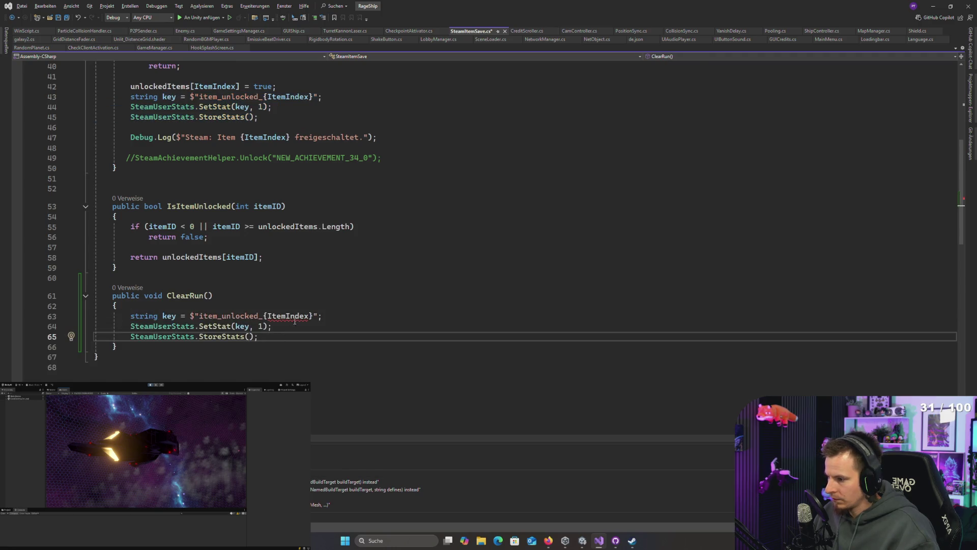
{"action": "mouse_move", "coordinate": [323, 317]}
{"action": "left_mouse_down"}
{"action": "mouse_move", "coordinate": [158, 316]}
{"action": "mouse_move", "coordinate": [118, 305]}
{"action": "left_mouse_up"}
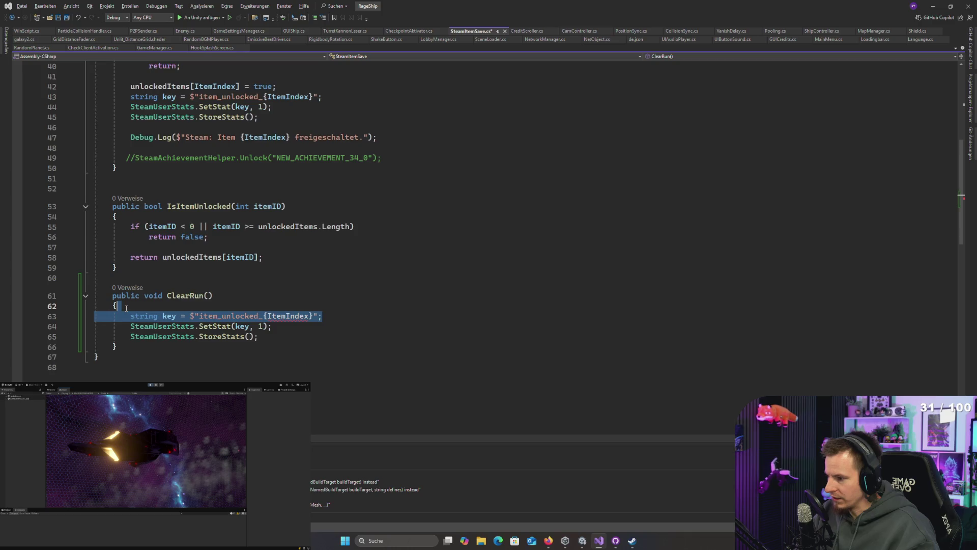
{"action": "key", "text": "BackSpace"}
{"action": "double_click", "coordinate": [242, 316]}
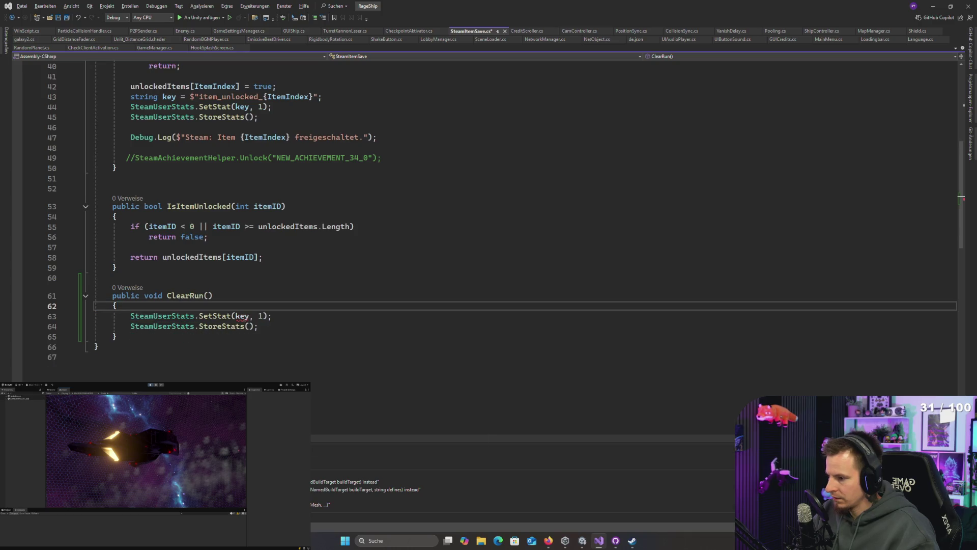
{"action": "type", "text": "\""}
{"action": "key", "text": "Right"}
{"action": "key", "text": "Right"}
{"action": "key", "text": "Right"}
{"action": "key", "text": "Delete"}
{"action": "type", "text": "0"}
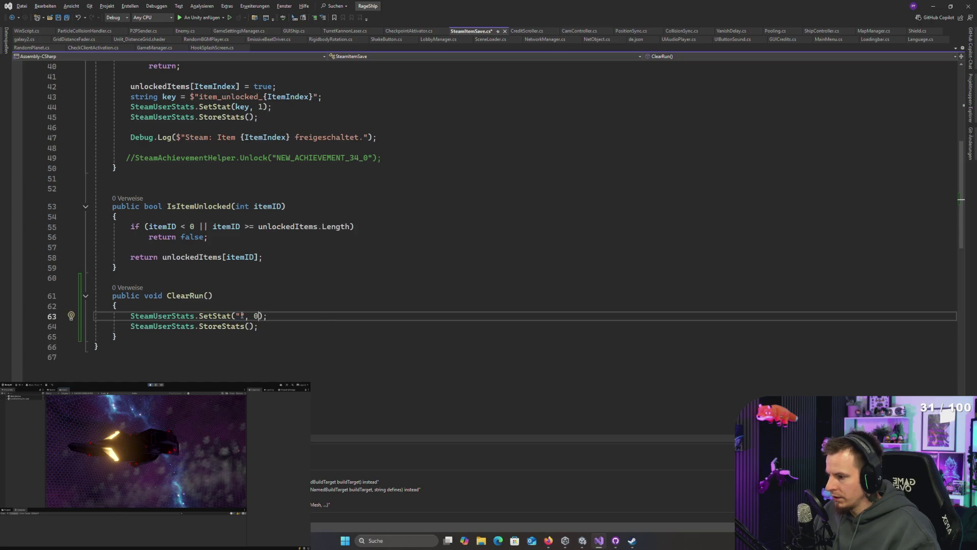
{"action": "key", "text": "Left"}
{"action": "key", "text": "Left"}
{"action": "key", "text": "Left"}
{"action": "key", "text": "alt+Tab"}
{"action": "key", "text": "alt+Tab"}
{"action": "key", "text": "ctrl+v"}
- Duplicate the SetStat line for stat_run_kisten with value 0
{"action": "left_click_drag", "start_coordinate": [331, 316], "coordinate": [133, 316]}
{"action": "key", "text": "ctrl+c"}
{"action": "left_click", "coordinate": [371, 318]}
{"action": "key", "text": "Return"}
{"action": "key", "text": "ctrl+v"}
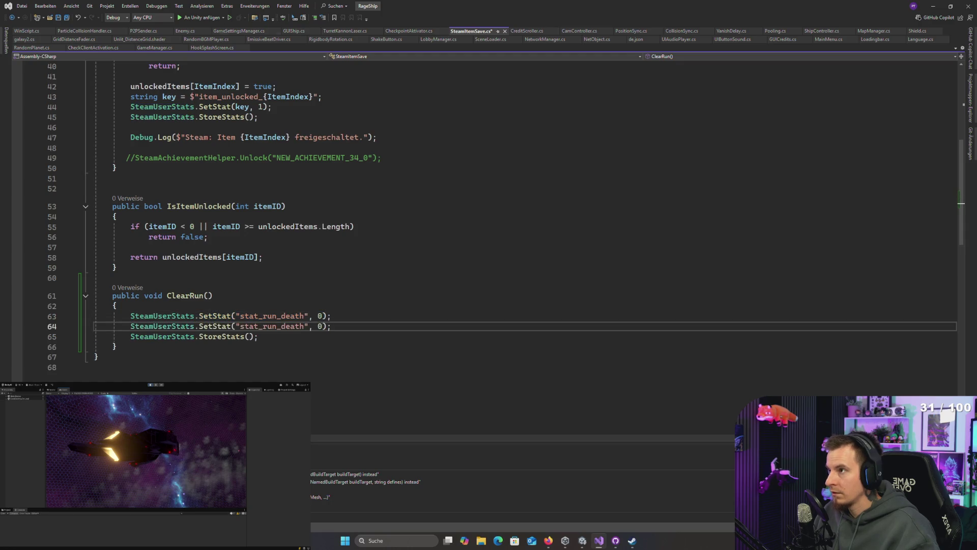
{"action": "key", "text": "alt+Tab"}
- Add a third SetStat line setting stat_run_start to 0f and save SteamItemSave.cs
{"action": "key", "text": "alt+Tab"}
{"action": "key", "text": "ctrl+v"}
{"action": "left_click_drag", "start_coordinate": [355, 322], "coordinate": [351, 318]}
{"action": "key", "text": "ctrl+c"}
{"action": "key", "text": "Down"}
{"action": "key", "text": "ctrl+v"}
{"action": "key", "text": "Left"}
{"action": "key", "text": "Left"}
{"action": "type", "text": "f"}
{"action": "key", "text": "alt+Tab"}
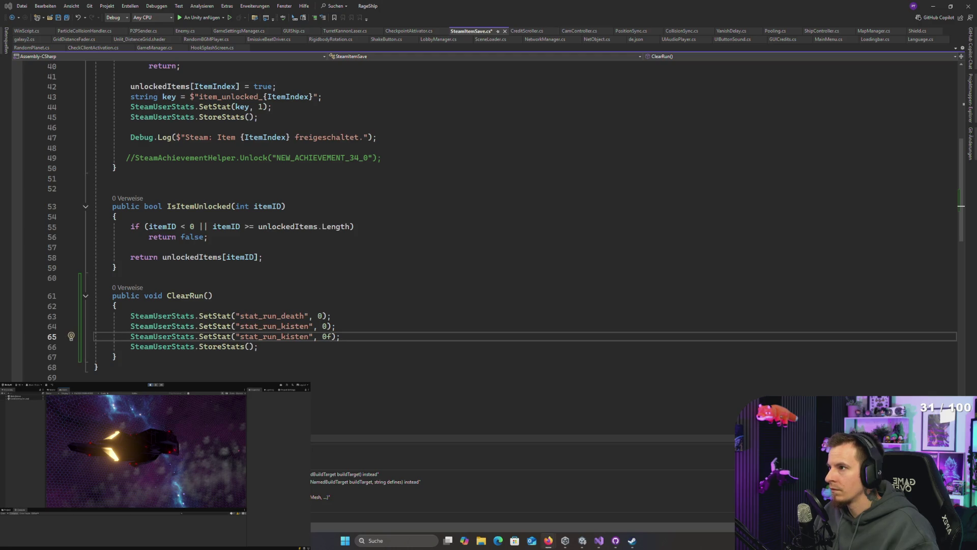
{"action": "double_click", "coordinate": [274, 336]}
{"action": "type", "text": "stat_run_start"}
{"action": "key", "text": "ctrl+s"}
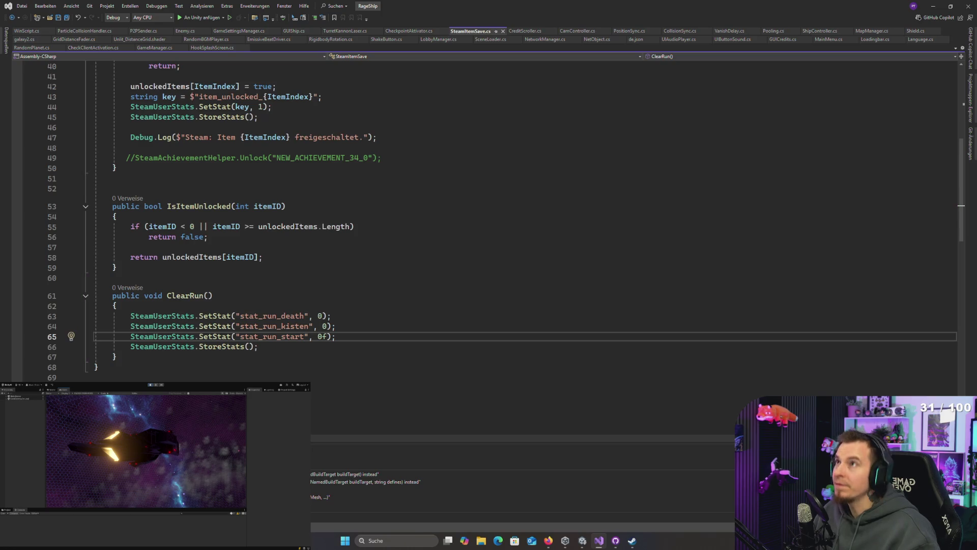
{"action": "key", "text": "alt+Tab"}
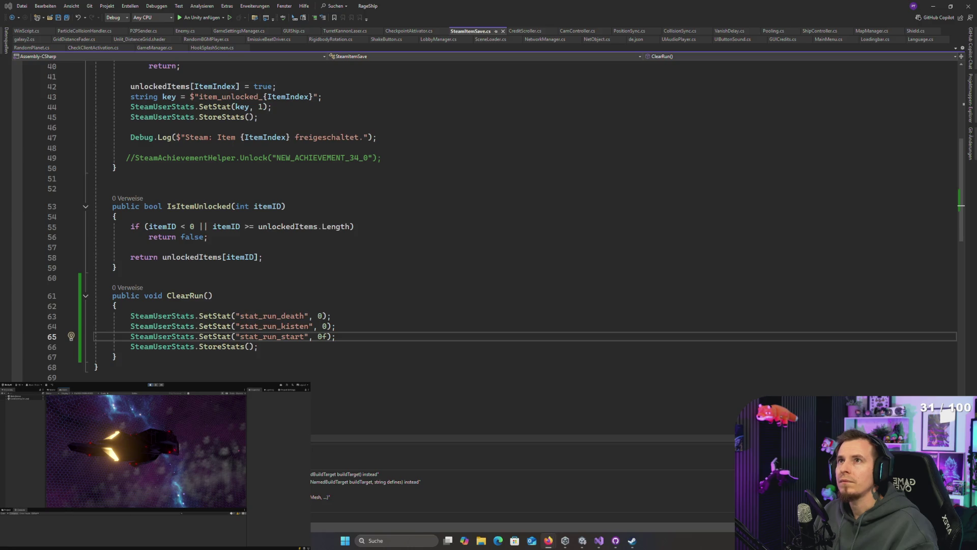
{"action": "key", "text": "alt+Tab"}
- Begin a German ChatGPT prompt about a tamper-proof speedrun start variable
{"action": "left_click_drag", "start_coordinate": [697, 78], "coordinate": [696, 84]}
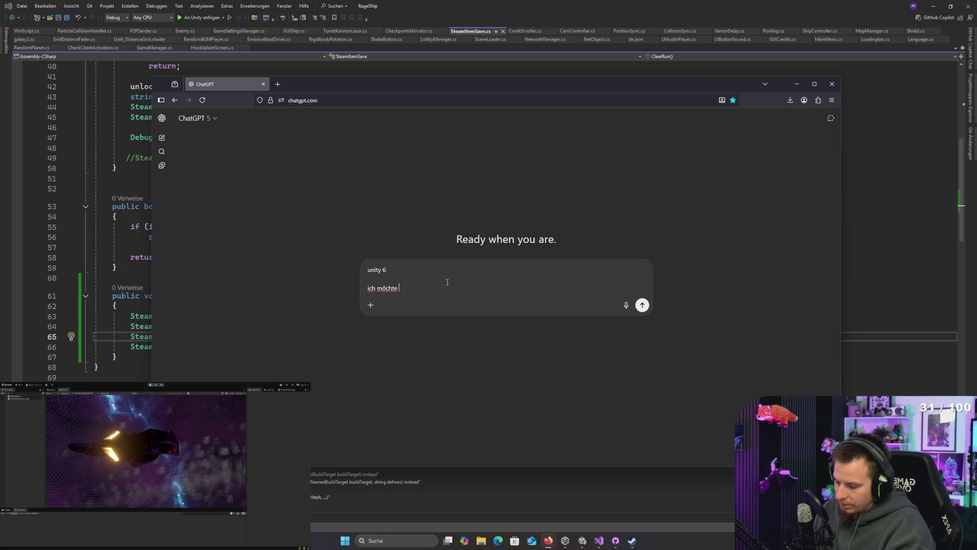
{"action": "type", "text": "in meinem spiel"}
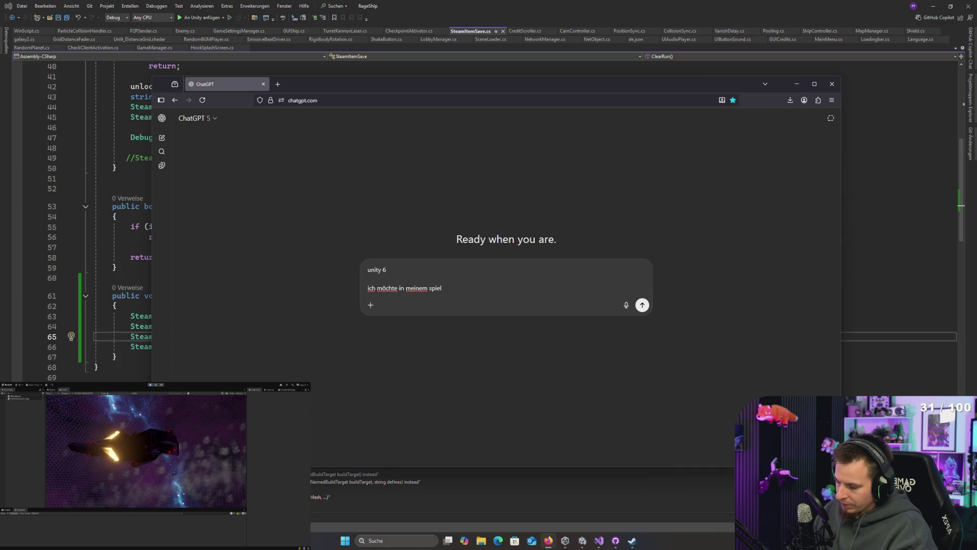
{"action": "type", "text": "run variable "}
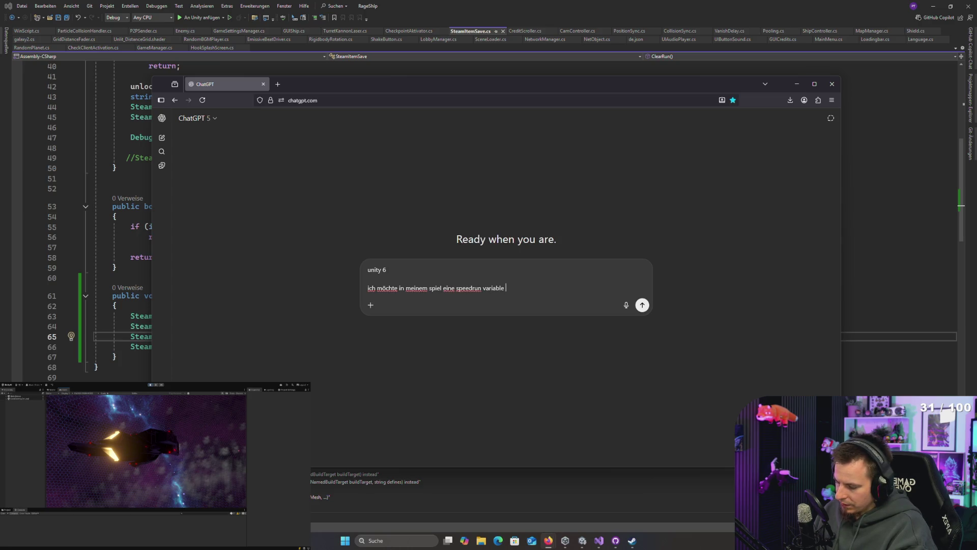
{"action": "type", "text": "machen. diese so"}
{"action": "type", "text": "ll nicht manipiu"}
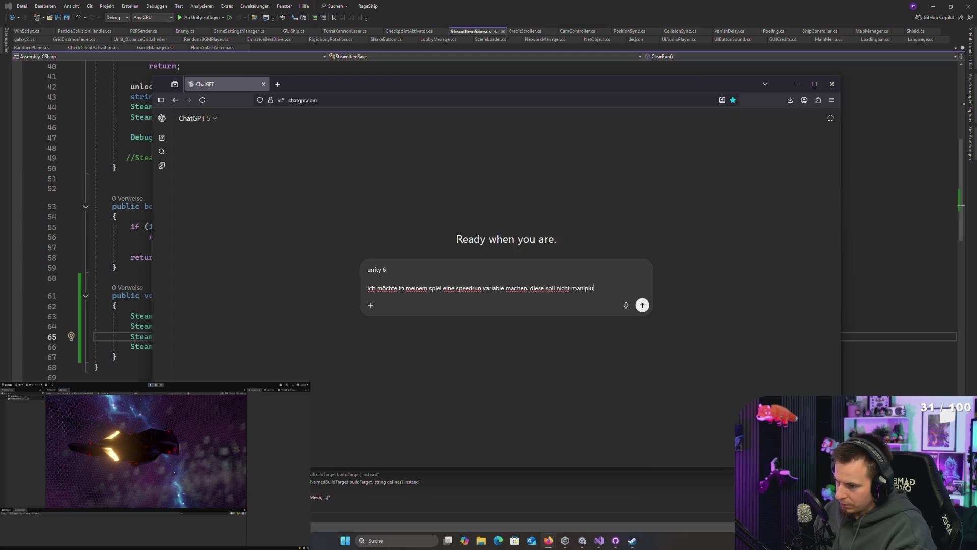
{"action": "key", "text": "BackSpace"}
{"action": "key", "text": "BackSpace"}
{"action": "type", "text": "uliert werden."}
{"action": "key", "text": "shift+Return"}
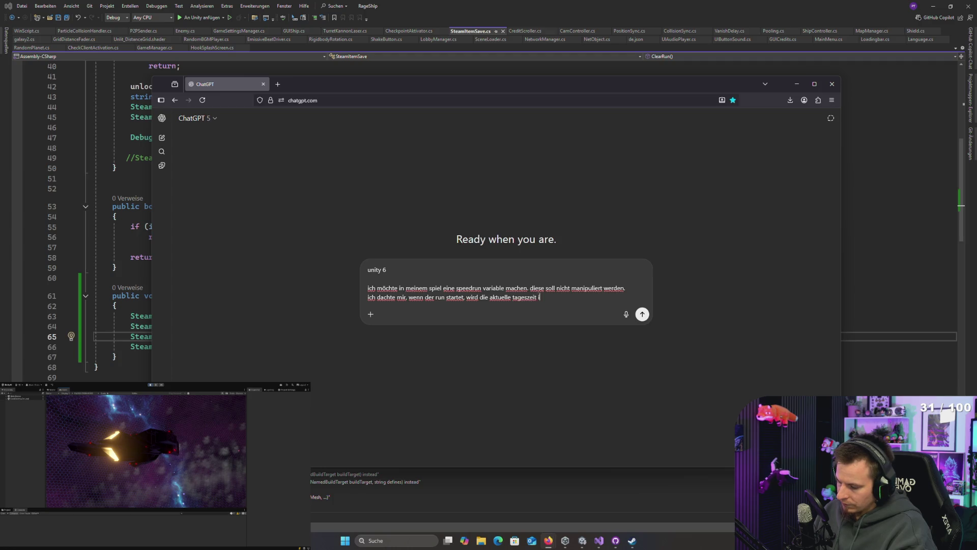
{"action": "type", "text": "n sekunden als f"}
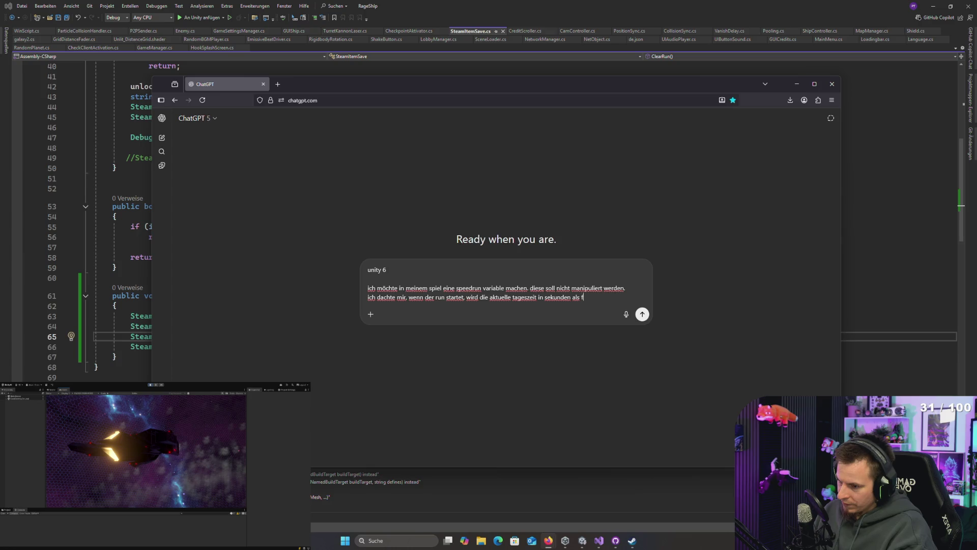
{"action": "type", "text": "einzige "}
{"action": "type", "text": "ster"}
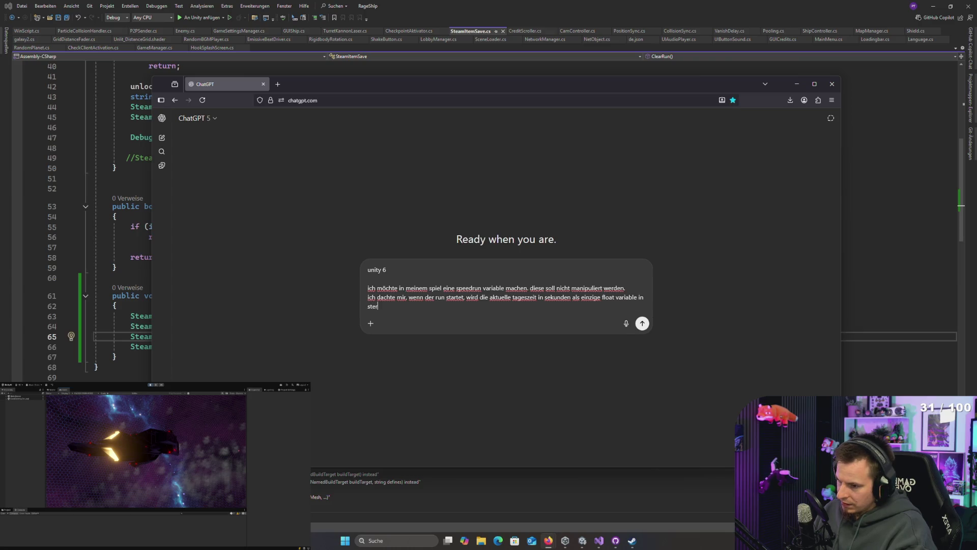
- Copy the ClearRun stat lines and paste them into the prompt after 'gespeichert.'
{"action": "left_click", "coordinate": [104, 336]}
{"action": "mouse_move", "coordinate": [130, 316]}
{"action": "left_mouse_down"}
{"action": "mouse_move", "coordinate": [305, 337]}
{"action": "mouse_move", "coordinate": [258, 346]}
{"action": "left_mouse_up"}
{"action": "key", "text": "alt+Tab"}
{"action": "key", "text": "BackSpace"}
{"action": "key", "text": "BackSpace"}
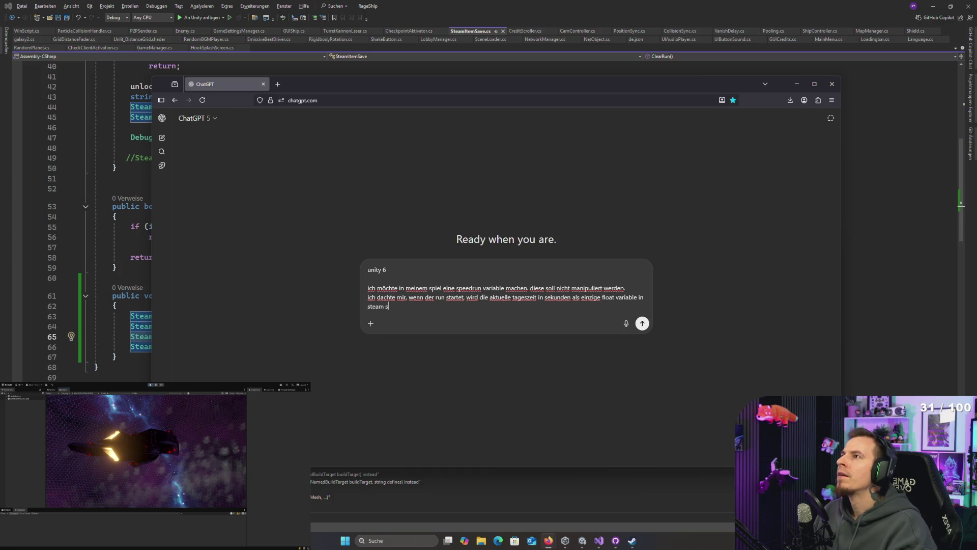
{"action": "type", "text": "eher"}
{"action": "key", "text": "BackSpace"}
{"action": "type", "text": "eichert."}
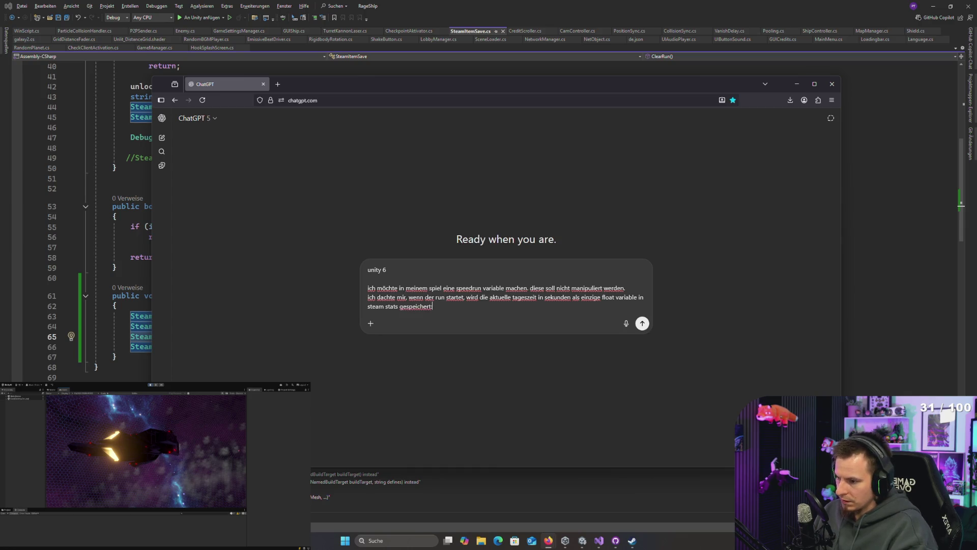
{"action": "key", "text": "ctrl+v"}
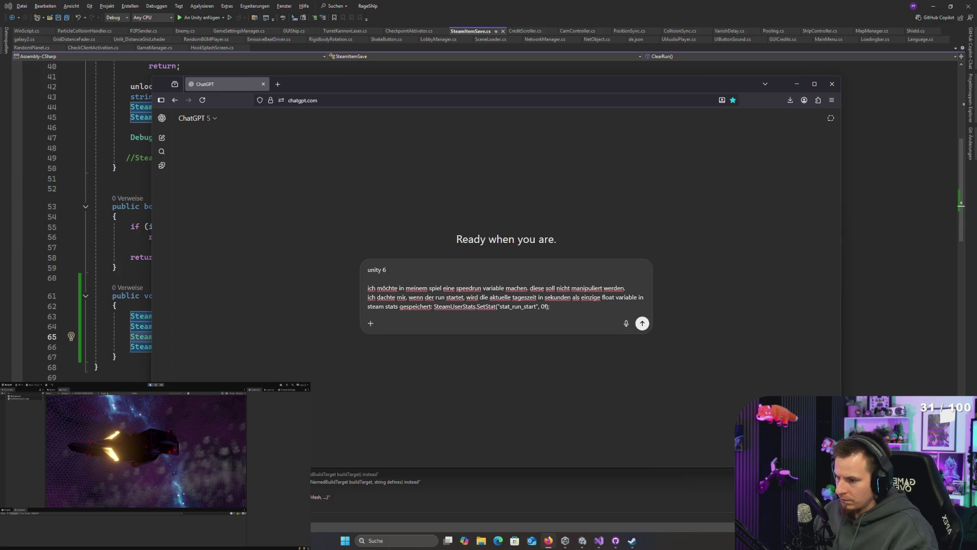
- Finish asking for the current time of day in seconds as a float, send it, and select the answer's code
{"action": "key", "text": "Left"}
{"action": "key", "text": "Left"}
{"action": "key", "text": "BackSpace"}
{"action": "key", "text": "BackSpace"}
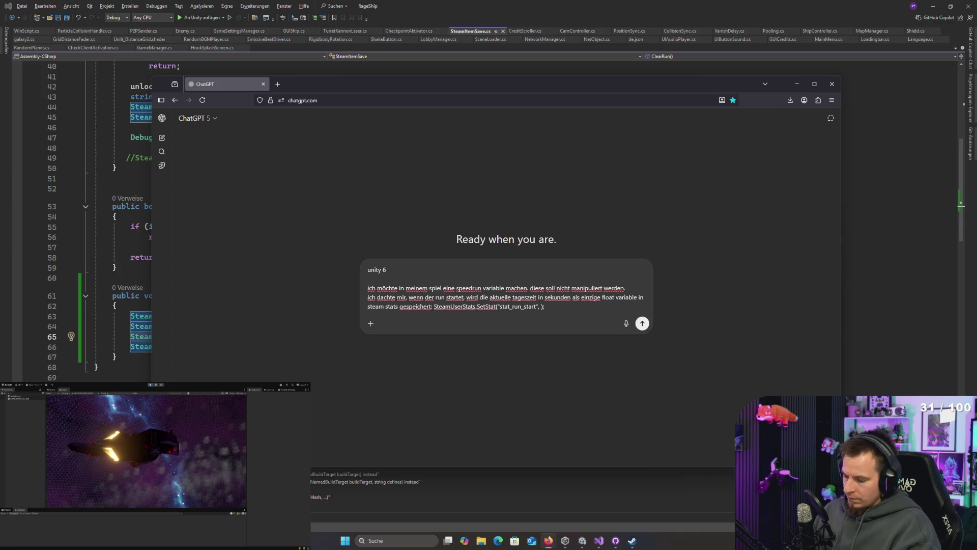
{"action": "type", "text": "aktuelle "}
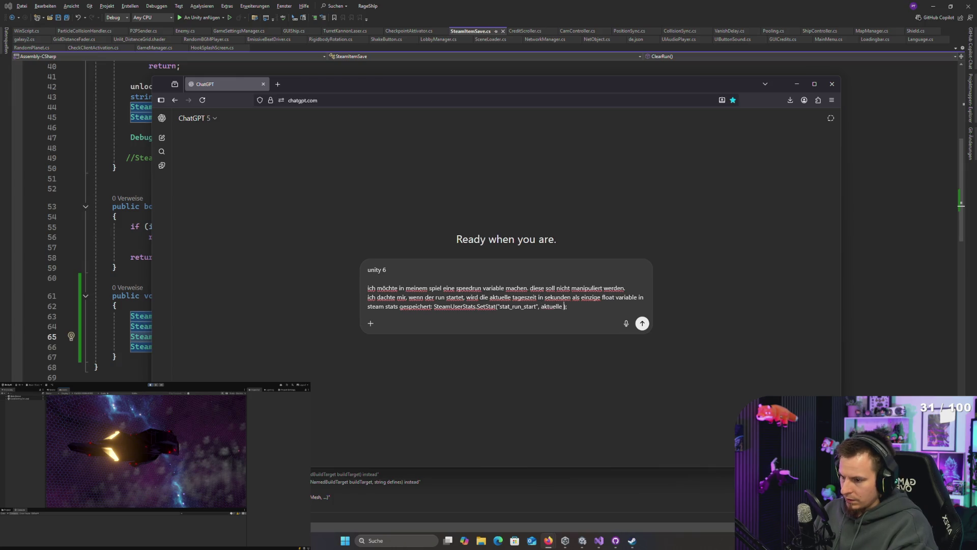
{"action": "type", "text": "t"}
{"action": "key", "text": "End"}
{"action": "key", "text": "shift+Return"}
{"action": "key", "text": "shift+Return"}
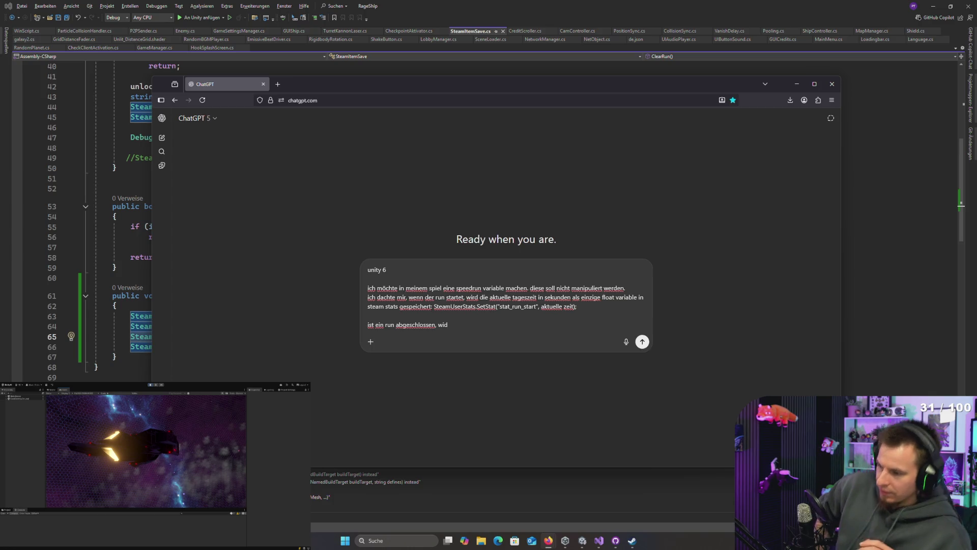
{"action": "type", "text": "<"}
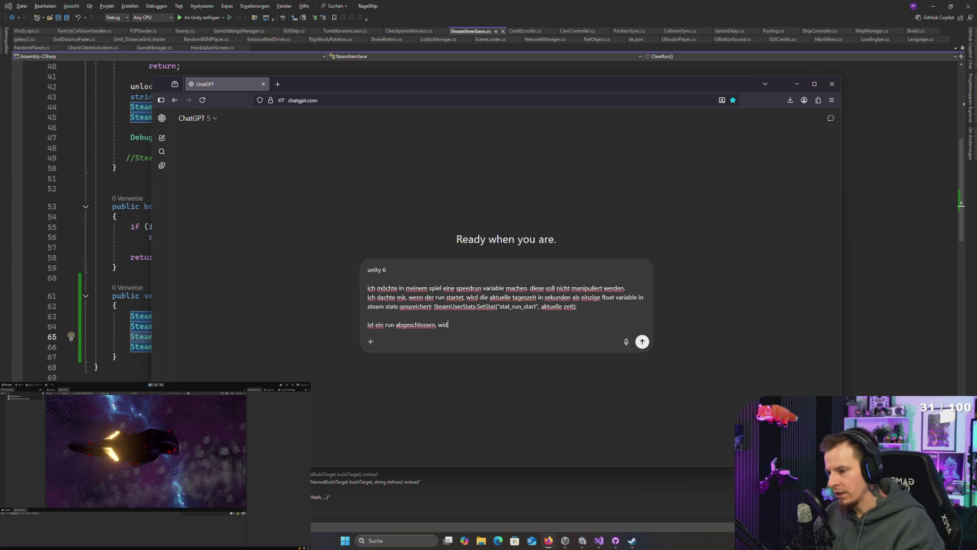
{"action": "left_click", "coordinate": [367, 315]}
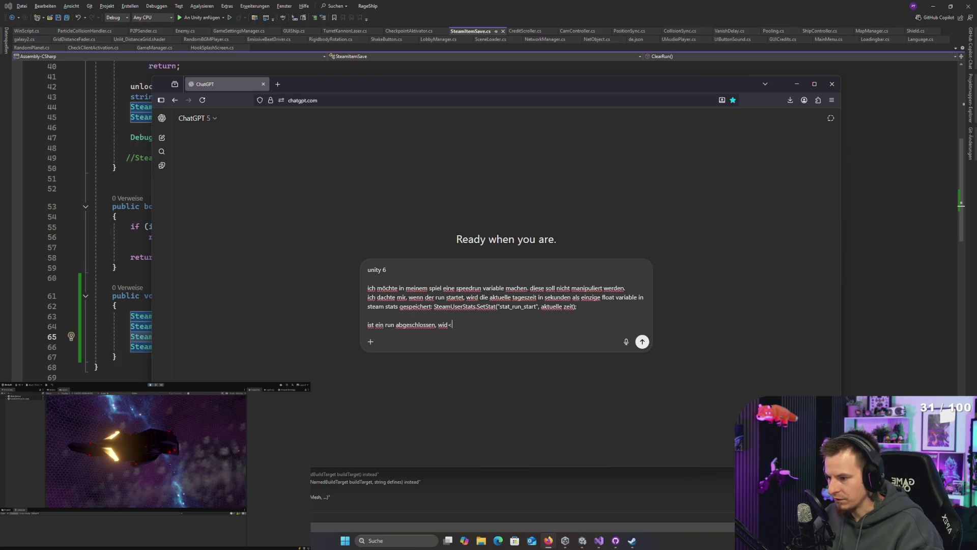
{"action": "key", "text": "shift+Up"}
{"action": "key", "text": "BackSpace"}
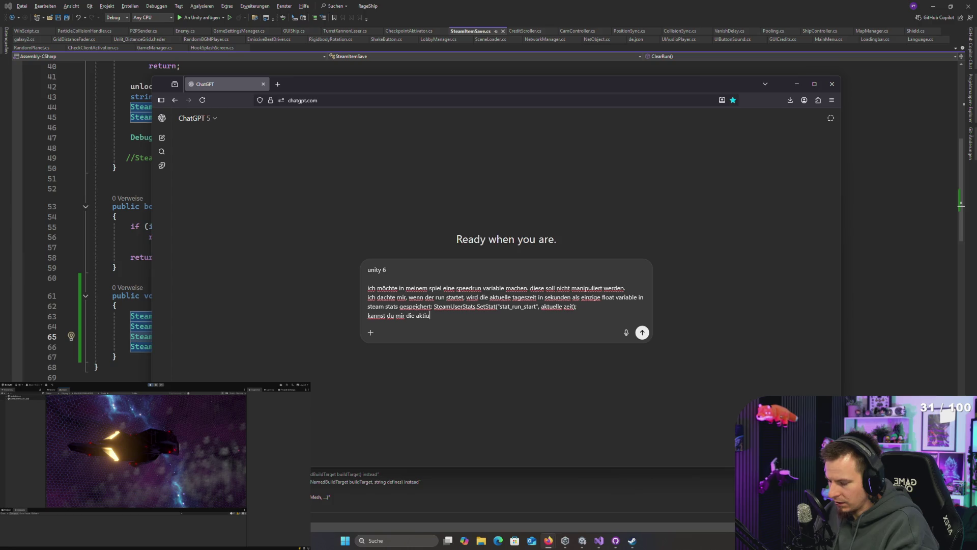
{"action": "key", "text": "BackSpace"}
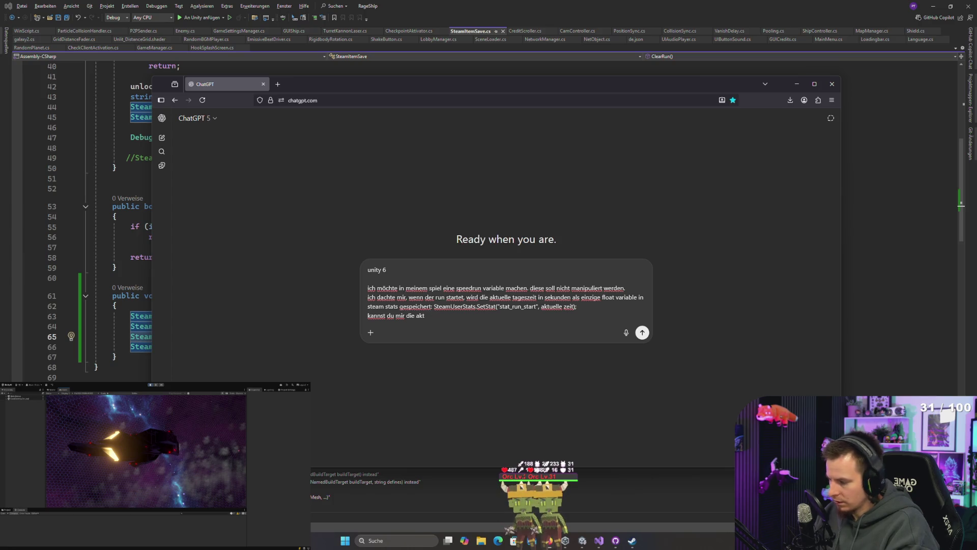
{"action": "type", "text": "uelle tagesz"}
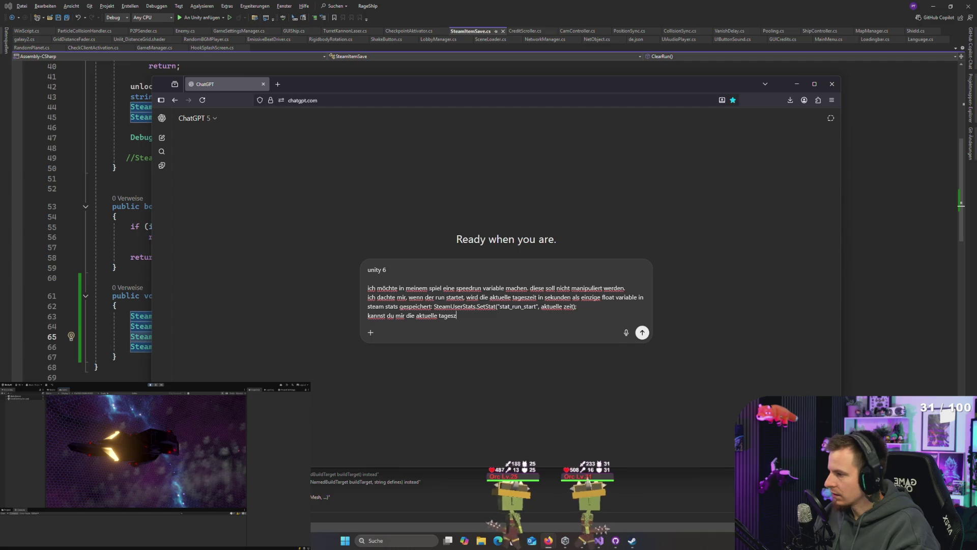
{"action": "type", "text": "eit in seku"}
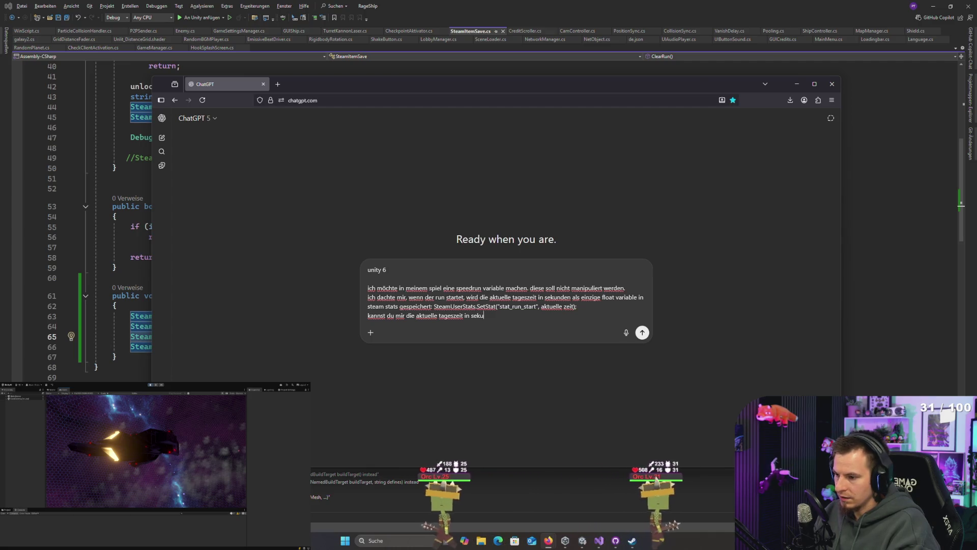
{"action": "type", "text": "nden als float "}
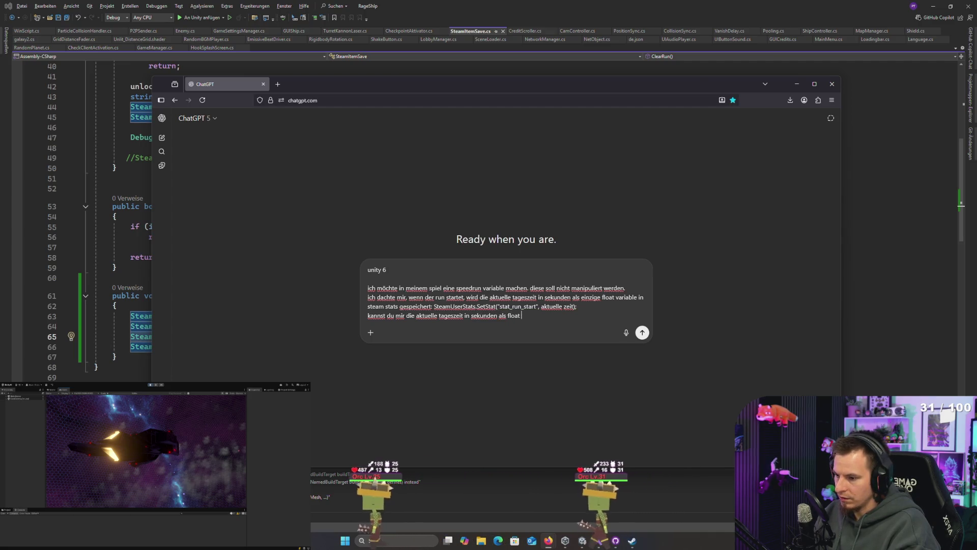
{"action": "type", "text": "ermitteln"}
{"action": "key", "text": "Return"}
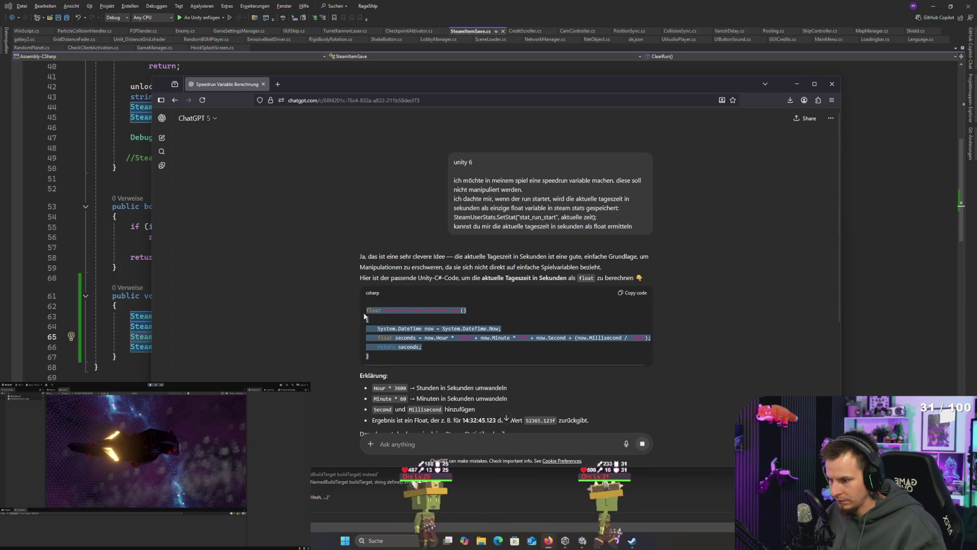
{"action": "mouse_move", "coordinate": [439, 347]}
{"action": "left_mouse_down"}
{"action": "mouse_move", "coordinate": [372, 338]}
{"action": "mouse_move", "coordinate": [379, 329]}
{"action": "mouse_move", "coordinate": [411, 347]}
{"action": "mouse_move", "coordinate": [381, 336]}
{"action": "mouse_move", "coordinate": [387, 351]}
{"action": "mouse_move", "coordinate": [361, 312]}
{"action": "left_mouse_up"}
{"action": "key", "text": "ctrl+c"}
- Paste GetCurrentDayTimeInSeconds below ClearRun and replace stat_run_start's 0f with GetCurrentDayTimeInSeconds()
{"action": "key", "text": "alt+Tab"}
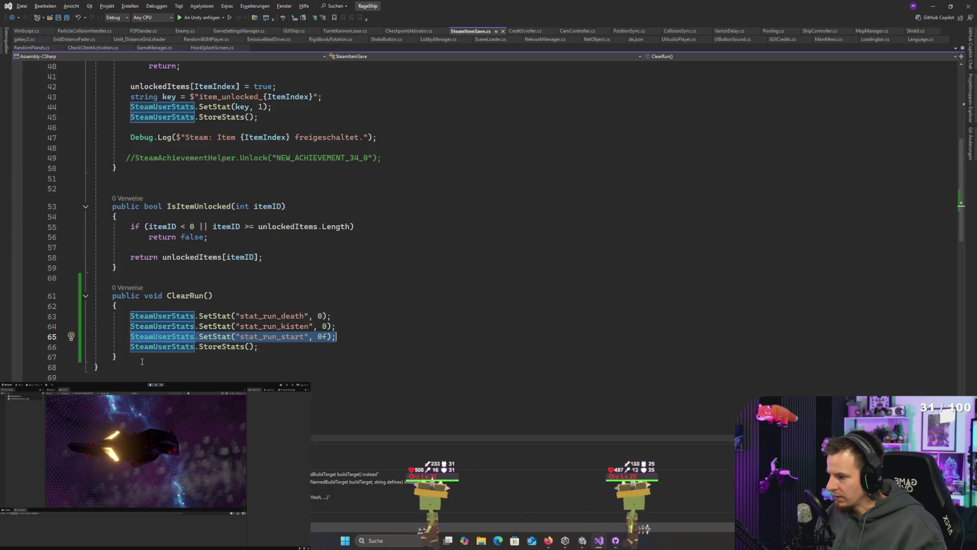
{"action": "left_click", "coordinate": [143, 359]}
{"action": "key", "text": "ctrl+v"}
{"action": "scroll", "coordinate": [153, 346], "scroll_direction": "down", "scroll_amount": 2}
{"action": "double_click", "coordinate": [208, 324]}
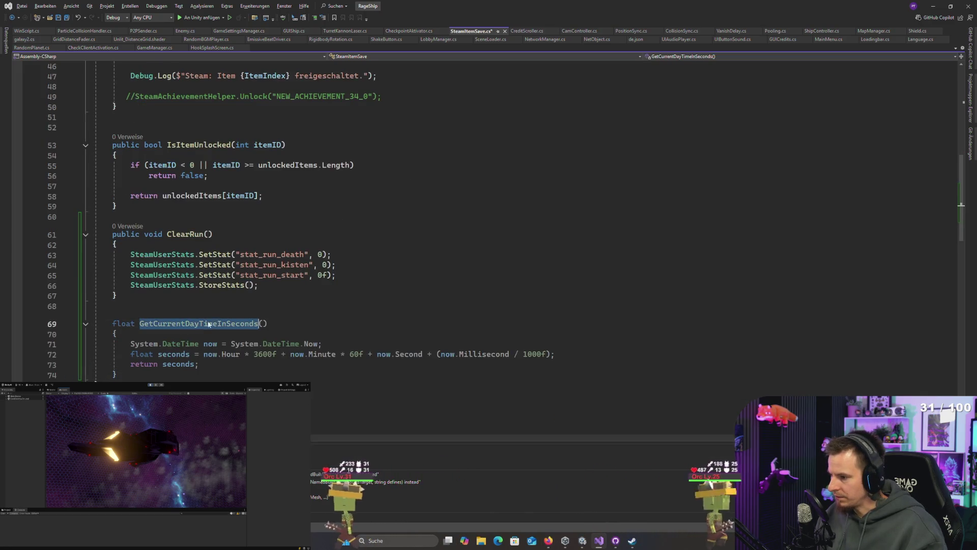
{"action": "double_click", "coordinate": [323, 274]}
{"action": "type", "text": "GetCurrentDayTimeInSeconds"}
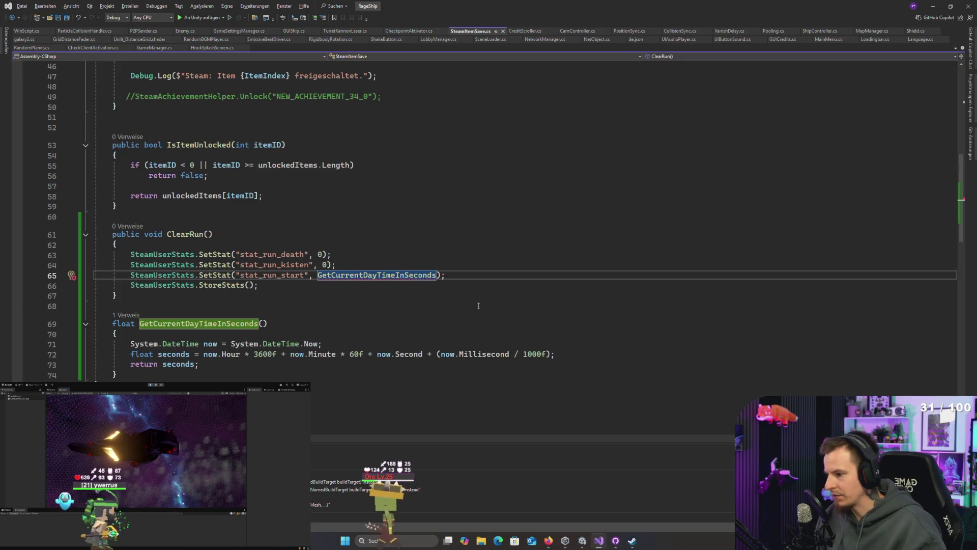
{"action": "left_click", "coordinate": [295, 289]}
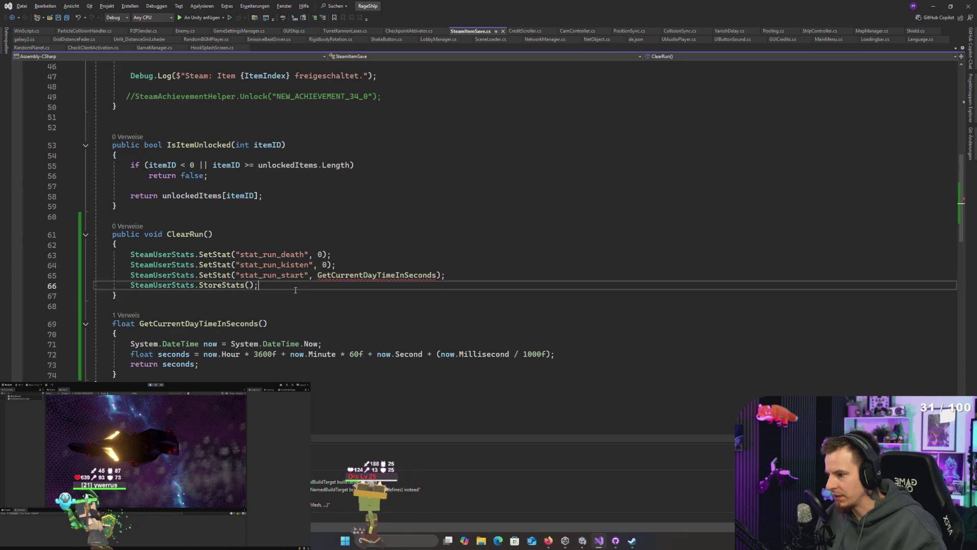
{"action": "left_click", "coordinate": [438, 275]}
{"action": "type", "text": "()"}
{"action": "key", "text": "Up"}
{"action": "key", "text": "Up"}
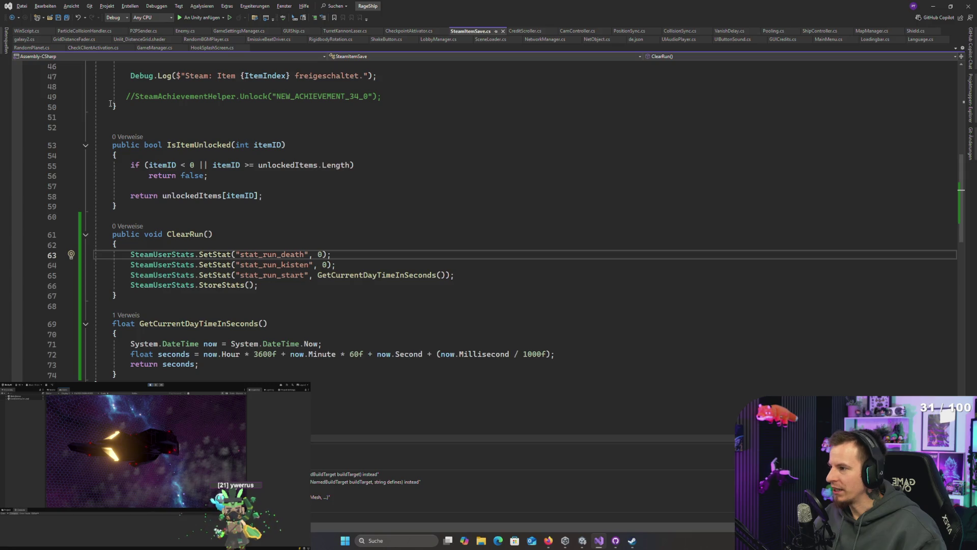
{"action": "left_click", "coordinate": [201, 205]}
- Add 'public int IncDeath()' with an empty brace body right after IsItemUnlocked
{"action": "key", "text": "Return"}
{"action": "key", "text": "Return"}
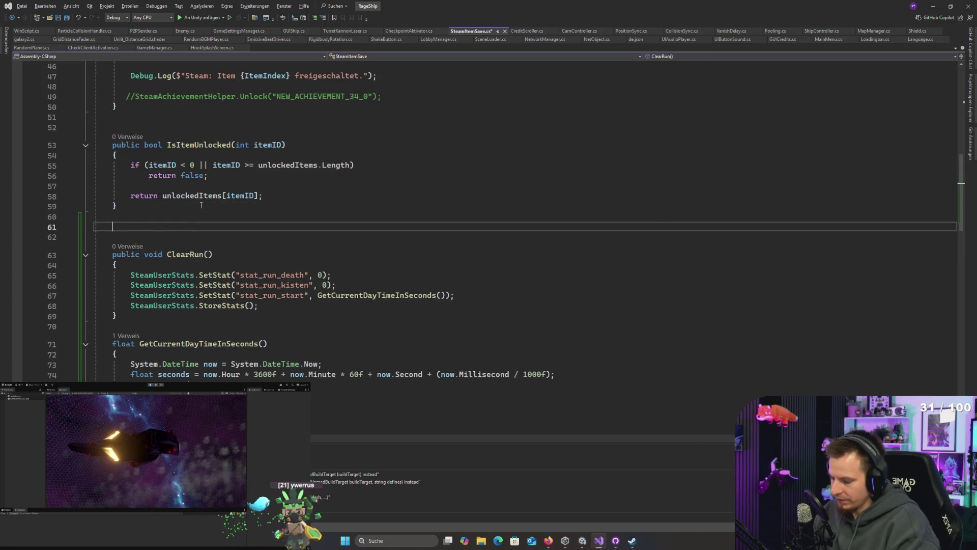
{"action": "type", "text": "public int I"}
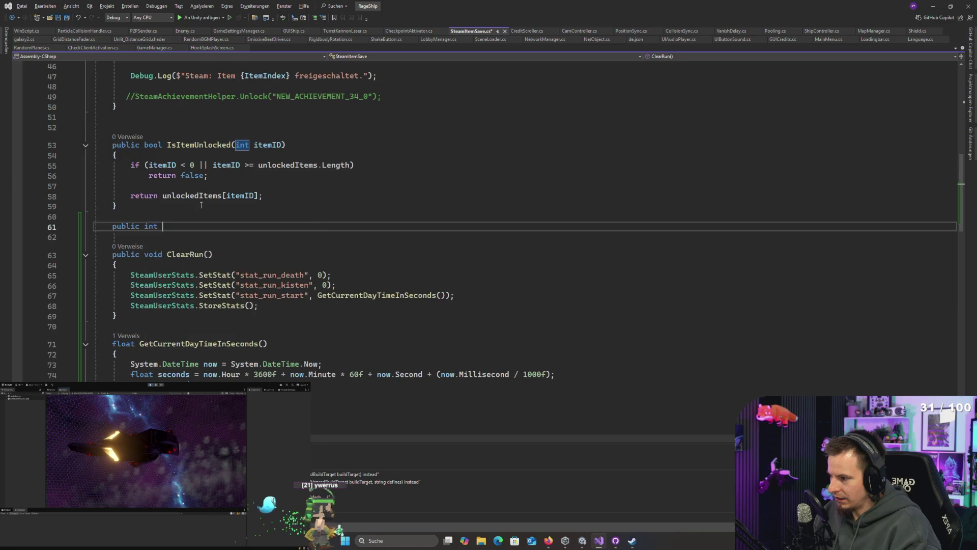
{"action": "type", "text": "ncD"}
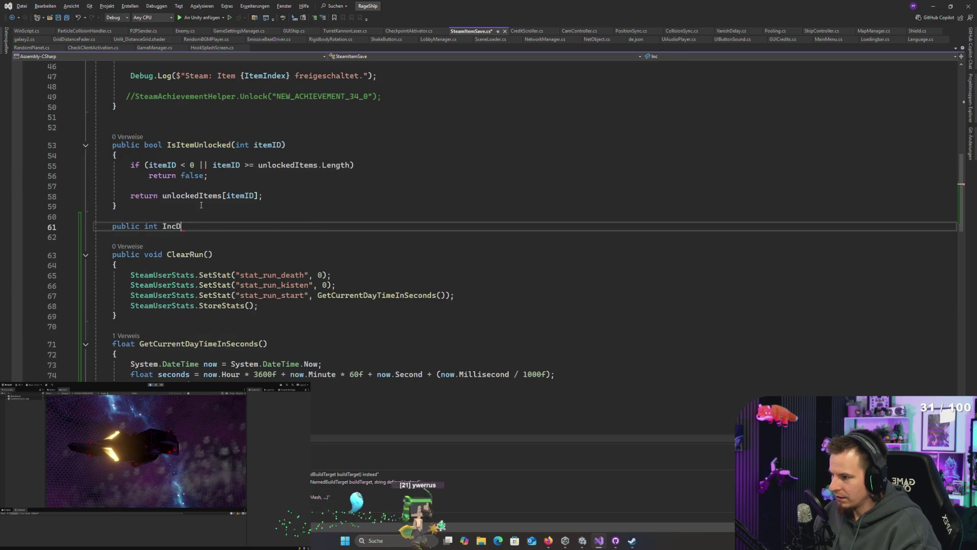
{"action": "type", "text": "eath()"}
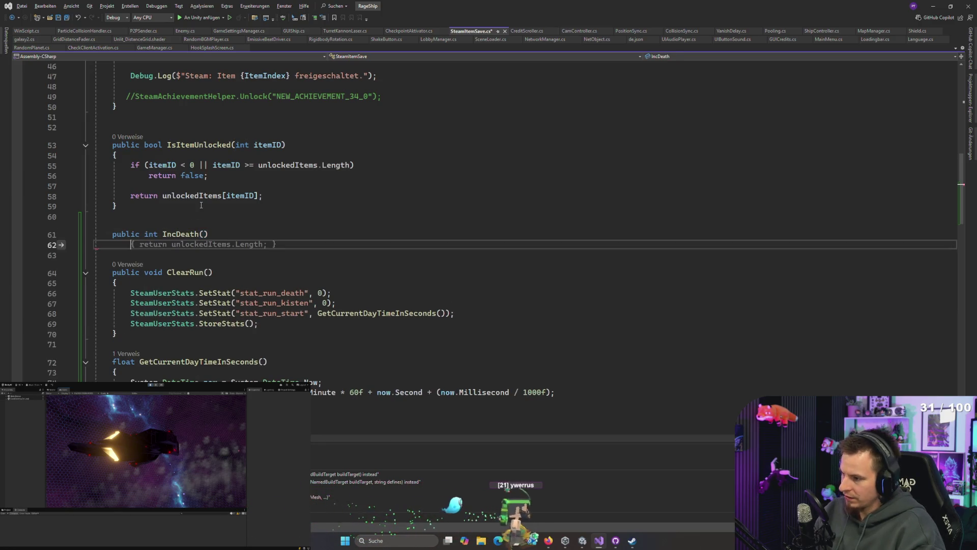
{"action": "key", "text": "Return"}
{"action": "type", "text": "{"}
{"action": "key", "text": "Return"}
{"action": "key", "text": "Return"}
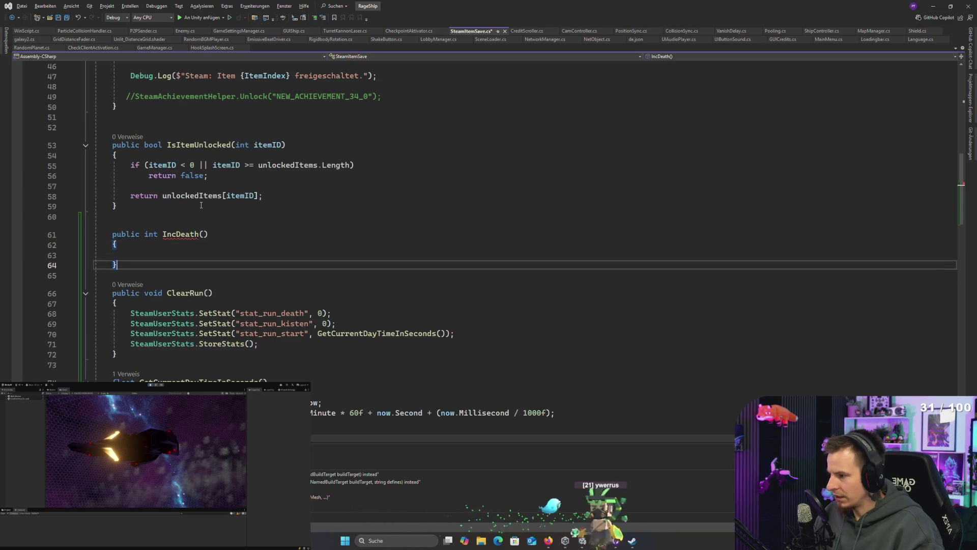
{"action": "key", "text": "Up"}
{"action": "key", "text": "BackSpace"}
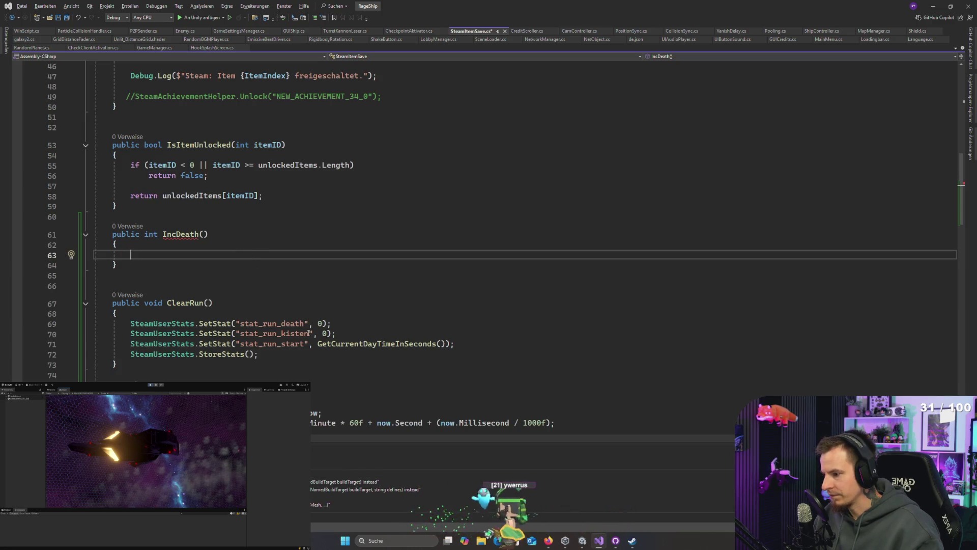
{"action": "scroll", "coordinate": [252, 321], "scroll_direction": "up", "scroll_amount": 15}
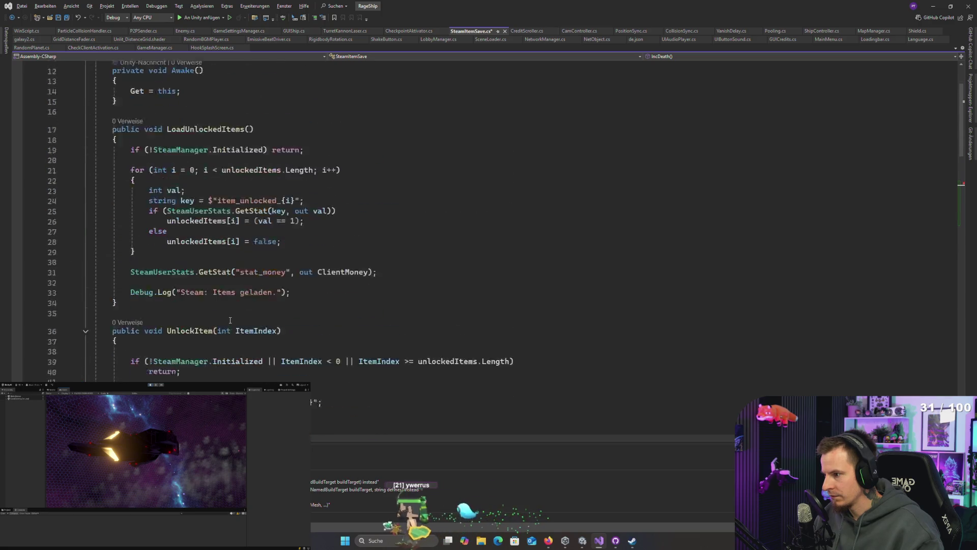
{"action": "scroll", "coordinate": [230, 320], "scroll_direction": "down", "scroll_amount": 4}
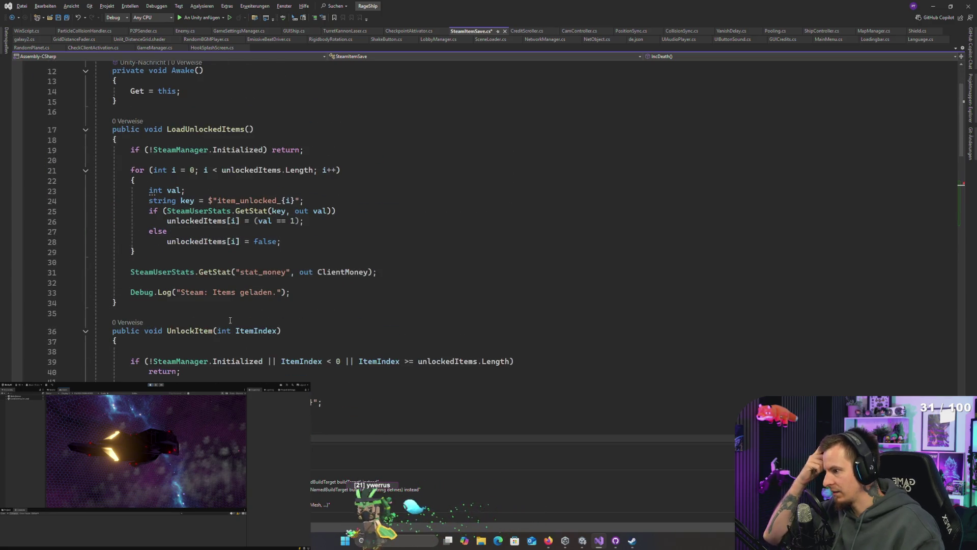
{"action": "scroll", "coordinate": [230, 319], "scroll_direction": "down", "scroll_amount": 8}
{"action": "scroll", "coordinate": [230, 319], "scroll_direction": "down", "scroll_amount": 6}
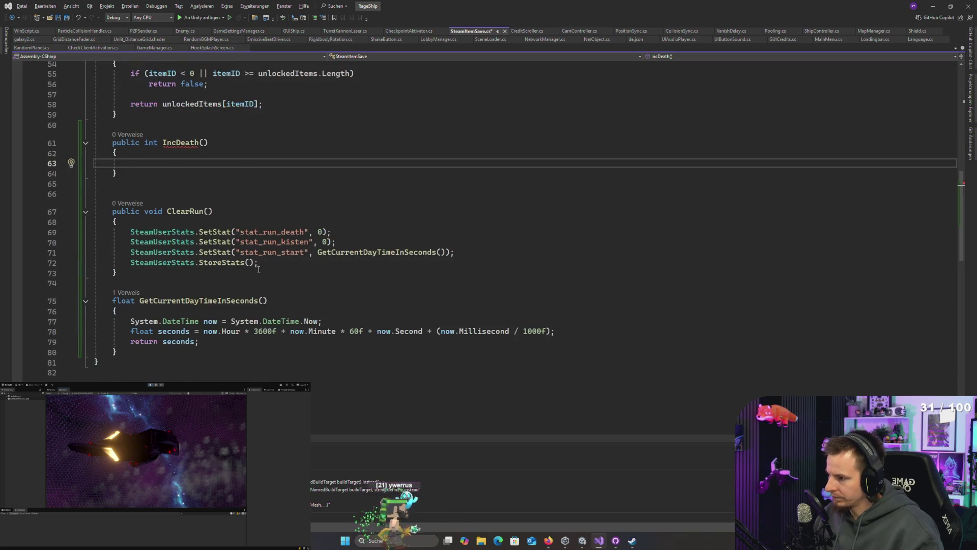
{"action": "scroll", "coordinate": [188, 296], "scroll_direction": "up", "scroll_amount": 4}
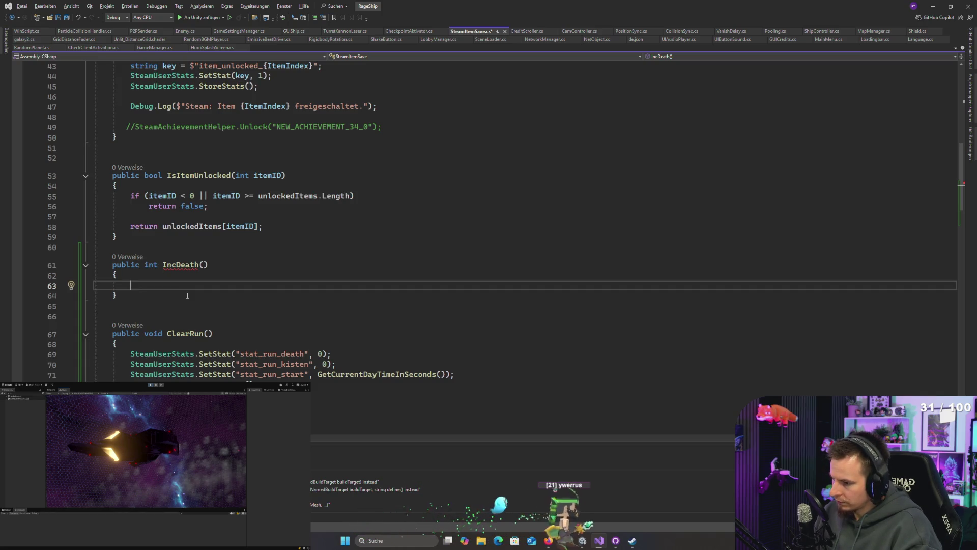
- Copy ClearRun's stat_run_death SetStat line into IncDeath's body
{"action": "type", "text": "Steam"}
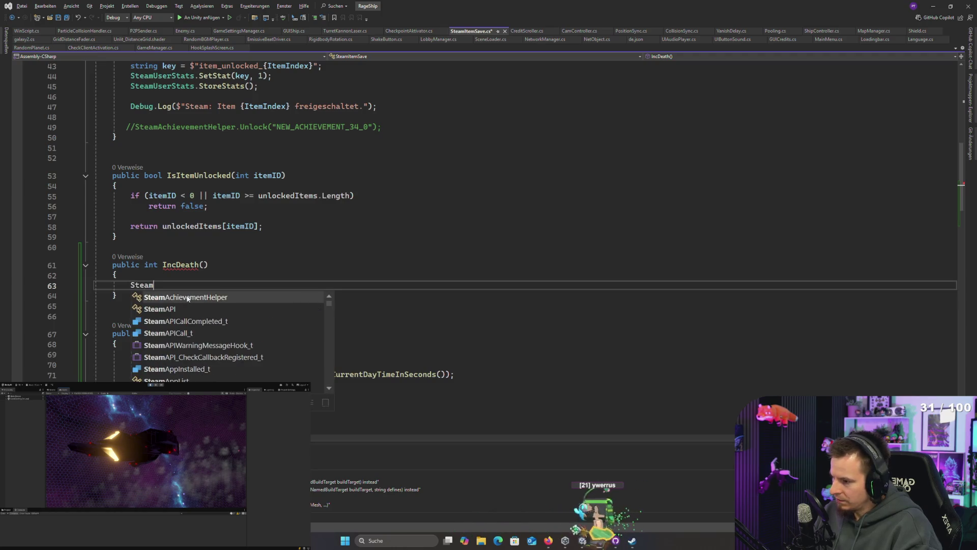
{"action": "key", "text": "Escape"}
{"action": "left_click_drag", "start_coordinate": [127, 353], "coordinate": [332, 354]}
{"action": "key", "text": "ctrl+c"}
{"action": "double_click", "coordinate": [134, 286]}
{"action": "key", "text": "ctrl+v"}
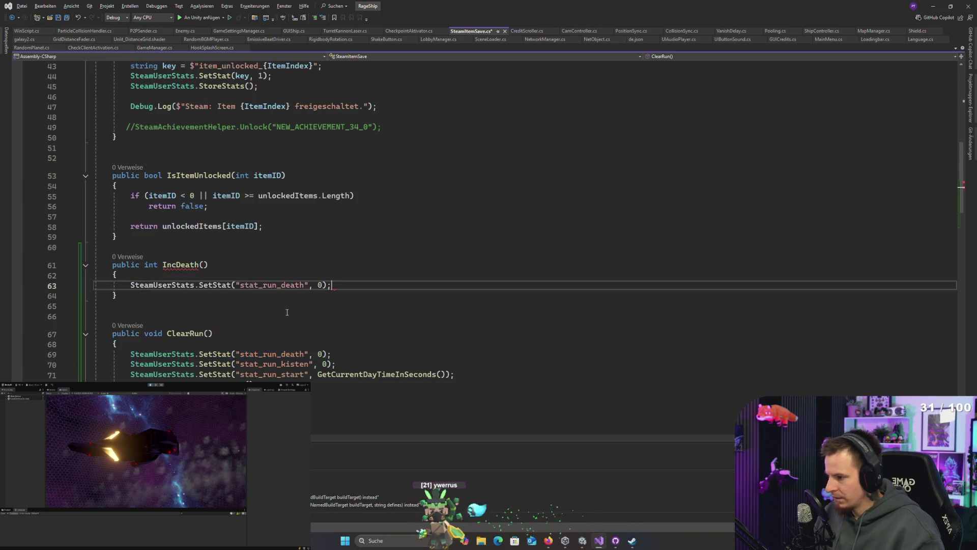
- Replace the 0 value with SteamUserStats.GetStat("stat_run_death")
{"action": "double_click", "coordinate": [273, 285]}
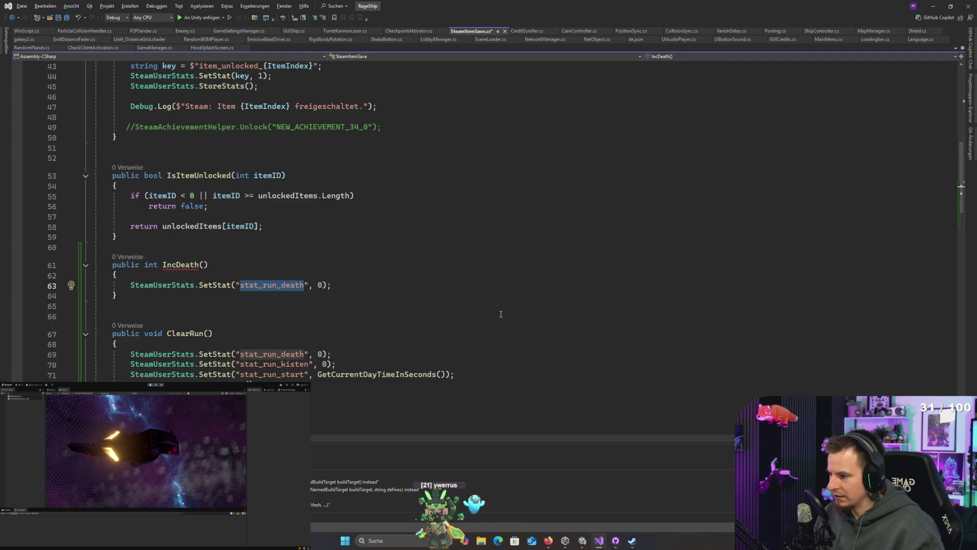
{"action": "key", "text": "Right"}
{"action": "key", "text": "Right"}
{"action": "key", "text": "Right"}
{"action": "key", "text": "Right"}
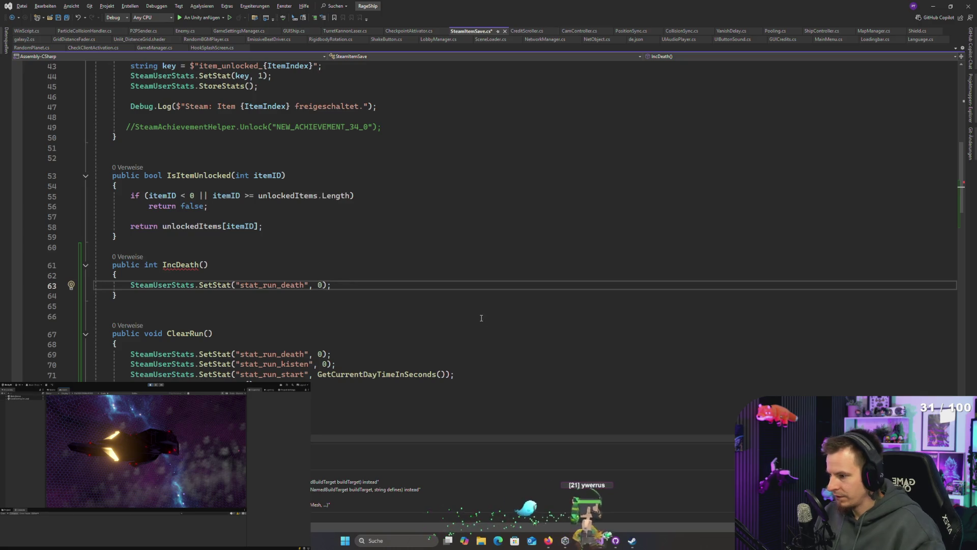
{"action": "key", "text": "ctrl+v"}
{"action": "key", "text": "BackSpace"}
{"action": "key", "text": "BackSpace"}
{"action": "key", "text": "BackSpace"}
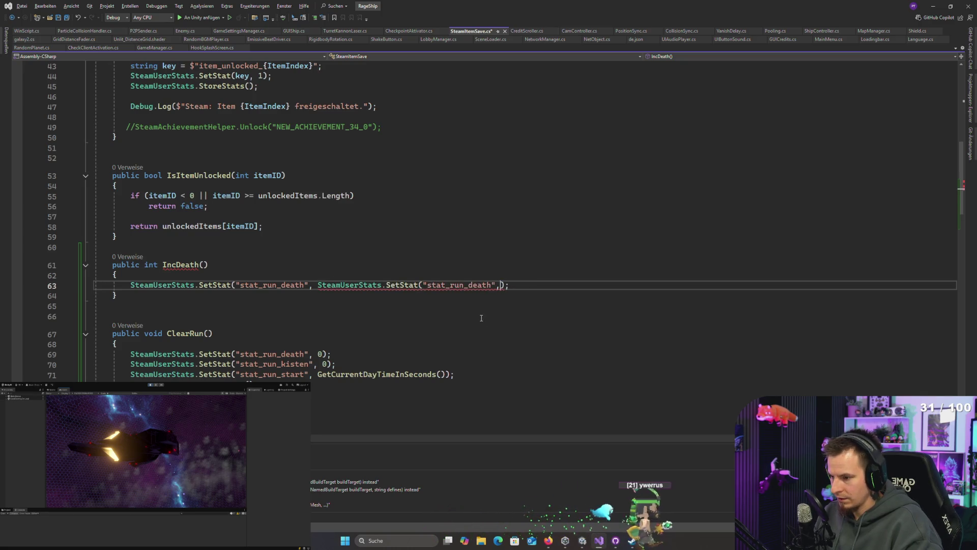
{"action": "type", "text": ")"}
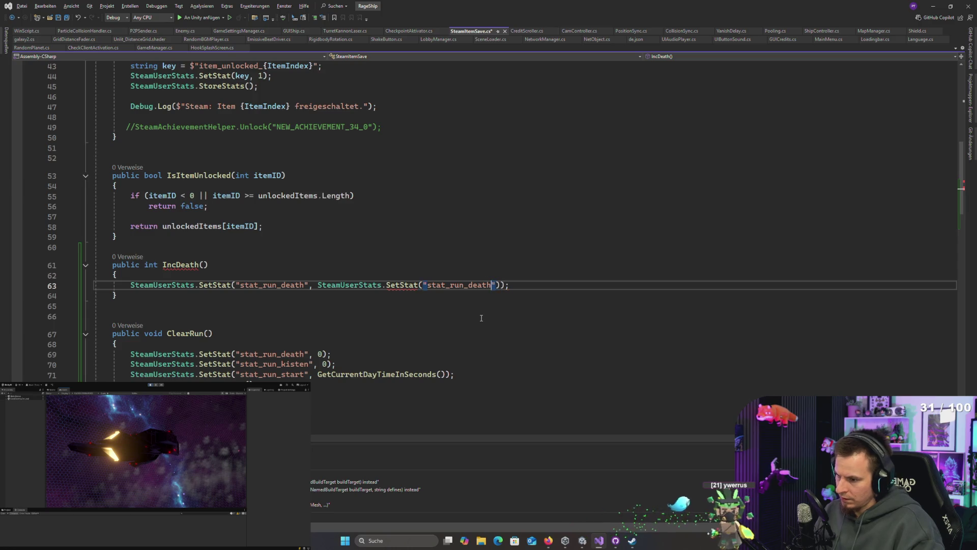
{"action": "key", "text": "Left"}
{"action": "key", "text": "Left"}
{"action": "key", "text": "Left"}
{"action": "key", "text": "BackSpace"}
{"action": "key", "text": "BackSpace"}
{"action": "key", "text": "BackSpace"}
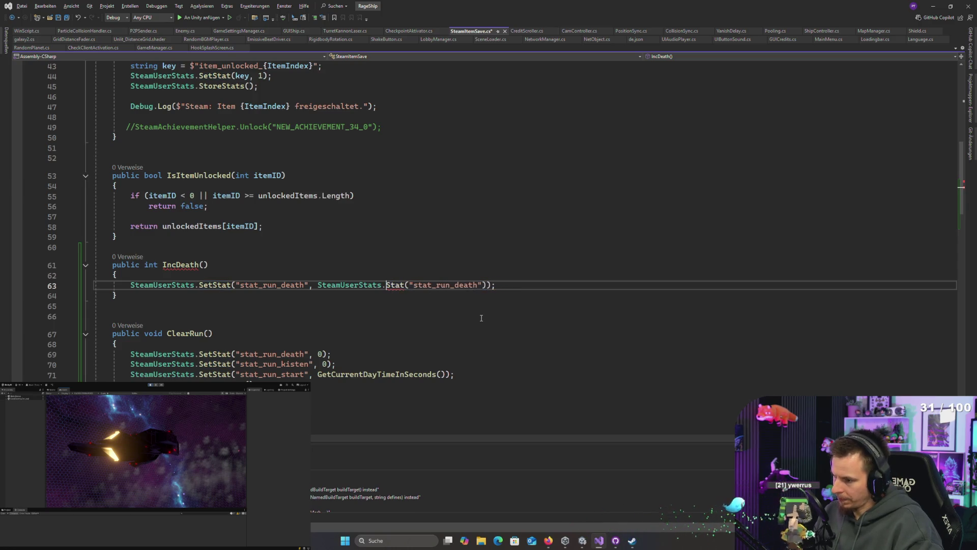
{"action": "type", "text": "Get"}
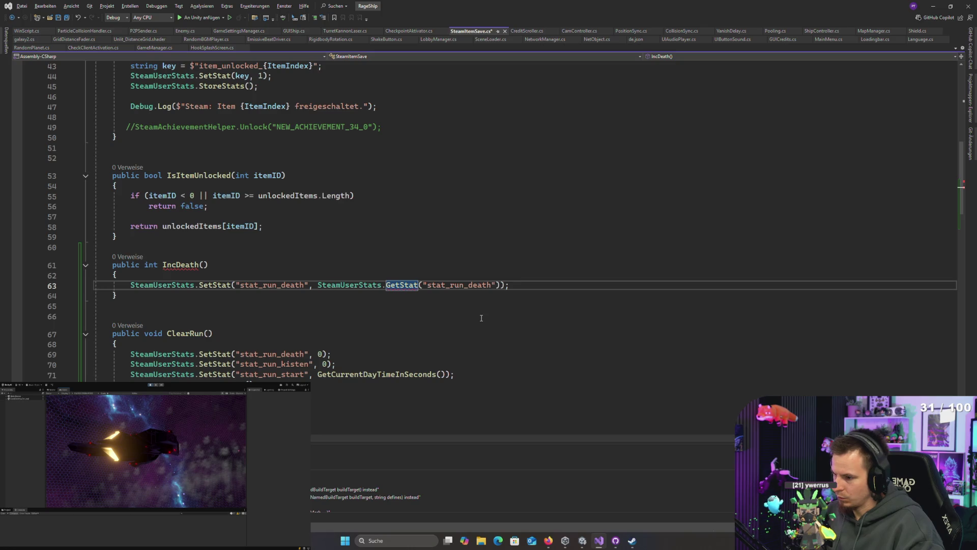
- Check the SetStat and GetStat overload hints and select the nested GetStat call
{"action": "key", "text": "ctrl+shift+space"}
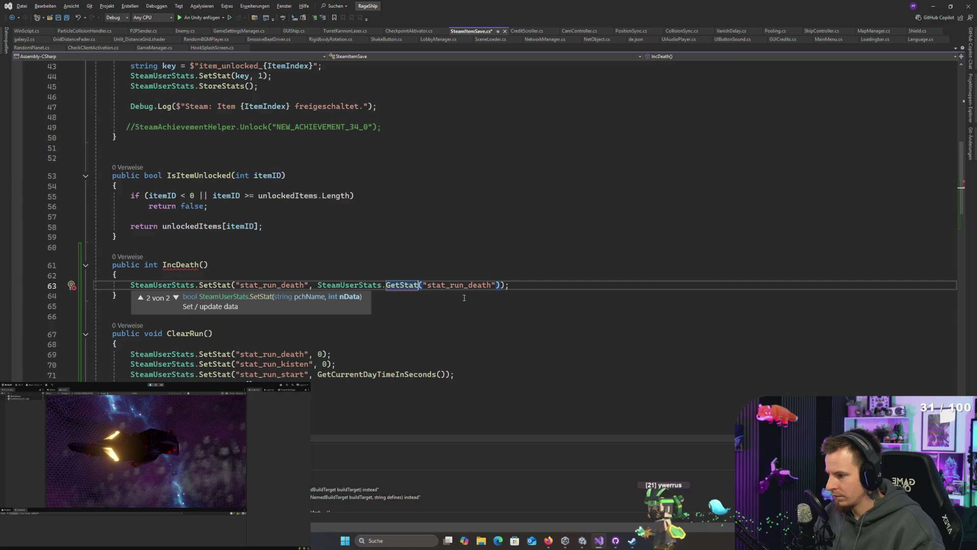
{"action": "key", "text": "Up"}
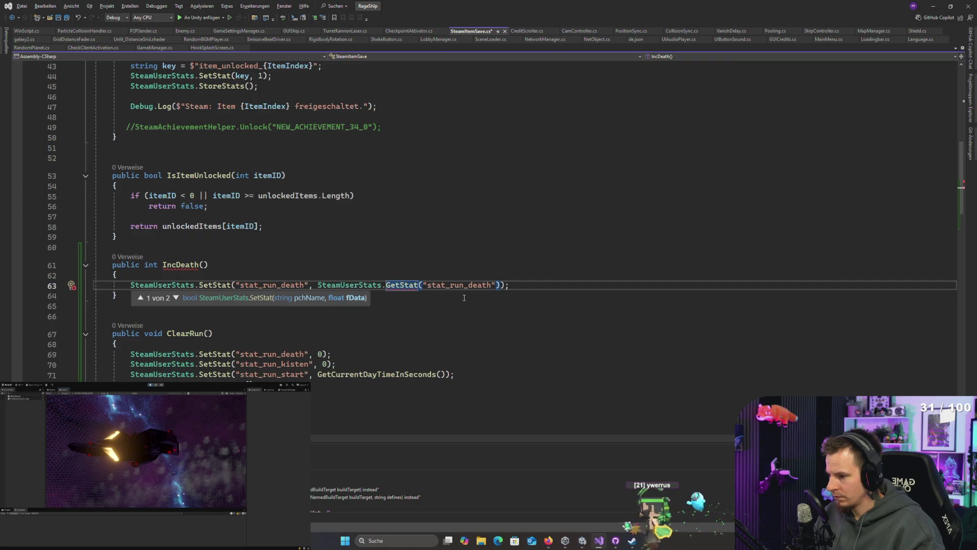
{"action": "key", "text": "Right"}
{"action": "key", "text": "Down"}
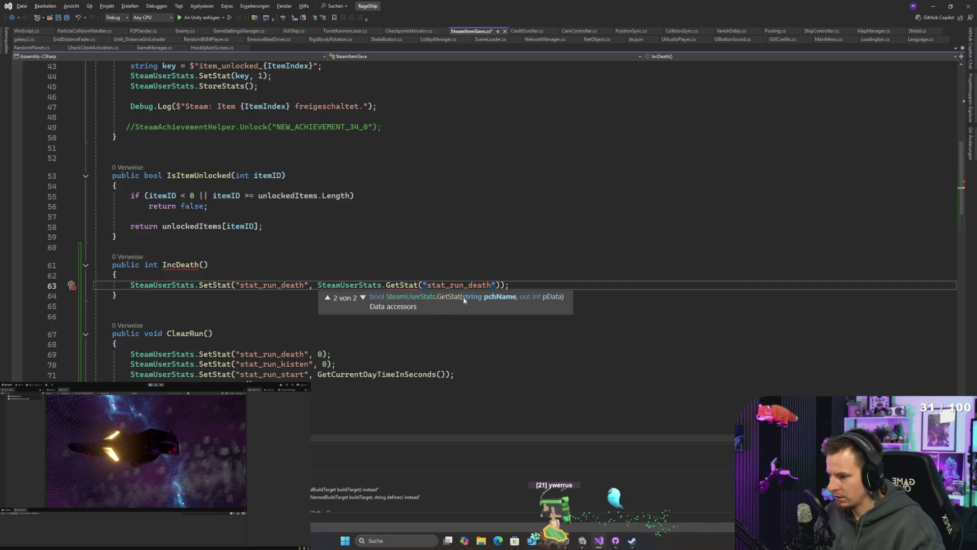
{"action": "left_click", "coordinate": [233, 247]}
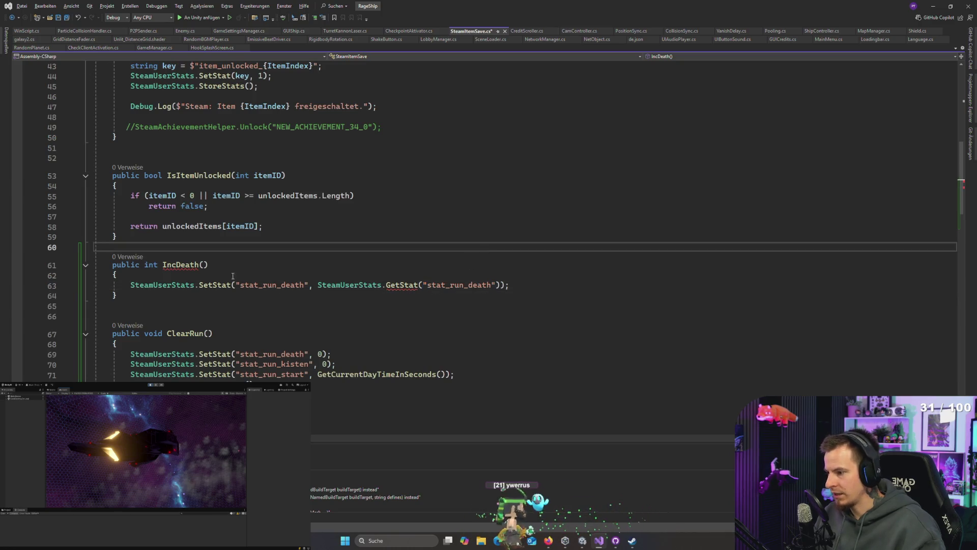
{"action": "left_click_drag", "start_coordinate": [317, 285], "coordinate": [499, 285]}
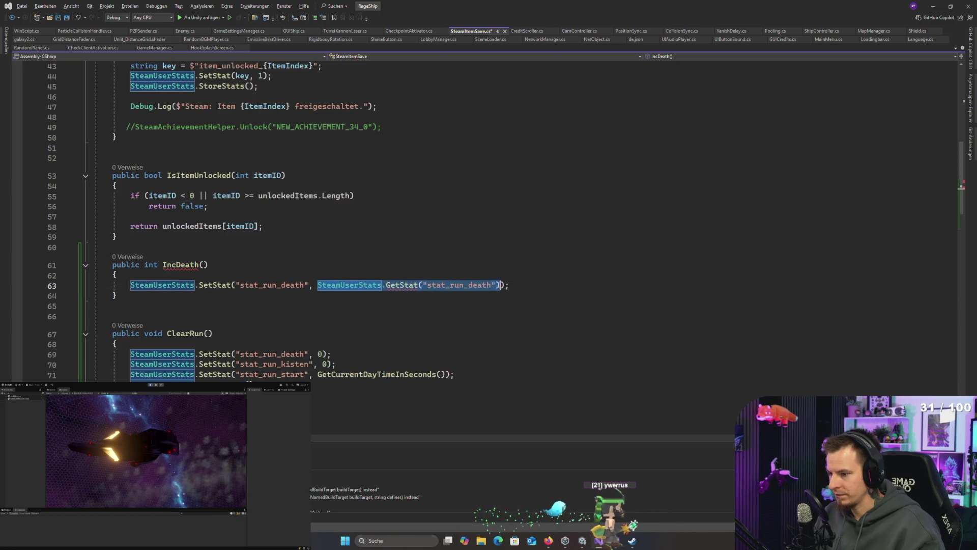